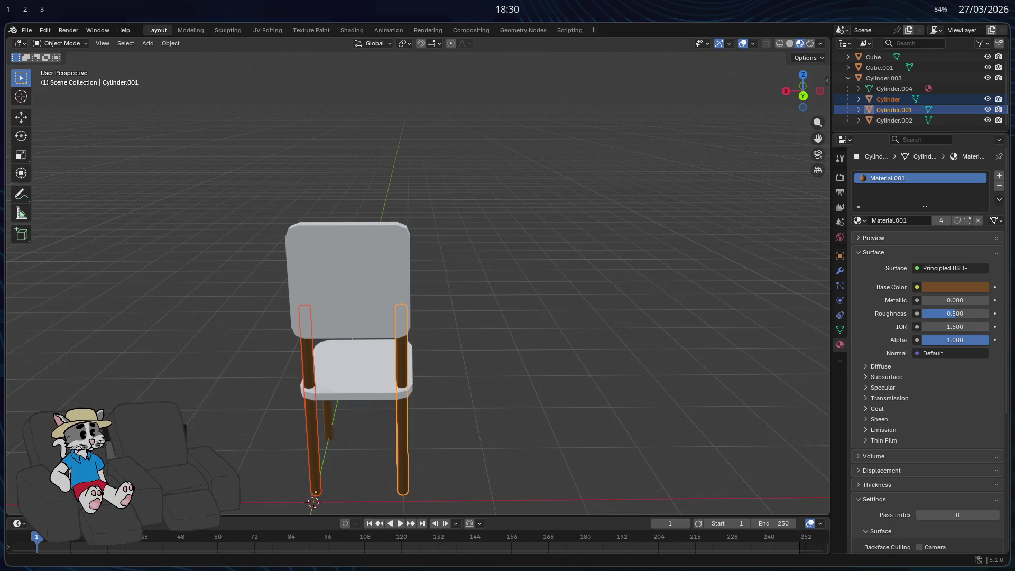
# Select the seat after testing and cancelling a Y-axis move of the backrest.
pyautogui.moveTo(189, 378); pyautogui.dragTo(540, 318, button='middle')
pyautogui.click(547, 297)
pyautogui.press('g')
pyautogui.press('y')
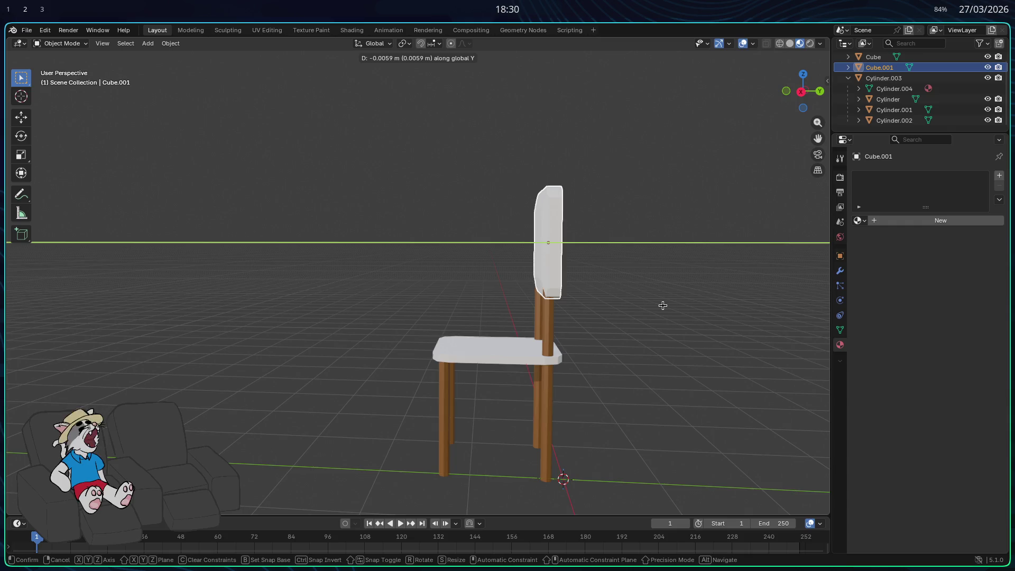
pyautogui.press('Escape')
pyautogui.moveTo(687, 317)
pyautogui.mouseDown(button='middle')
pyautogui.moveTo(656, 373)
pyautogui.moveTo(654, 335)
pyautogui.moveTo(629, 360)
pyautogui.moveTo(665, 341)
pyautogui.moveTo(585, 294)
pyautogui.moveTo(596, 353)
pyautogui.moveTo(622, 334)
pyautogui.mouseUp(button='middle')
pyautogui.press('Tab')
pyautogui.press('Tab')
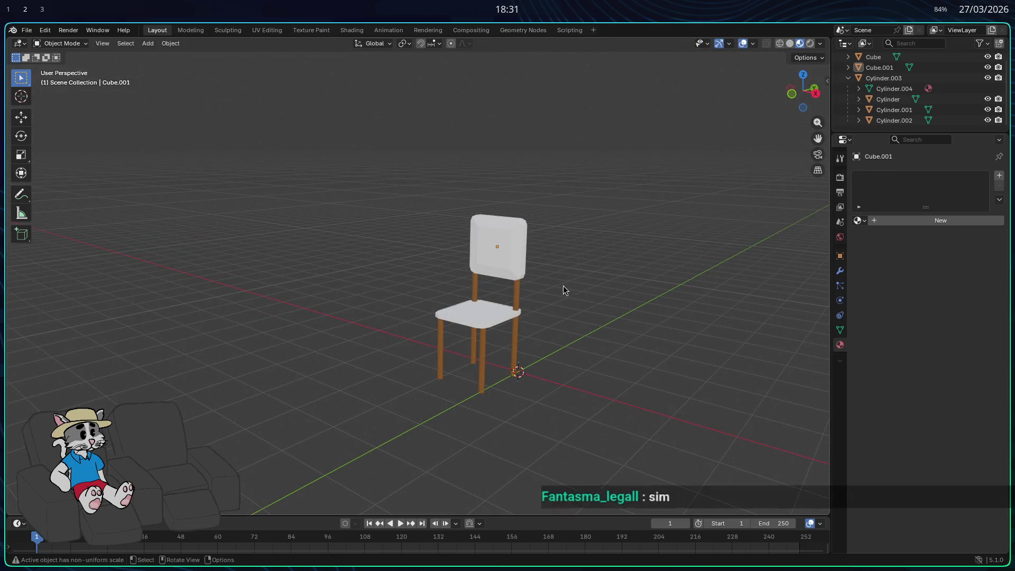
pyautogui.click(466, 310)
pyautogui.moveTo(465, 310)
pyautogui.mouseDown(button='middle')
pyautogui.moveTo(500, 387)
pyautogui.moveTo(542, 370)
pyautogui.moveTo(557, 327)
pyautogui.mouseUp(button='middle')
pyautogui.scroll(5, 557, 327)
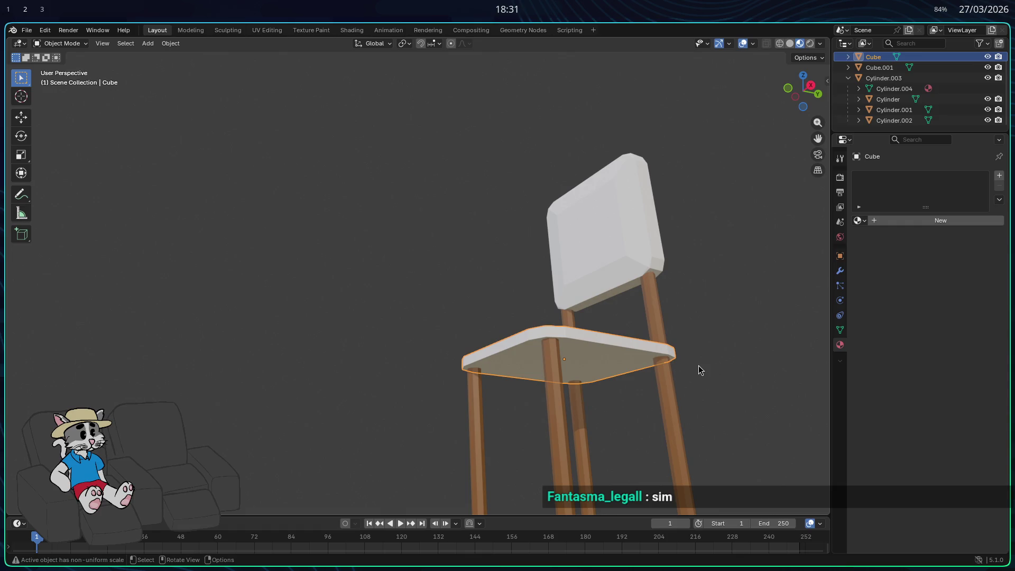
# Duplicate the seat, drop the copy lower, and scale it vertically to thicken it.
pyautogui.hotkey('shift', 'd')
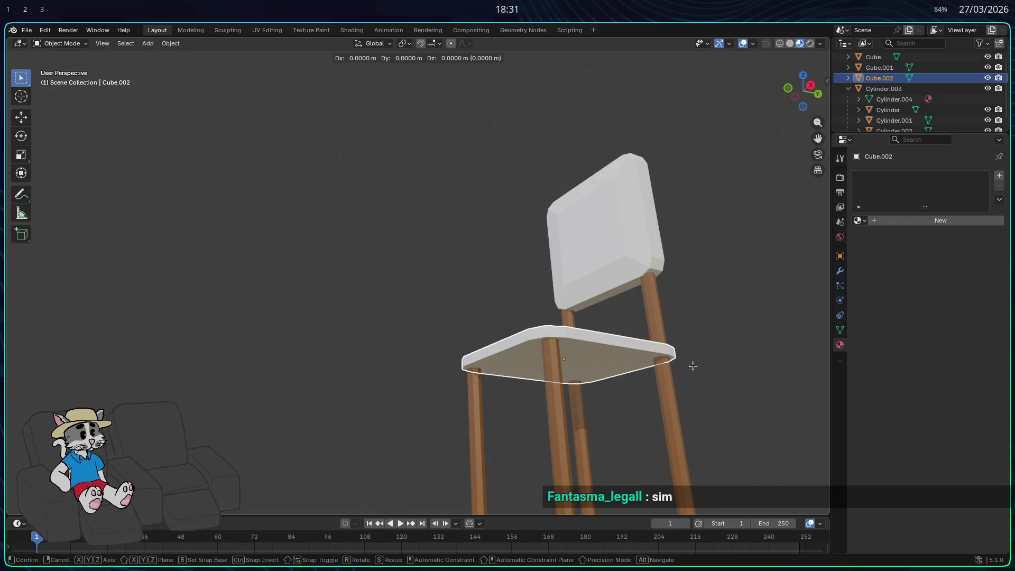
pyautogui.press('z')
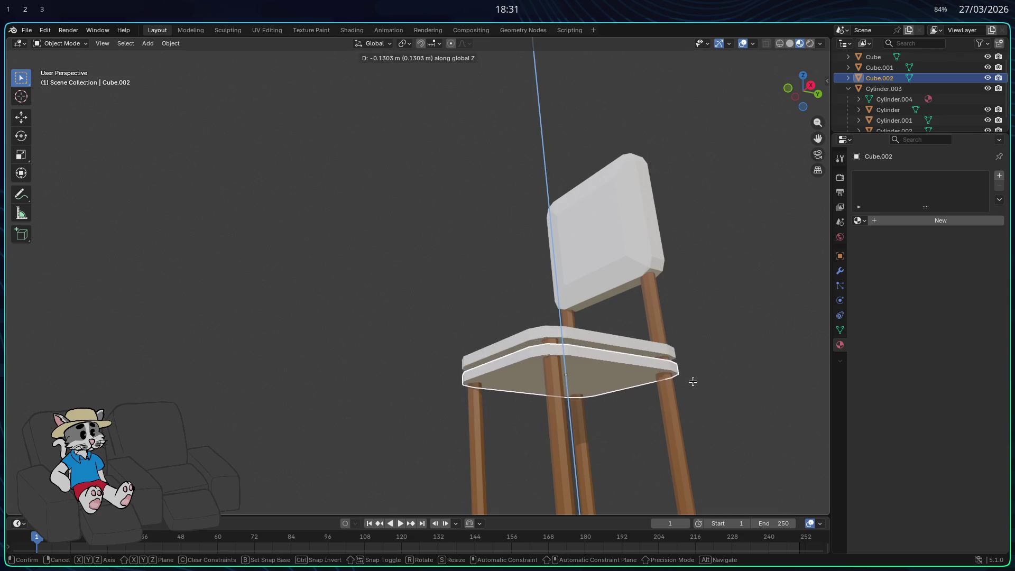
pyautogui.click(693, 404)
pyautogui.press('s')
pyautogui.press('x')
pyautogui.press('z')
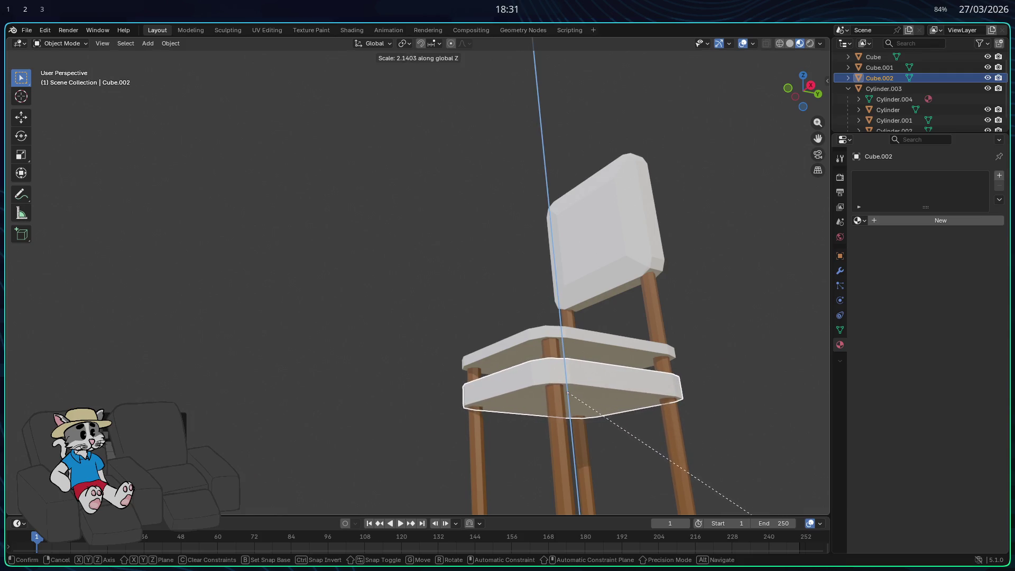
pyautogui.click(770, 512)
# Move the thick copy up right under the seat top and assign brown Material.001.
pyautogui.moveTo(772, 117); pyautogui.dragTo(687, 281, button='middle')
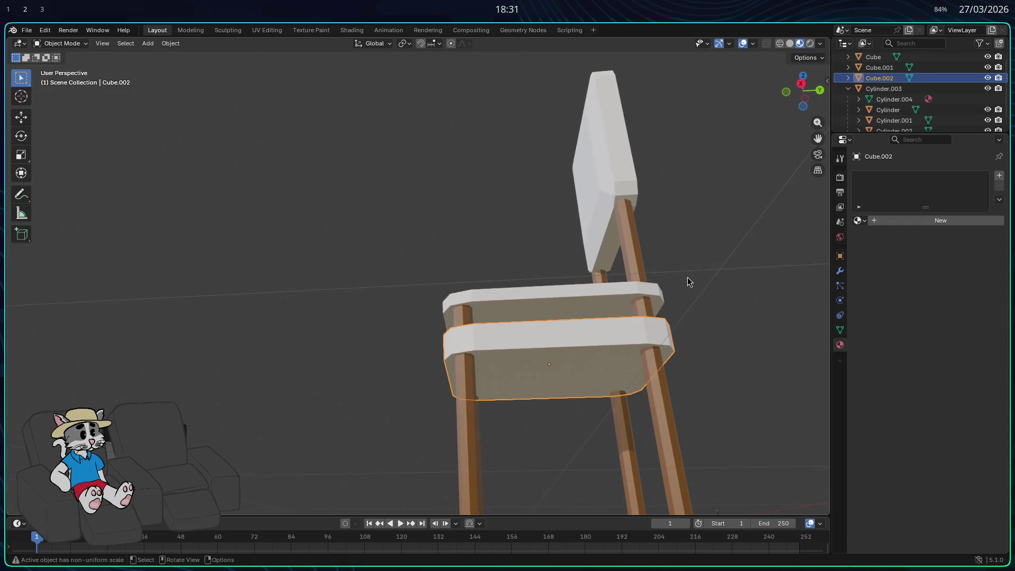
pyautogui.moveTo(601, 350)
pyautogui.mouseDown(button='middle')
pyautogui.moveTo(575, 389)
pyautogui.moveTo(716, 366)
pyautogui.moveTo(732, 376)
pyautogui.mouseUp(button='middle')
pyautogui.press('g')
pyautogui.press('z')
pyautogui.press('x')
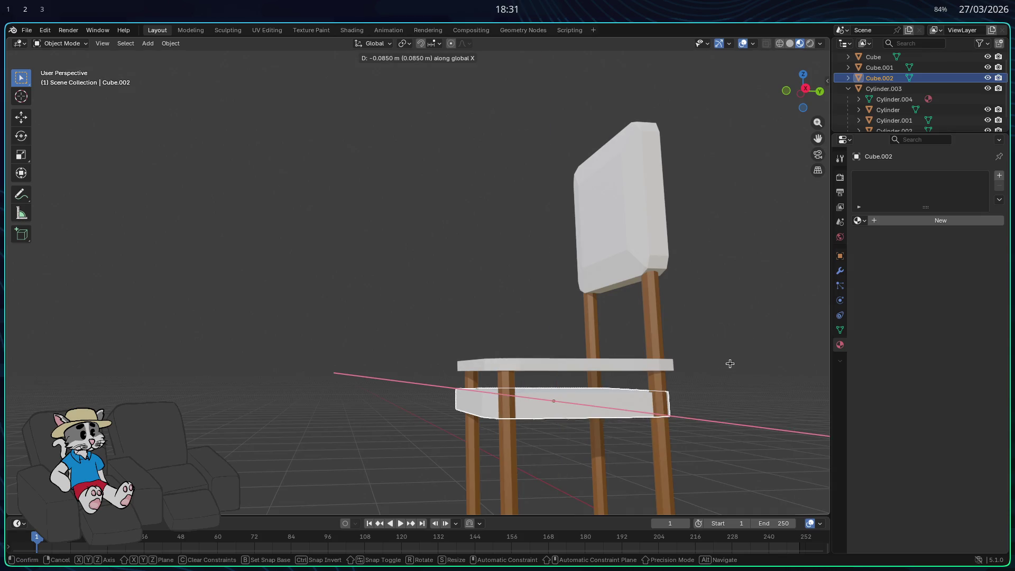
pyautogui.press('z')
pyautogui.click(729, 362)
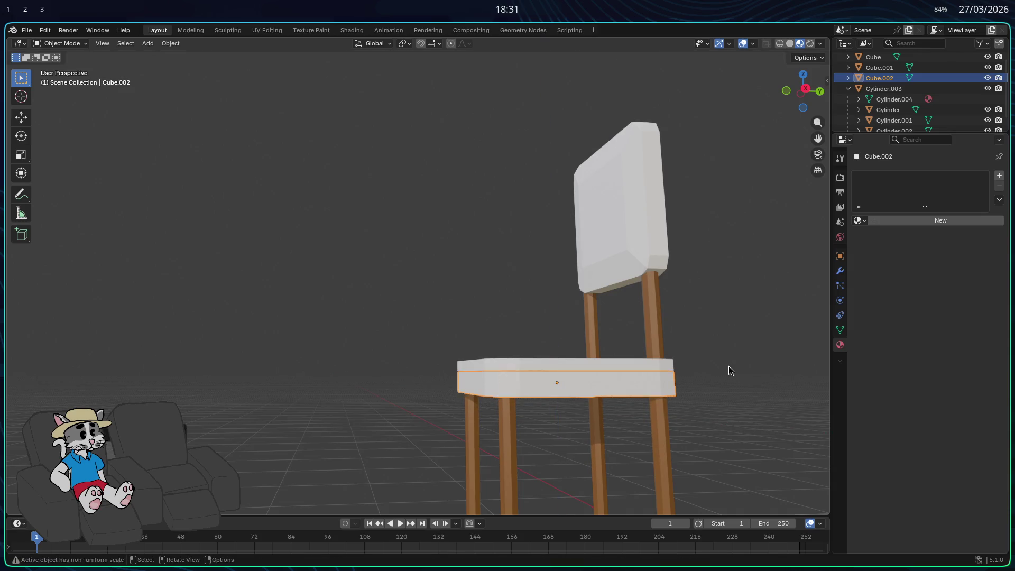
pyautogui.click(860, 220)
pyautogui.click(883, 245)
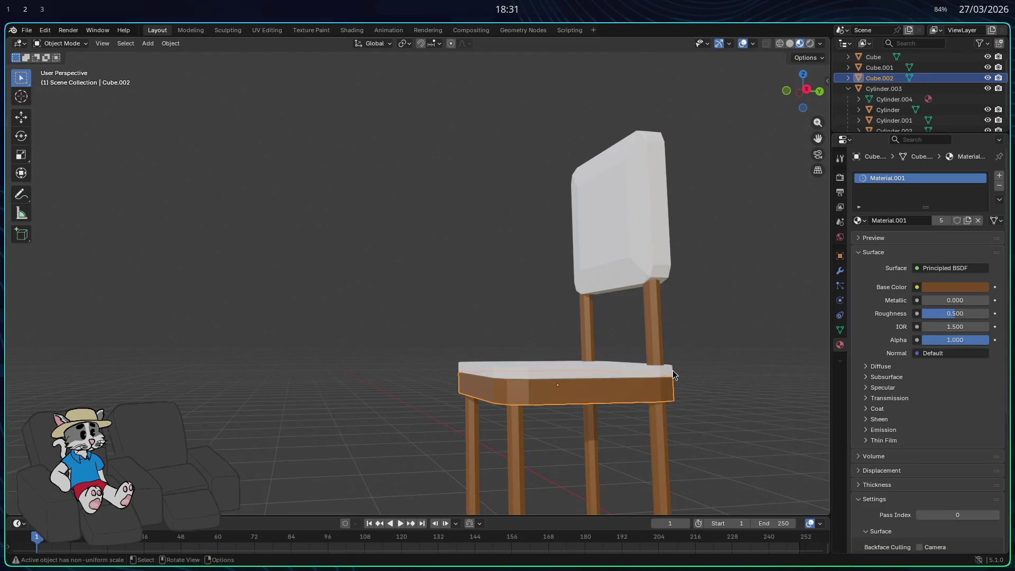
# Extrude the seat base's bottom face in place and inset it smaller.
pyautogui.moveTo(727, 345)
pyautogui.mouseDown(button='middle')
pyautogui.moveTo(768, 347)
pyautogui.moveTo(809, 333)
pyautogui.moveTo(738, 349)
pyautogui.moveTo(664, 307)
pyautogui.moveTo(507, 310)
pyautogui.mouseUp(button='middle')
pyautogui.click(507, 310)
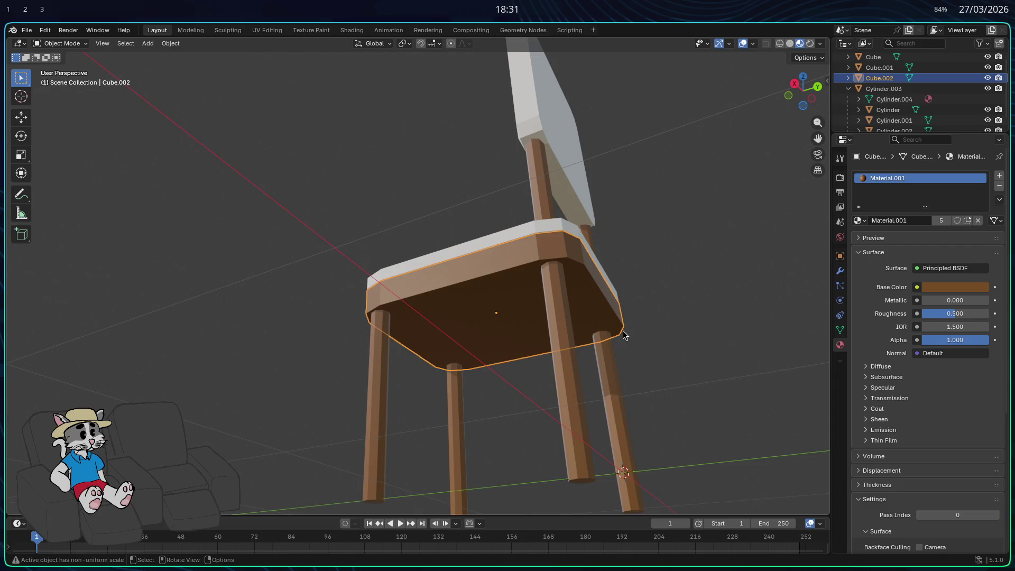
pyautogui.press('Tab')
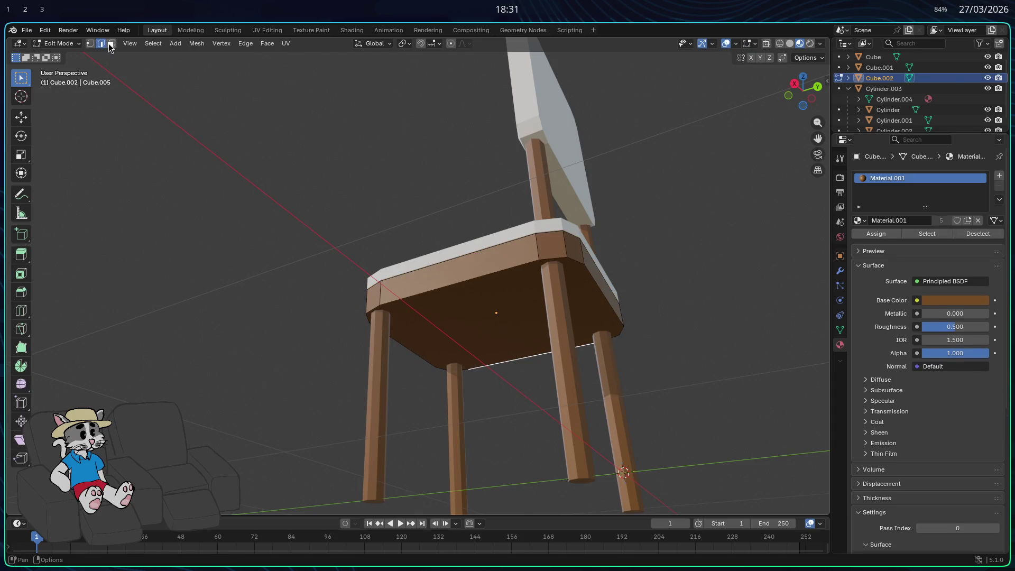
pyautogui.click(505, 317)
pyautogui.press('e')
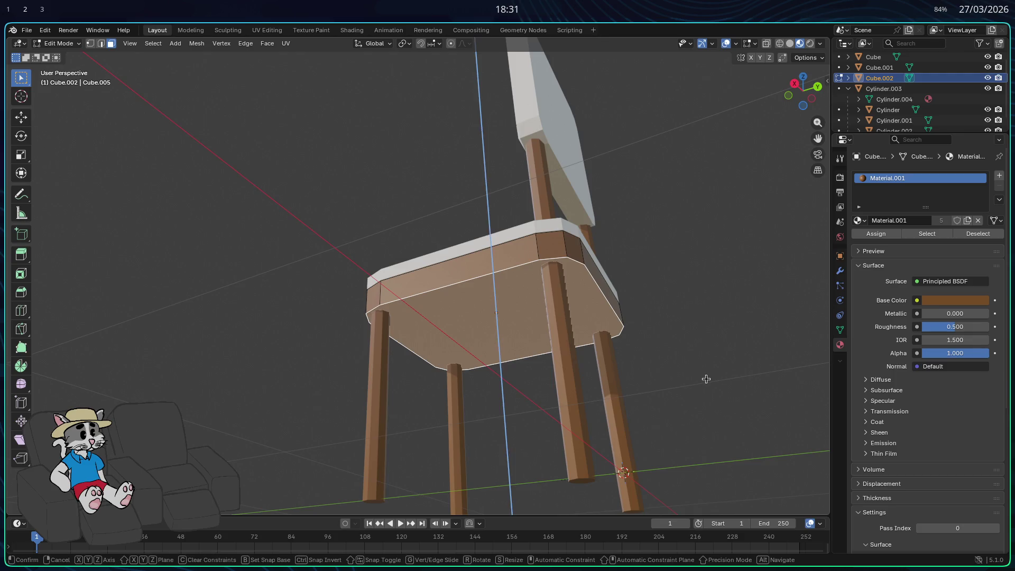
pyautogui.rightClick(707, 379)
pyautogui.press('s')
pyautogui.click(687, 385)
# Push the inset face up into the base, leaving a rim, and return to Object Mode.
pyautogui.press('g')
pyautogui.press('z')
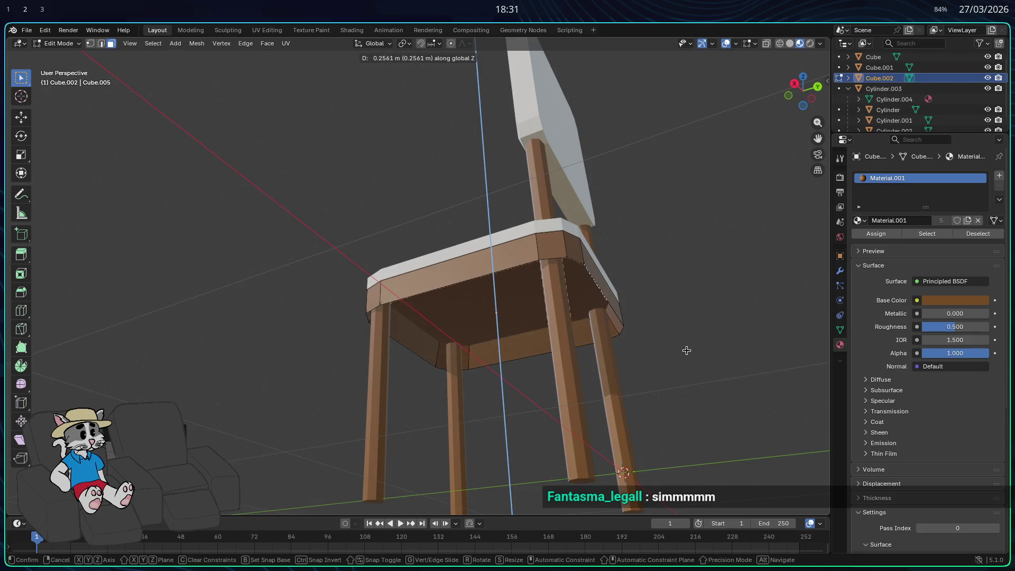
pyautogui.click(682, 366)
pyautogui.moveTo(686, 360)
pyautogui.mouseDown(button='middle')
pyautogui.moveTo(714, 379)
pyautogui.moveTo(754, 353)
pyautogui.moveTo(734, 404)
pyautogui.mouseUp(button='middle')
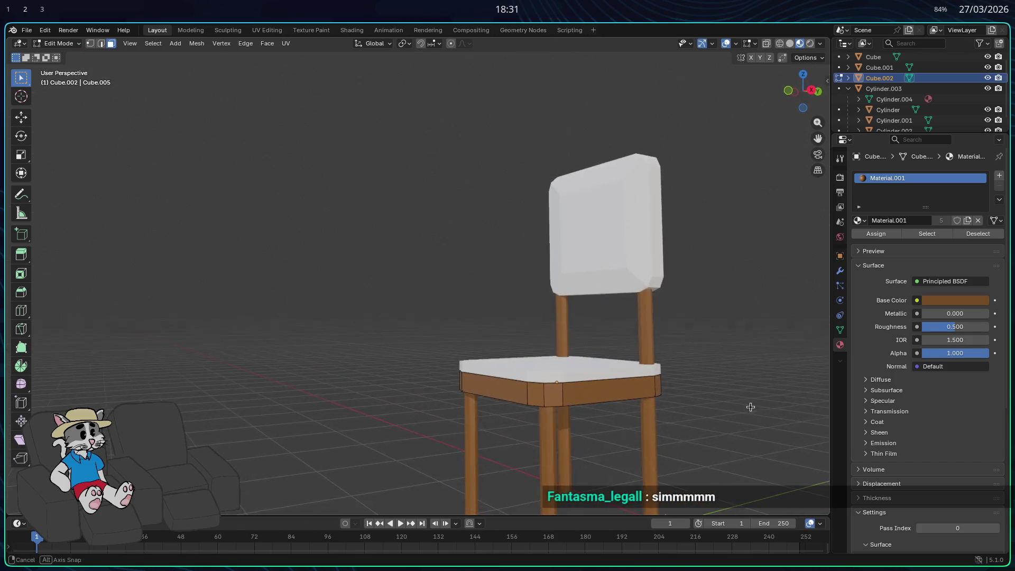
pyautogui.click(687, 386)
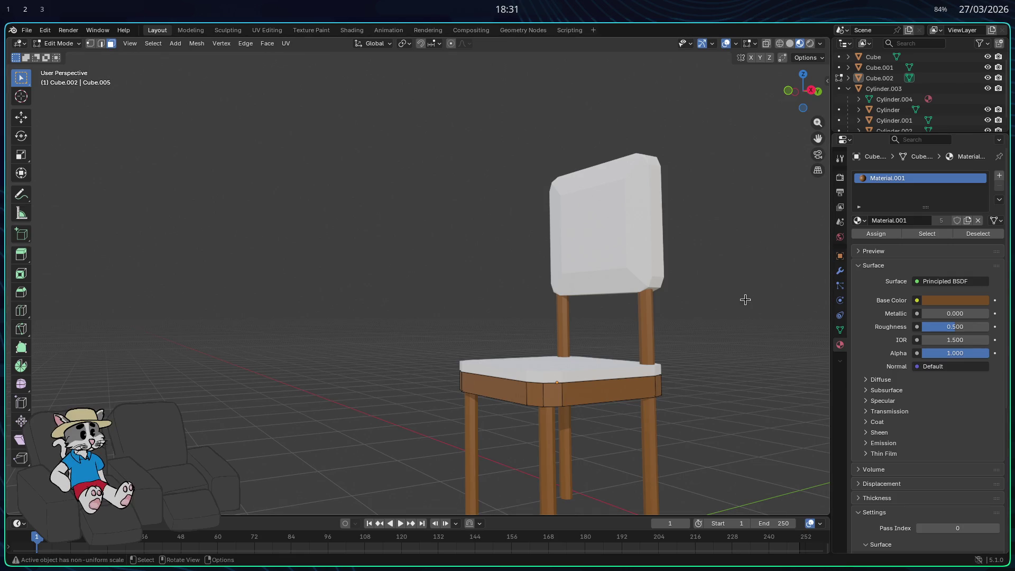
pyautogui.click(867, 222)
pyautogui.press('Tab')
# Orbit under the chair and reselect the brown seat base.
pyautogui.moveTo(711, 297)
pyautogui.mouseDown(button='middle')
pyautogui.moveTo(732, 333)
pyautogui.moveTo(616, 322)
pyautogui.moveTo(594, 243)
pyautogui.moveTo(628, 309)
pyautogui.moveTo(675, 311)
pyautogui.moveTo(594, 303)
pyautogui.moveTo(531, 324)
pyautogui.moveTo(646, 340)
pyautogui.moveTo(651, 321)
pyautogui.moveTo(590, 281)
pyautogui.mouseUp(button='middle')
pyautogui.scroll(3, 580, 320)
pyautogui.moveTo(580, 319)
pyautogui.mouseDown(button='middle')
pyautogui.moveTo(522, 406)
pyautogui.moveTo(650, 350)
pyautogui.mouseUp(button='middle')
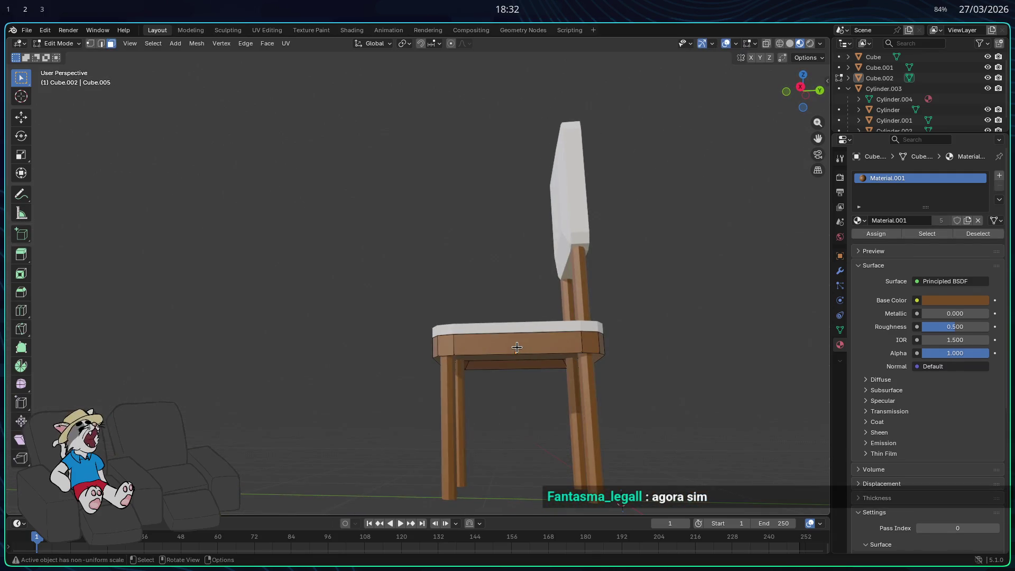
pyautogui.click(592, 344)
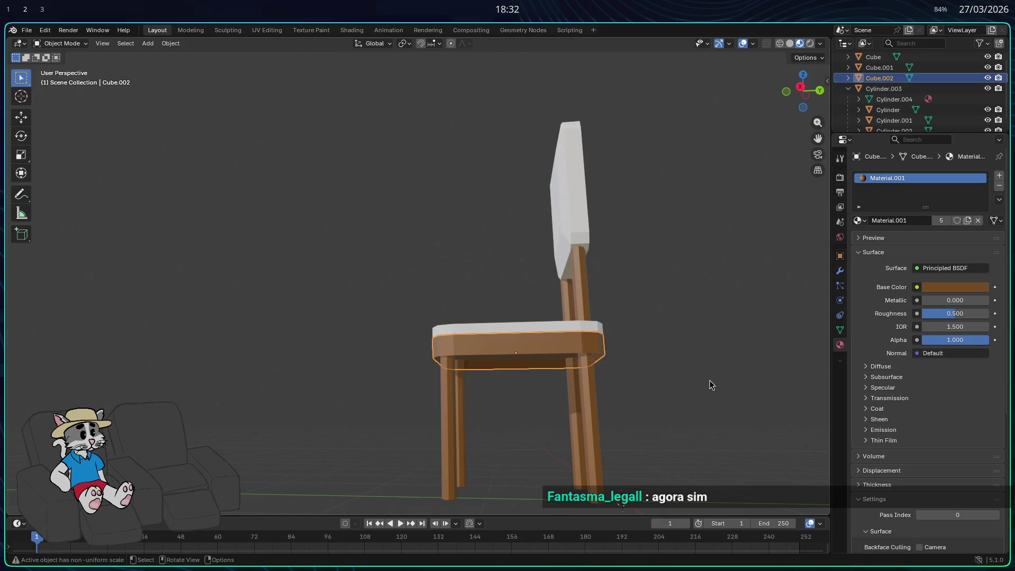
# Nudge the seat base vertically, then try and cancel a vertical rescale.
pyautogui.press('g')
pyautogui.press('z')
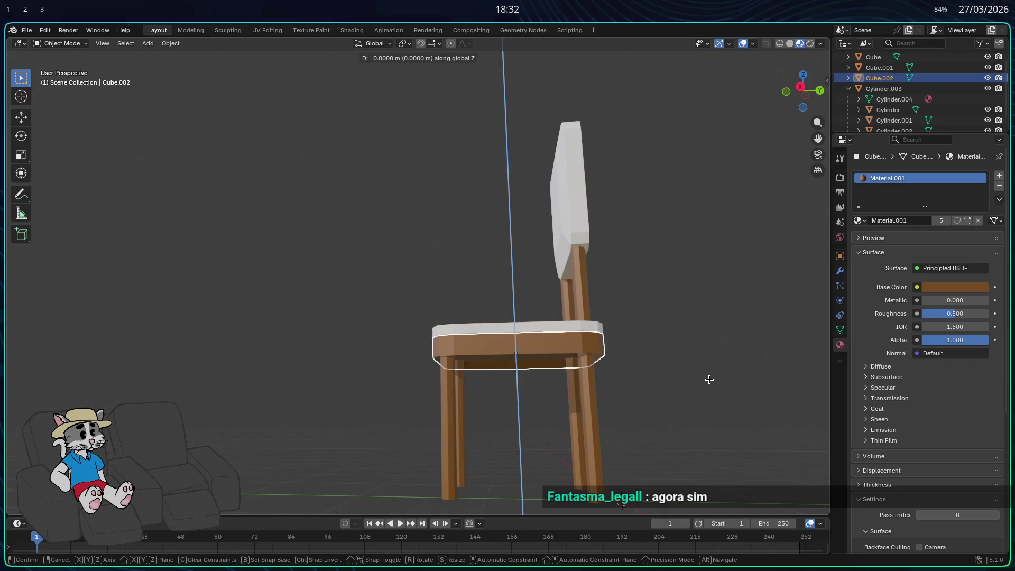
pyautogui.click(674, 376)
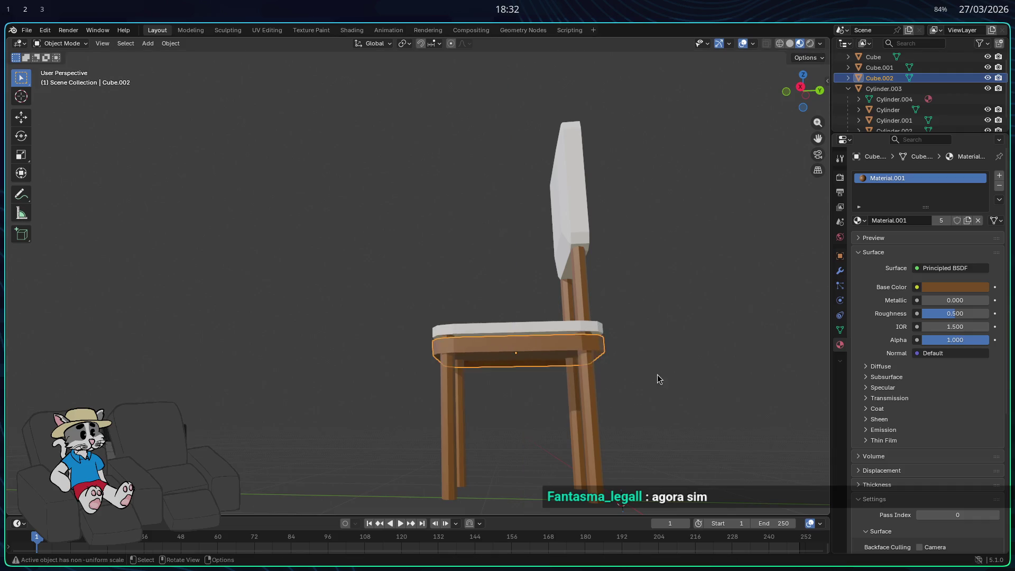
pyautogui.moveTo(657, 375); pyautogui.dragTo(687, 407, button='middle')
pyautogui.press('s')
pyautogui.press('z')
pyautogui.press('Escape')
# Adjust the seat base's height until it sits flush against the seat top.
pyautogui.press('g')
pyautogui.press('z')
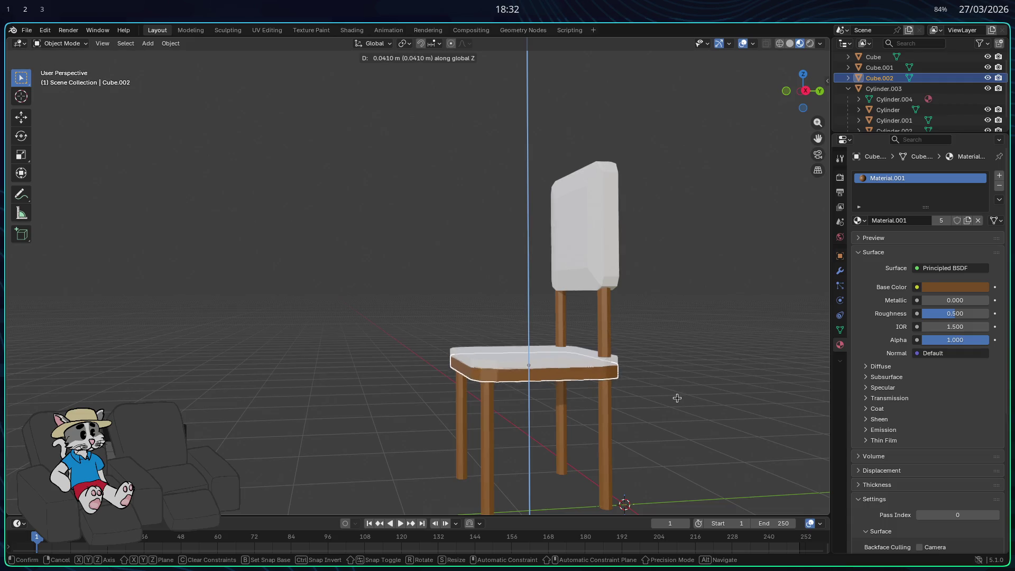
pyautogui.click(677, 398)
pyautogui.moveTo(673, 398)
pyautogui.mouseDown(button='middle')
pyautogui.moveTo(664, 363)
pyautogui.moveTo(605, 366)
pyautogui.mouseUp(button='middle')
pyautogui.press('s')
pyautogui.press('g')
pyautogui.press('z')
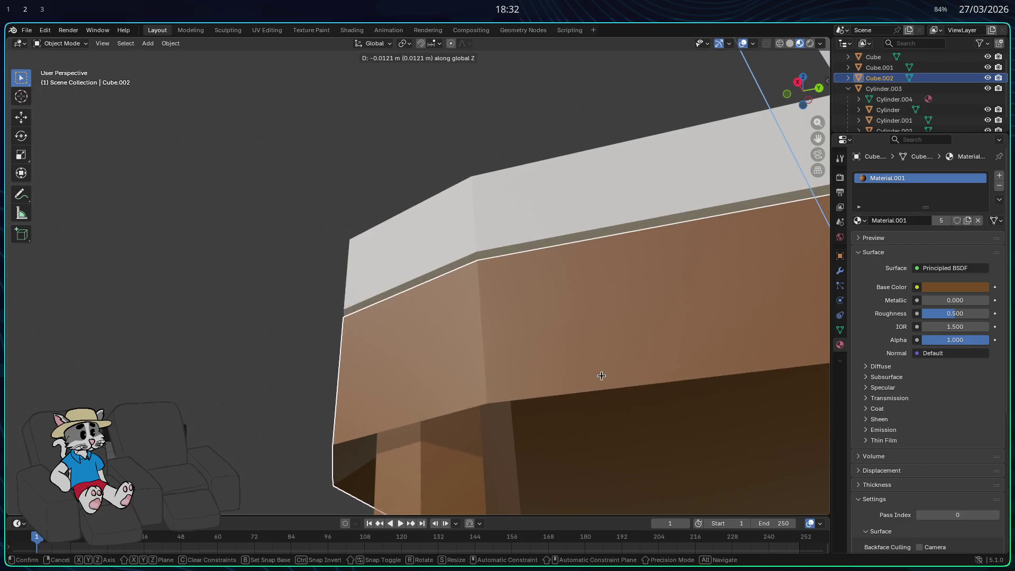
pyautogui.click(597, 368)
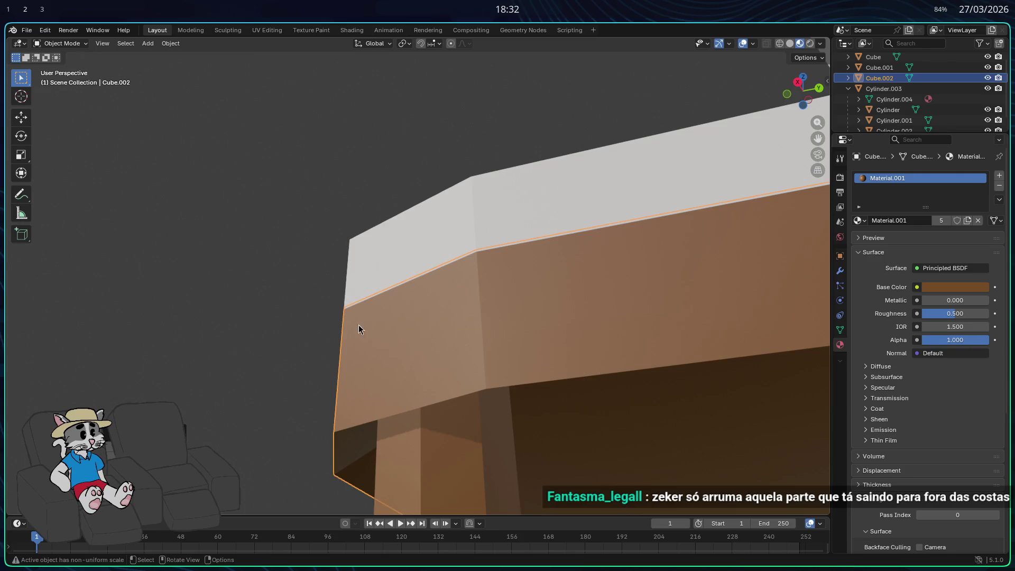
# Zoom out, deselect the base, and view the chair from below.
pyautogui.scroll(-6, 358, 326)
pyautogui.moveTo(367, 317)
pyautogui.mouseDown(button='middle')
pyautogui.moveTo(454, 366)
pyautogui.moveTo(439, 364)
pyautogui.moveTo(519, 366)
pyautogui.mouseUp(button='middle')
pyautogui.click(444, 364)
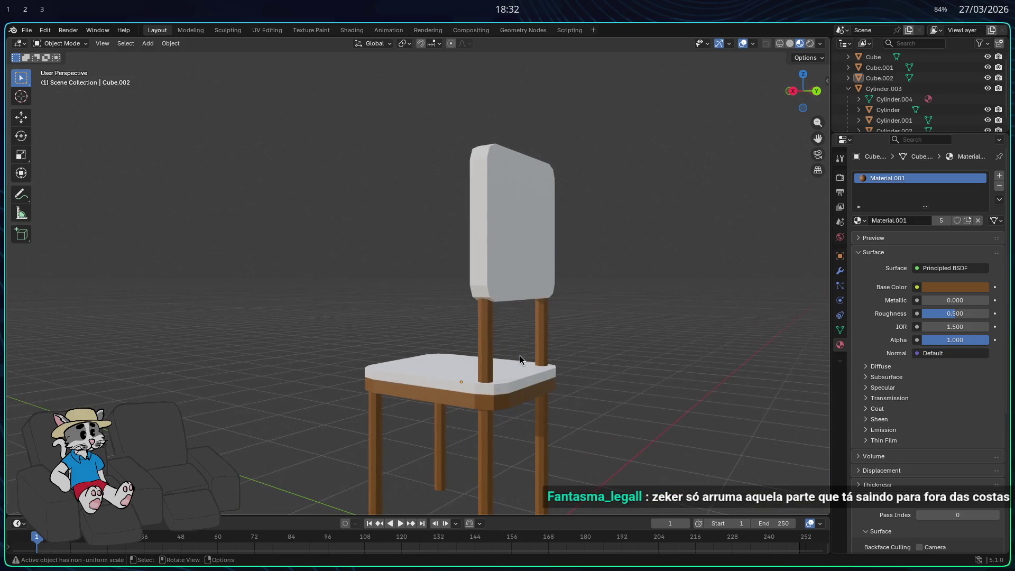
pyautogui.moveTo(497, 324)
pyautogui.mouseDown(button='middle')
pyautogui.moveTo(521, 334)
pyautogui.moveTo(523, 266)
pyautogui.moveTo(513, 256)
pyautogui.moveTo(517, 329)
pyautogui.moveTo(538, 300)
pyautogui.moveTo(527, 347)
pyautogui.mouseUp(button='middle')
pyautogui.click(528, 348)
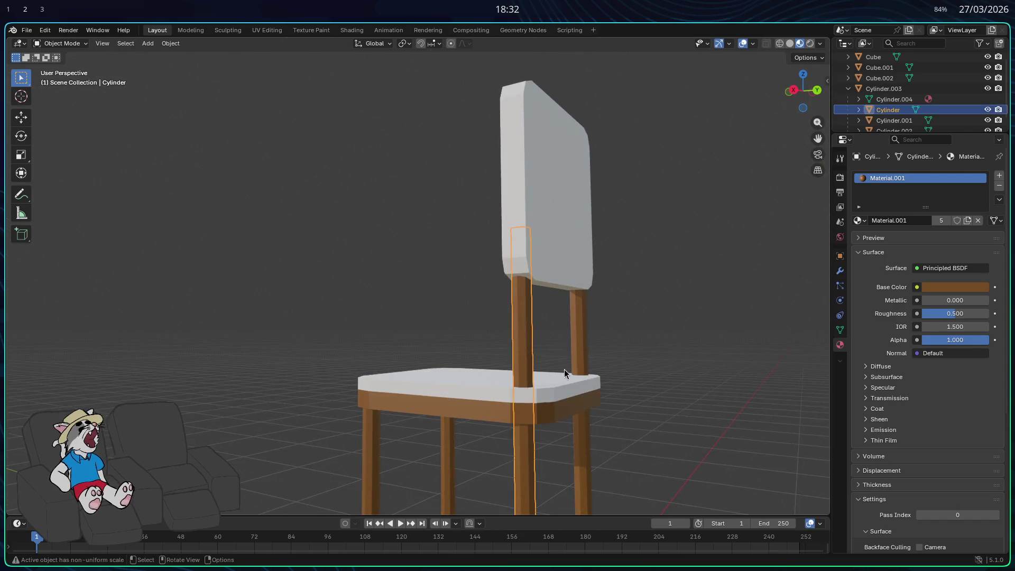
pyautogui.keyDown('shift'); pyautogui.click(579, 334); pyautogui.keyUp('shift')
pyautogui.keyDown('shift'); pyautogui.click(546, 243); pyautogui.keyUp('shift')
pyautogui.moveTo(545, 244); pyautogui.dragTo(601, 355, button='middle')
pyautogui.press('g')
pyautogui.press('z')
pyautogui.press('y')
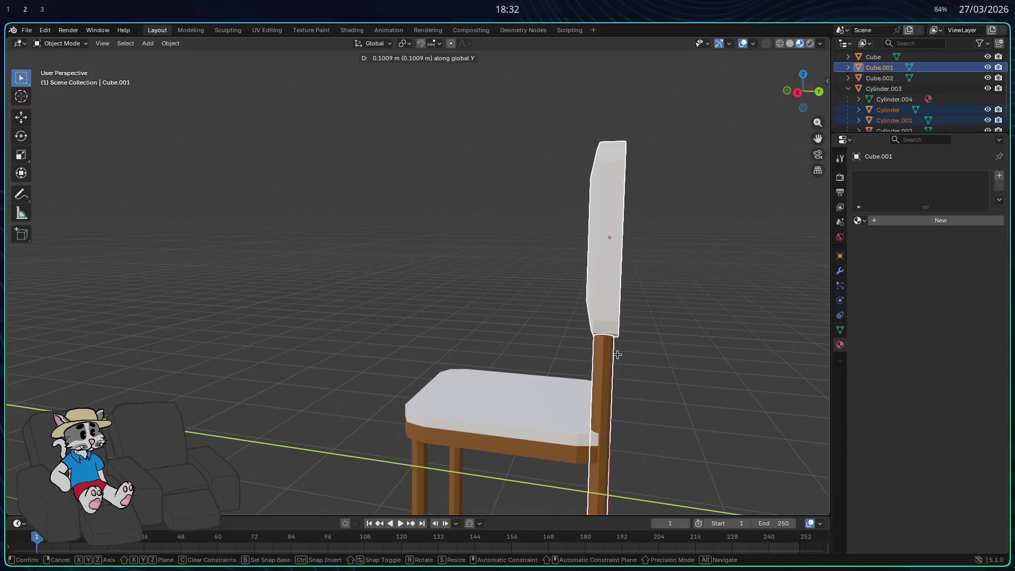
pyautogui.click(617, 356)
pyautogui.moveTo(617, 355)
pyautogui.mouseDown(button='middle')
pyautogui.moveTo(607, 385)
pyautogui.moveTo(680, 390)
pyautogui.moveTo(643, 386)
pyautogui.moveTo(680, 412)
pyautogui.moveTo(718, 399)
pyautogui.moveTo(611, 372)
pyautogui.mouseUp(button='middle')
pyautogui.scroll(-3, 659, 386)
pyautogui.click(659, 386)
pyautogui.hotkey('ctrl', 'z')
pyautogui.hotkey('ctrl', 'z')
pyautogui.hotkey('ctrl', 'z')
pyautogui.click(702, 398)
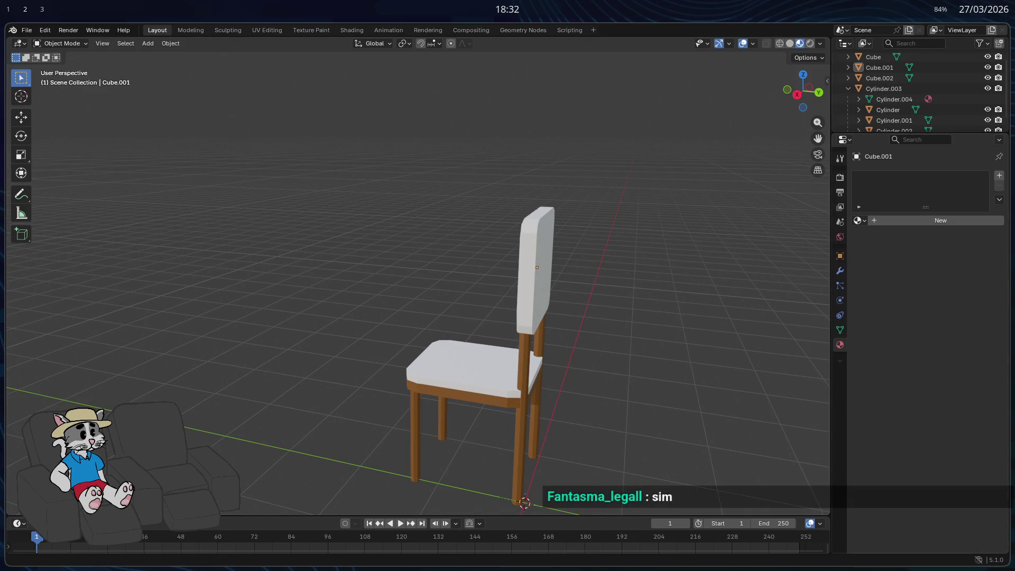
pyautogui.moveTo(675, 374)
pyautogui.mouseDown(button='middle')
pyautogui.moveTo(651, 356)
pyautogui.moveTo(657, 365)
pyautogui.mouseUp(button='middle')
pyautogui.scroll(3, 595, 420)
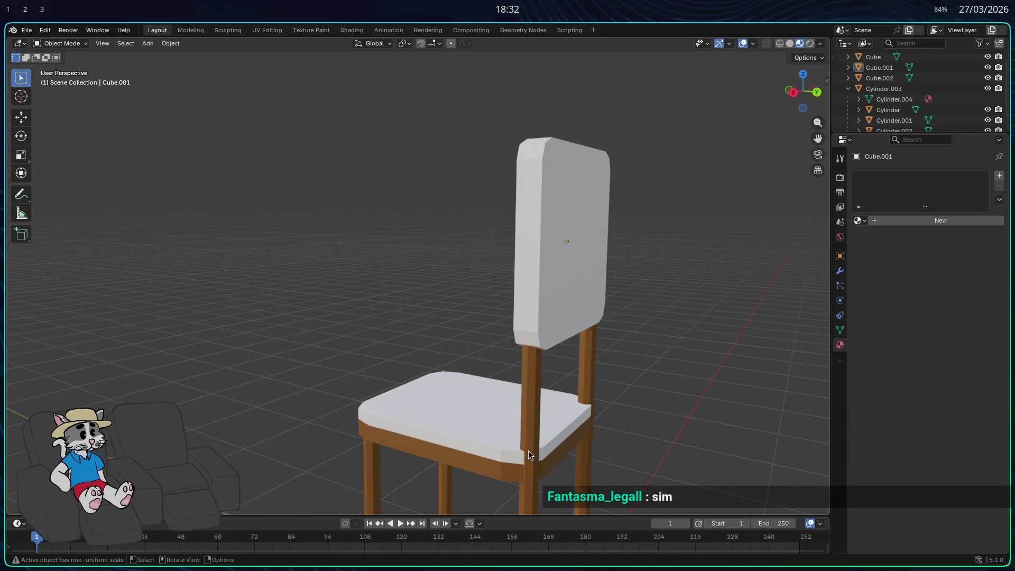
pyautogui.scroll(-3, 548, 438)
pyautogui.moveTo(550, 438)
pyautogui.mouseDown(button='middle')
pyautogui.moveTo(667, 421)
pyautogui.moveTo(696, 382)
pyautogui.moveTo(673, 375)
pyautogui.moveTo(630, 401)
pyautogui.moveTo(617, 426)
pyautogui.moveTo(626, 443)
pyautogui.moveTo(646, 446)
pyautogui.moveTo(625, 444)
pyautogui.moveTo(602, 416)
pyautogui.mouseUp(button='middle')
pyautogui.scroll(3, 446, 350)
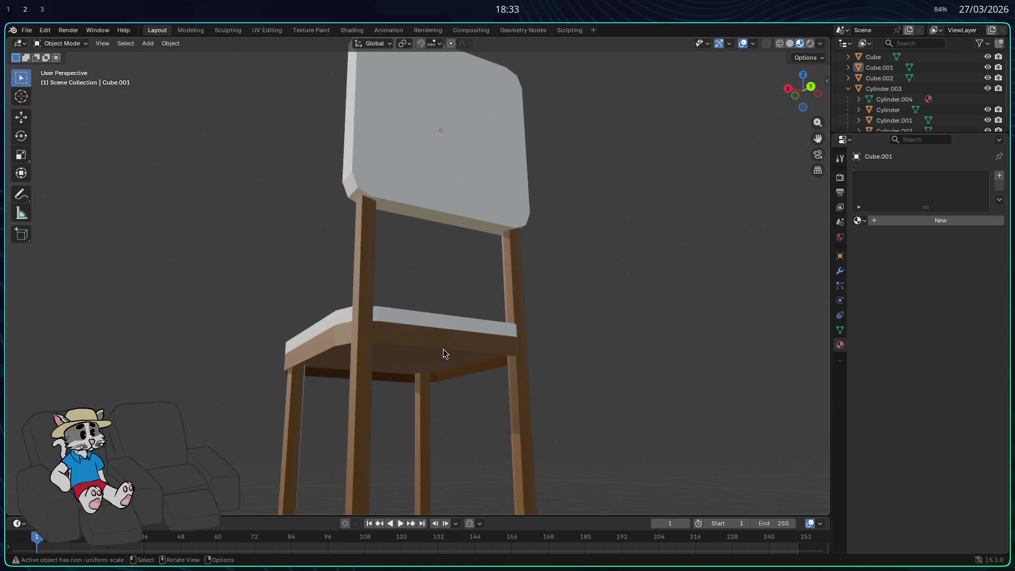
pyautogui.moveTo(478, 354)
pyautogui.mouseDown(button='middle')
pyautogui.moveTo(536, 374)
pyautogui.moveTo(487, 376)
pyautogui.moveTo(674, 412)
pyautogui.moveTo(633, 423)
pyautogui.mouseUp(button='middle')
pyautogui.press('Tab')
pyautogui.press('Tab')
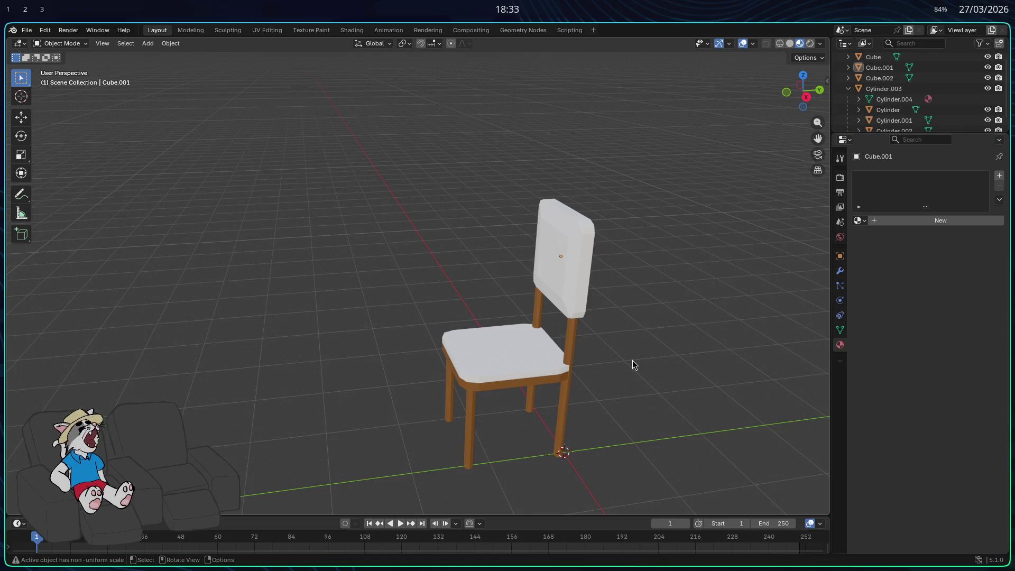
# Enter Edit Mode on the backrest and try deleting corner geometry, undoing each attempt.
pyautogui.press('Tab')
pyautogui.scroll(5, 591, 236)
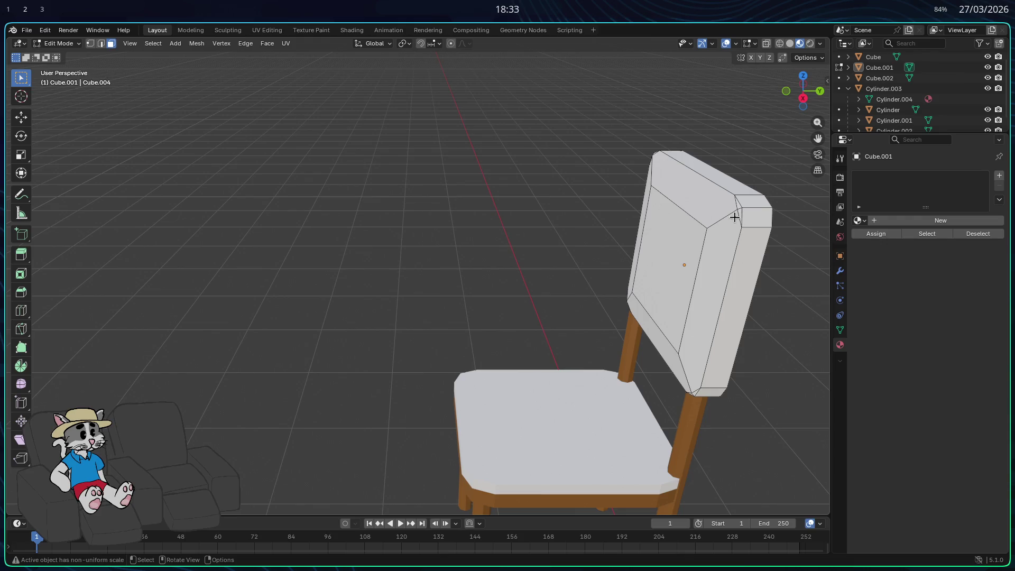
pyautogui.scroll(3, 745, 217)
pyautogui.scroll(-4, 719, 223)
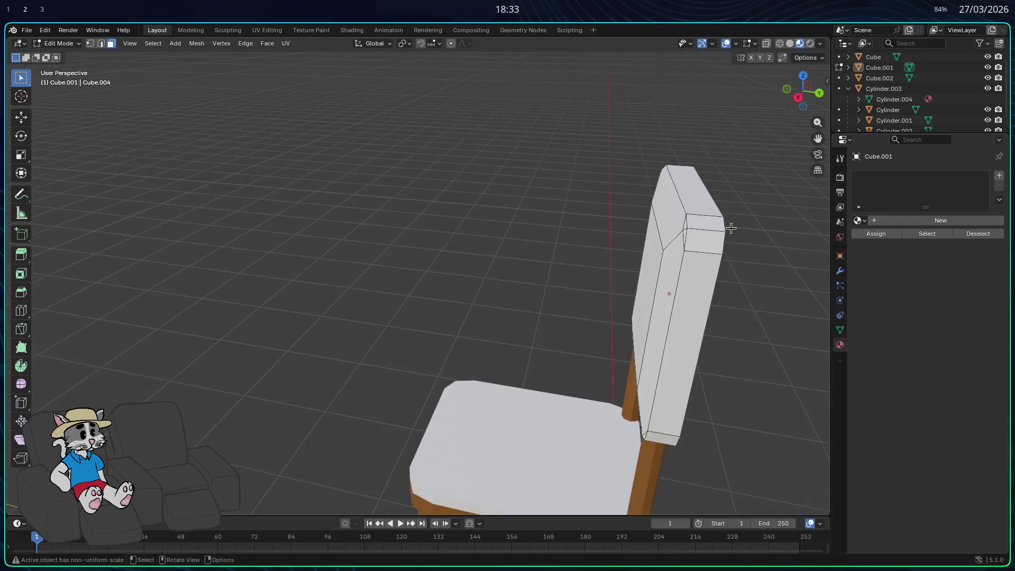
pyautogui.scroll(4, 729, 231)
pyautogui.moveTo(561, 228)
pyautogui.mouseDown(button='middle')
pyautogui.moveTo(641, 233)
pyautogui.moveTo(575, 204)
pyautogui.moveTo(557, 263)
pyautogui.moveTo(563, 283)
pyautogui.mouseUp(button='middle')
pyautogui.press('x')
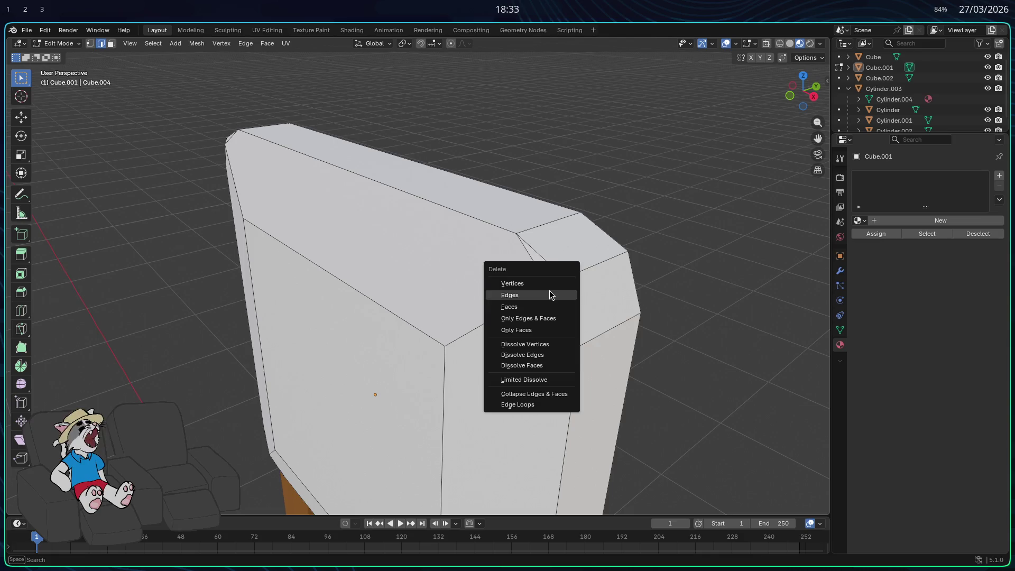
pyautogui.click(545, 283)
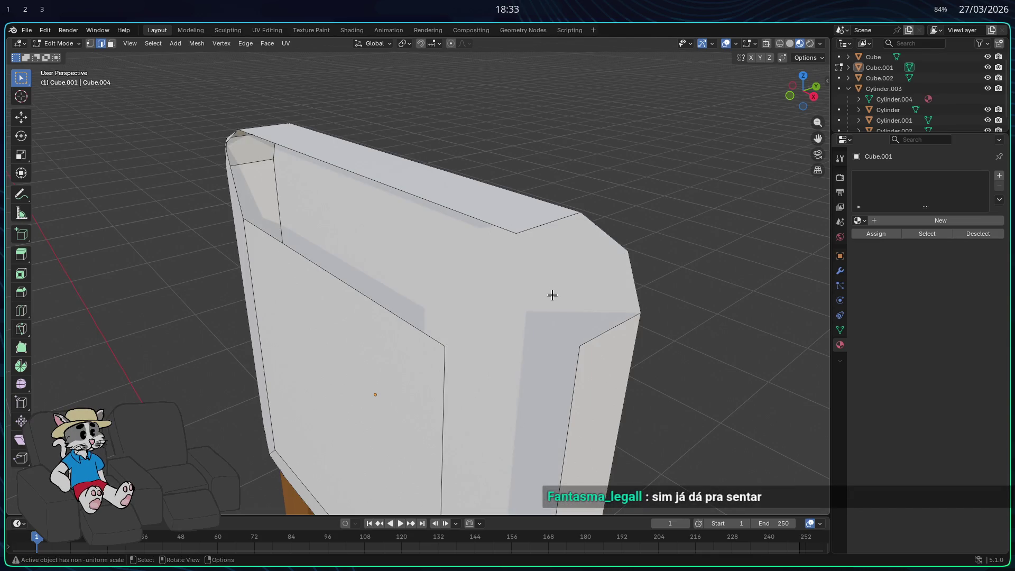
pyautogui.hotkey('ctrl', 'z')
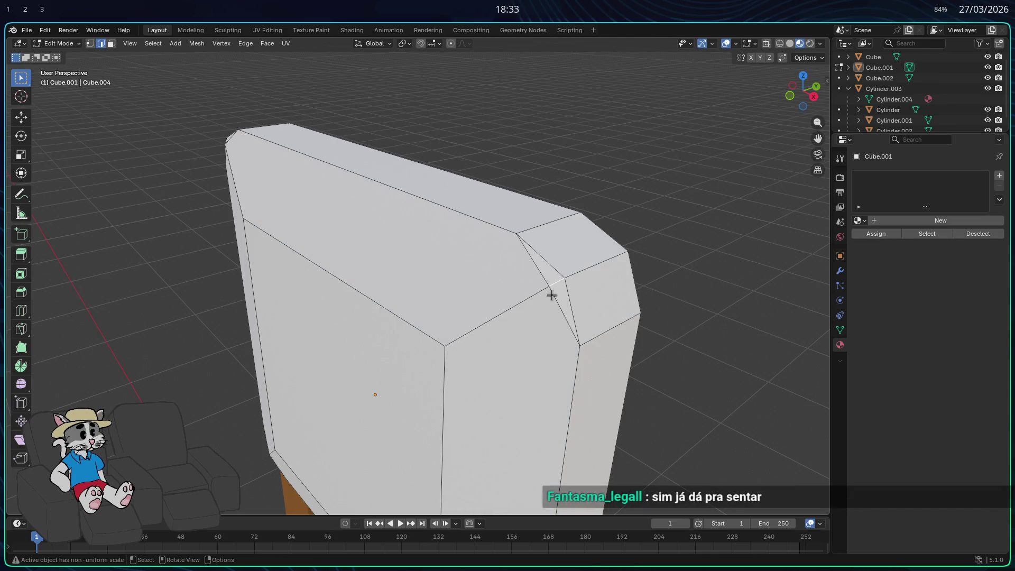
pyautogui.press('x')
pyautogui.click(503, 311)
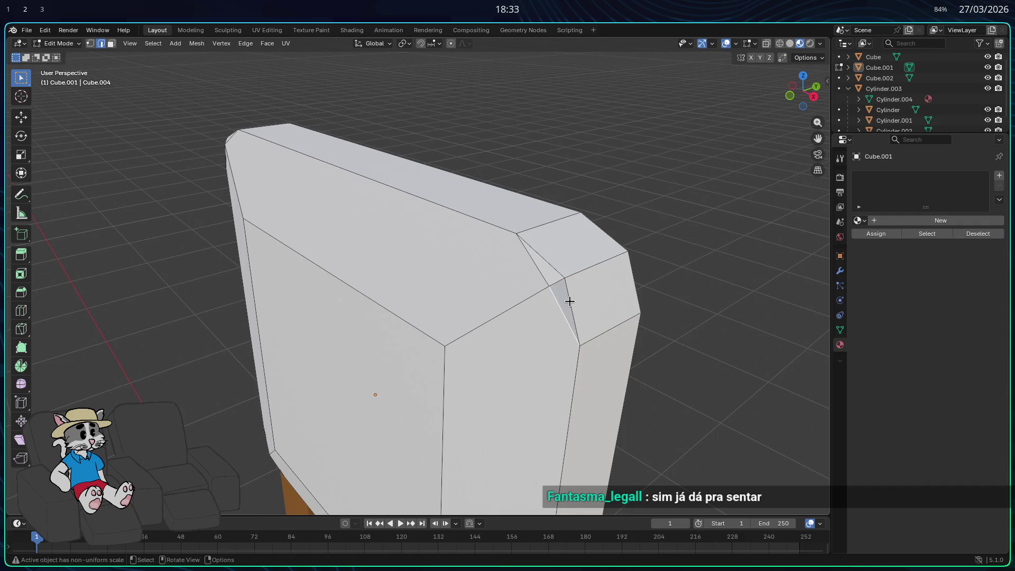
pyautogui.hotkey('ctrl', 'z')
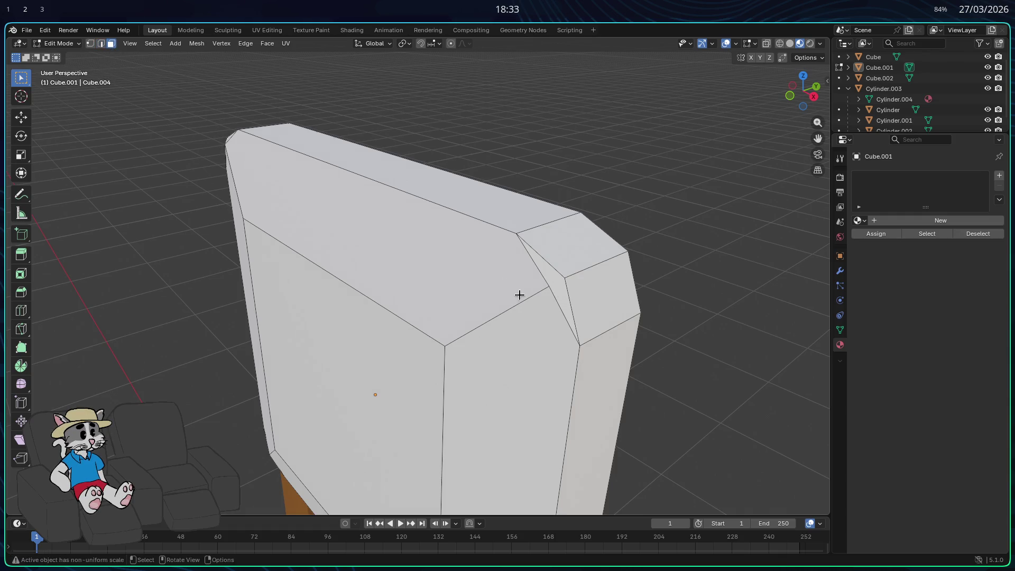
# Inspect the opposite top corner and toggle the mesh-edit and viewport overlay settings.
pyautogui.moveTo(551, 287)
pyautogui.mouseDown(button='middle')
pyautogui.moveTo(644, 287)
pyautogui.moveTo(379, 256)
pyautogui.moveTo(464, 263)
pyautogui.mouseUp(button='middle')
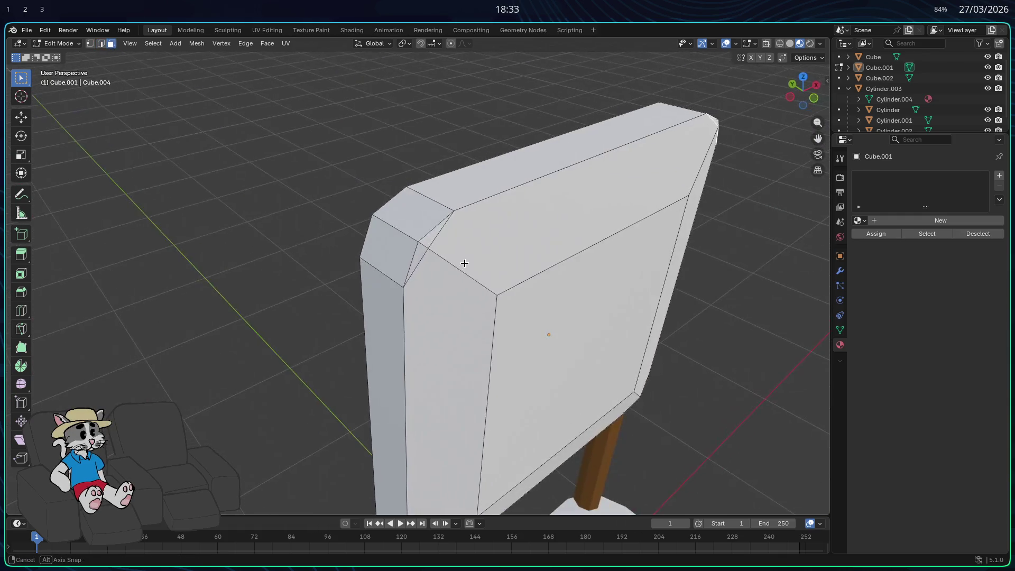
pyautogui.rightClick(426, 242)
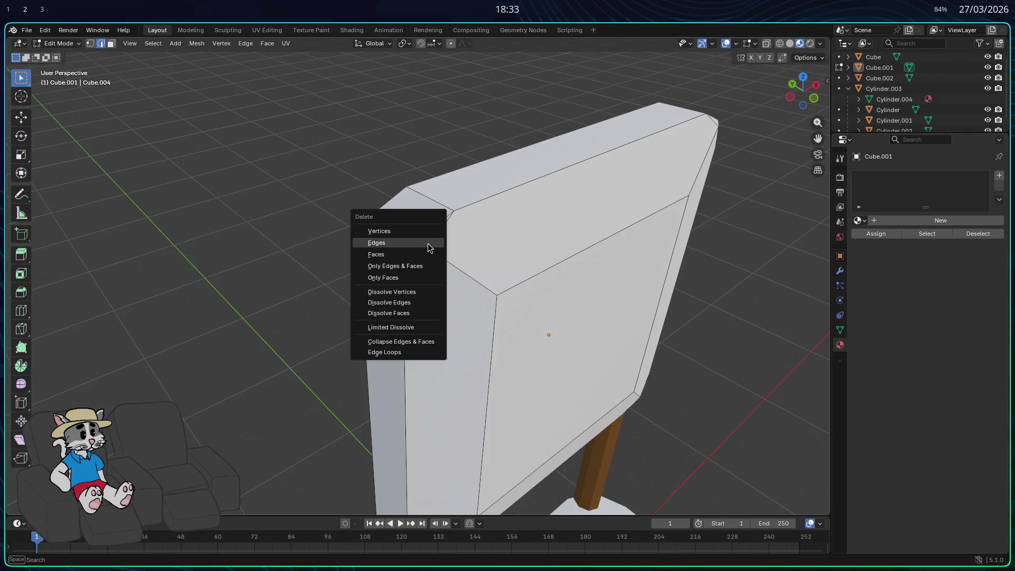
pyautogui.press('Escape')
pyautogui.scroll(2, 420, 253)
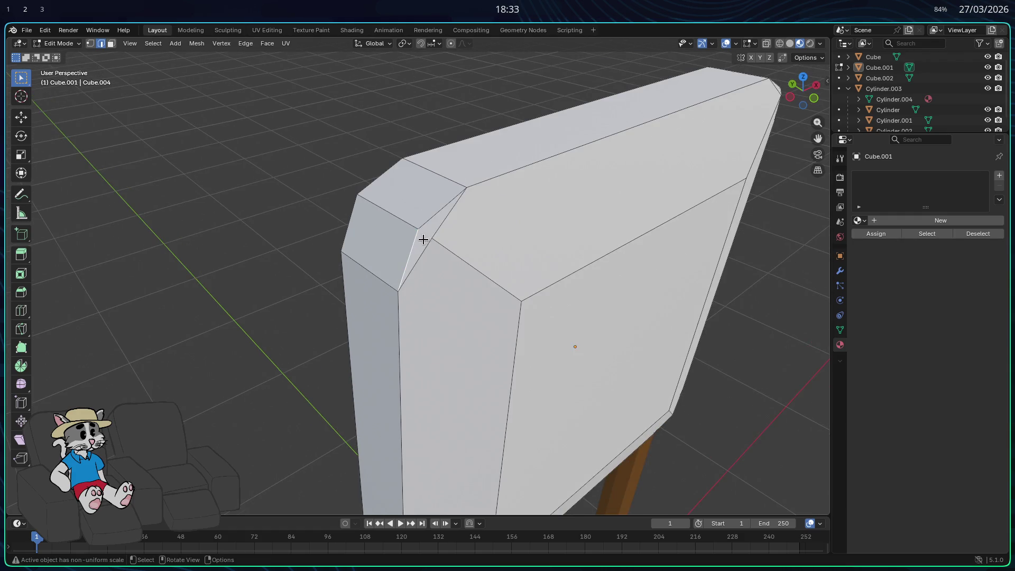
pyautogui.scroll(3, 423, 239)
pyautogui.moveTo(433, 233); pyautogui.dragTo(448, 245, button='middle')
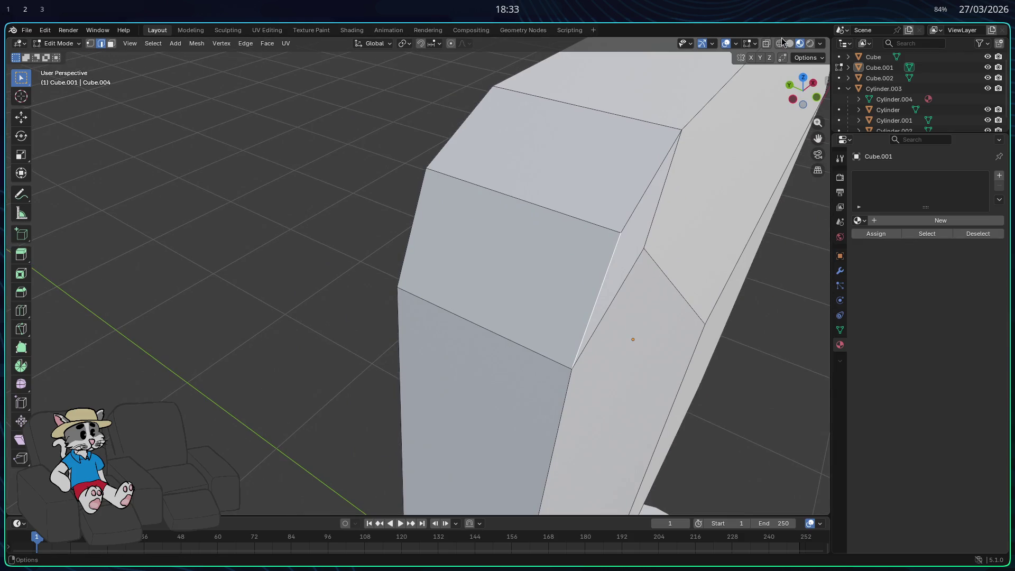
pyautogui.click(756, 45)
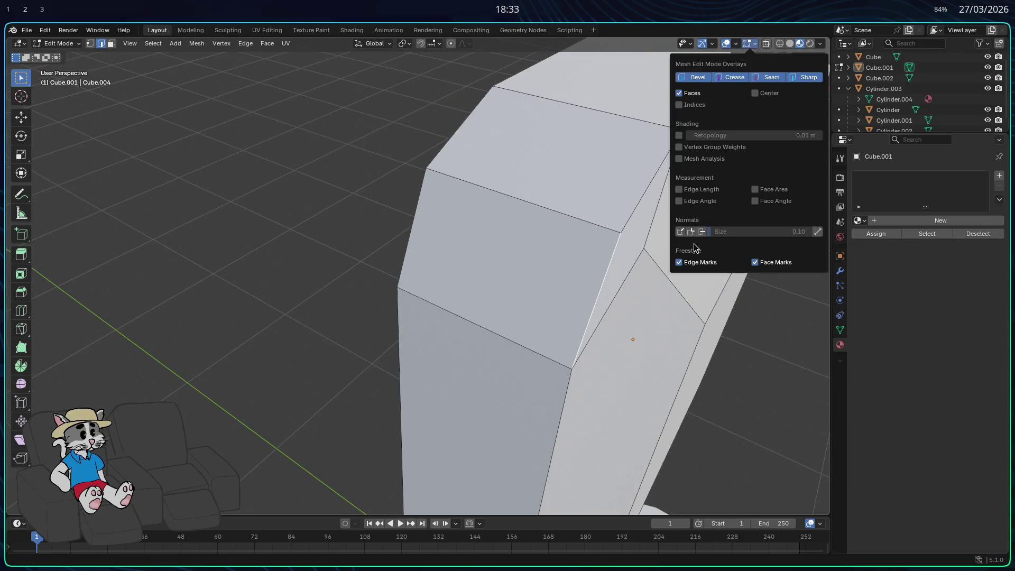
pyautogui.click(736, 43)
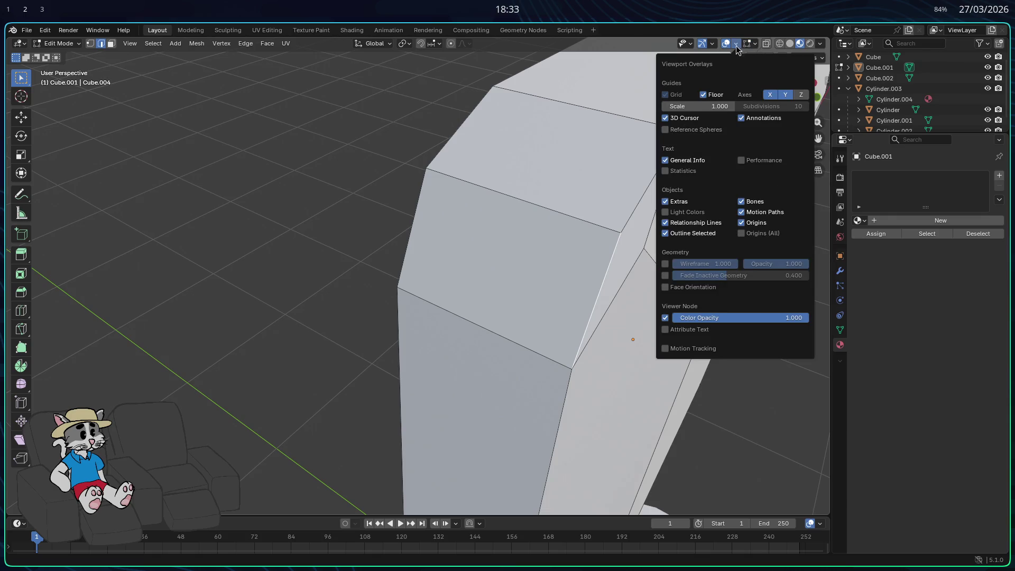
# Select a stray edge at the backrest corner, using select-linked along the way.
pyautogui.moveTo(369, 271)
pyautogui.mouseDown(button='middle')
pyautogui.moveTo(337, 269)
pyautogui.moveTo(368, 273)
pyautogui.mouseUp(button='middle')
pyautogui.moveTo(447, 287)
pyautogui.mouseDown(button='middle')
pyautogui.moveTo(501, 284)
pyautogui.moveTo(404, 265)
pyautogui.moveTo(495, 239)
pyautogui.mouseUp(button='middle')
pyautogui.rightClick(495, 238)
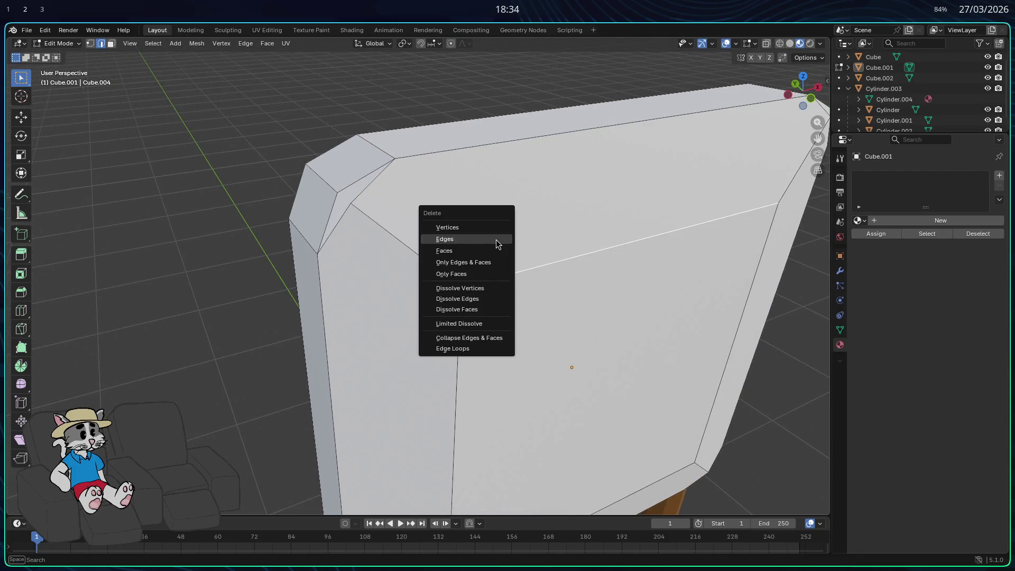
pyautogui.press('Escape')
pyautogui.rightClick(504, 243)
pyautogui.click(497, 240)
pyautogui.moveTo(494, 254)
pyautogui.mouseDown(button='middle')
pyautogui.moveTo(467, 263)
pyautogui.moveTo(503, 301)
pyautogui.moveTo(415, 260)
pyautogui.moveTo(433, 224)
pyautogui.mouseUp(button='middle')
pyautogui.click(473, 267)
# Delete the stray corner edge and fill the resulting hole with a new face.
pyautogui.scroll(5, 475, 278)
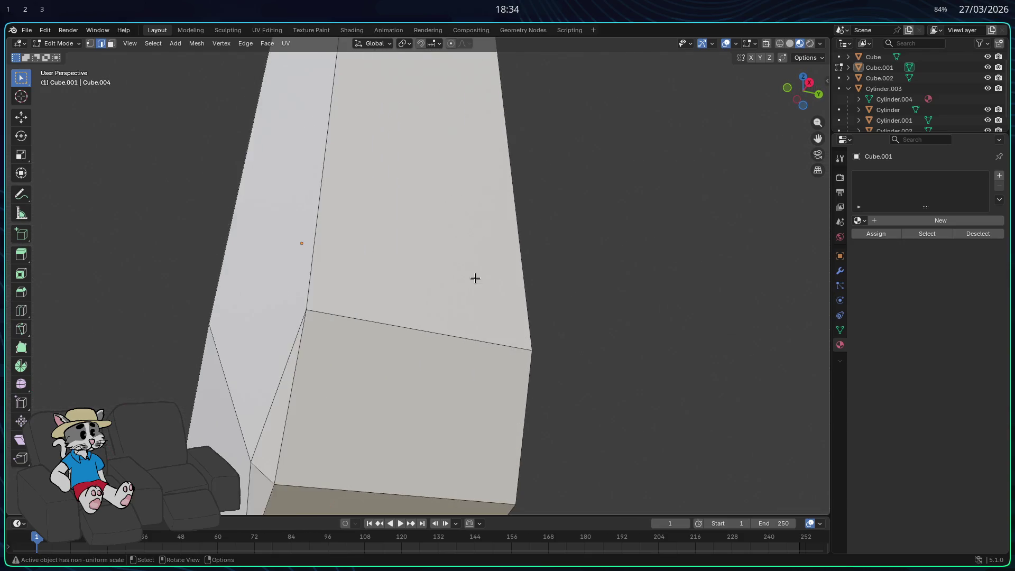
pyautogui.moveTo(475, 278); pyautogui.dragTo(518, 285, button='middle')
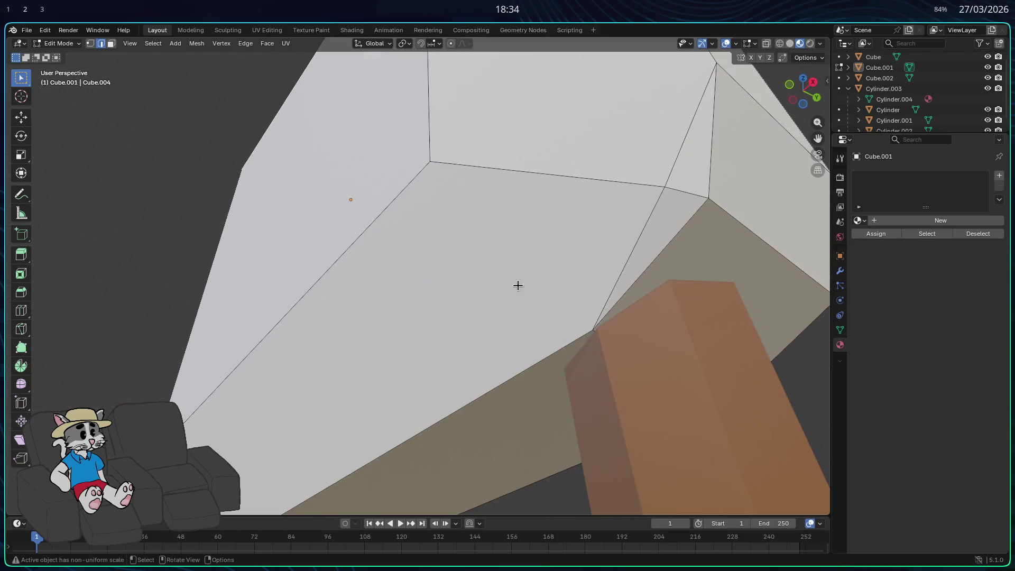
pyautogui.press('x')
pyautogui.click(651, 226)
pyautogui.hotkey('ctrl', 'z')
pyautogui.press('x')
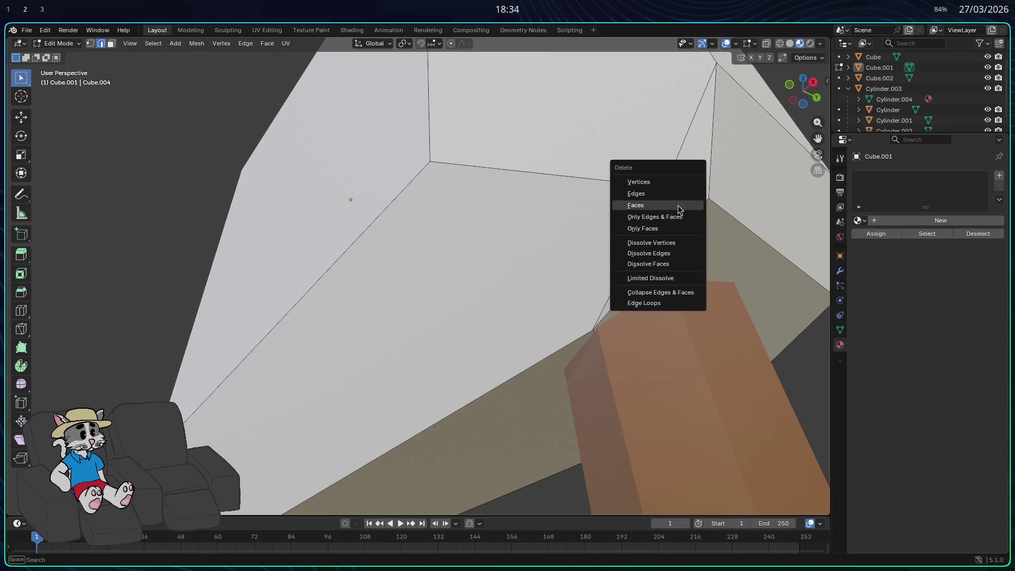
pyautogui.click(670, 194)
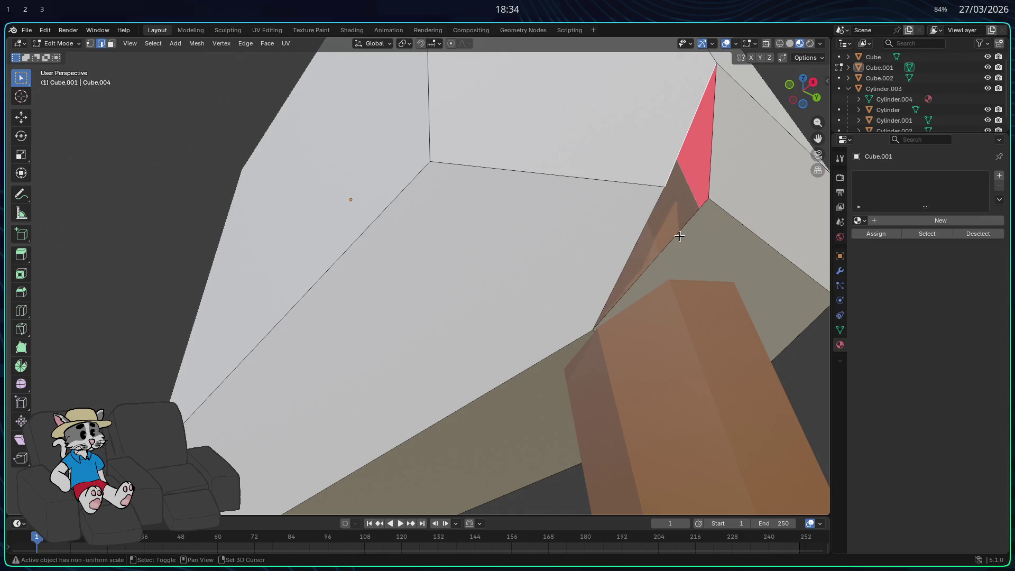
pyautogui.press('f')
# Delete the lower corner's edge, fill its hole, and return to Object Mode.
pyautogui.moveTo(654, 243)
pyautogui.mouseDown(button='middle')
pyautogui.moveTo(548, 284)
pyautogui.moveTo(654, 274)
pyautogui.mouseUp(button='middle')
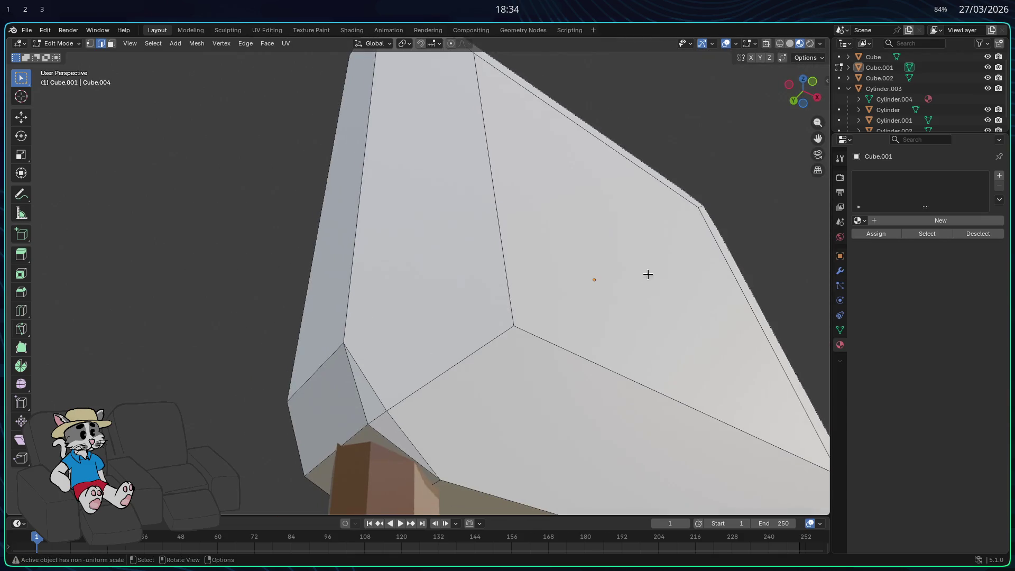
pyautogui.click(377, 414)
pyautogui.press('x')
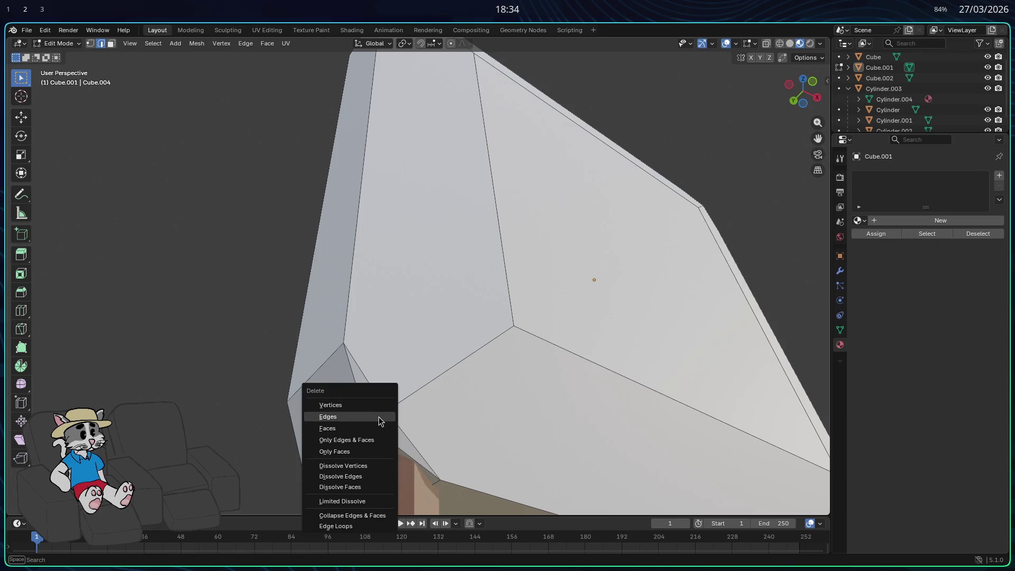
pyautogui.click(379, 421)
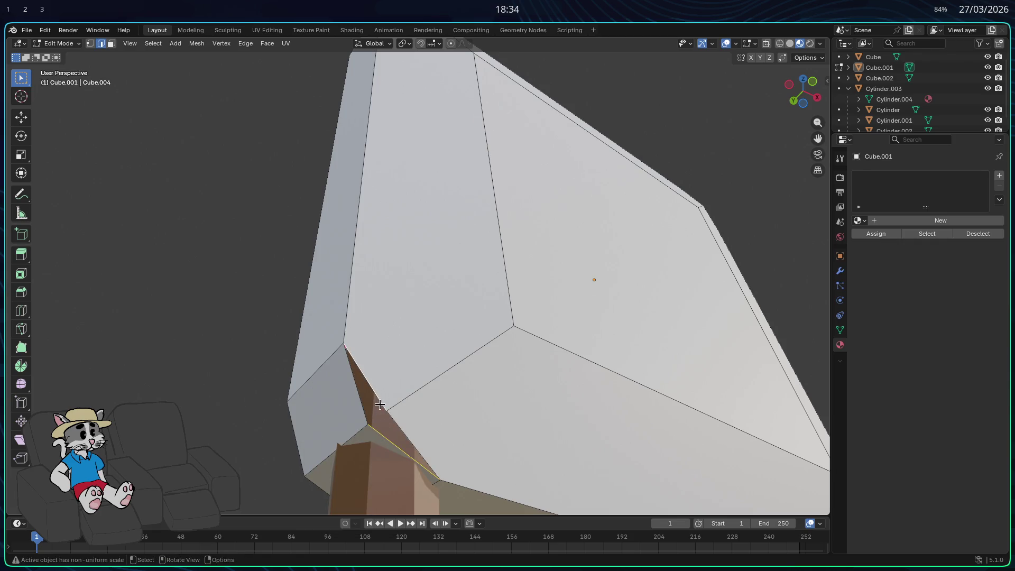
pyautogui.press('f')
pyautogui.moveTo(369, 384)
pyautogui.mouseDown(button='middle')
pyautogui.moveTo(340, 340)
pyautogui.moveTo(376, 342)
pyautogui.moveTo(294, 379)
pyautogui.moveTo(204, 367)
pyautogui.moveTo(204, 422)
pyautogui.mouseUp(button='middle')
pyautogui.press('Tab')
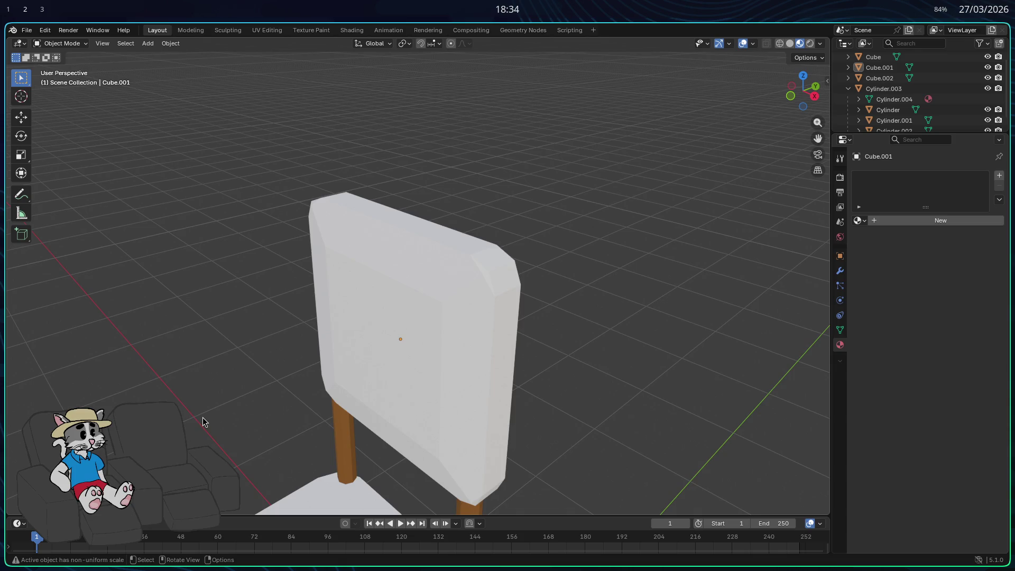
pyautogui.moveTo(260, 414)
pyautogui.mouseDown(button='middle')
pyautogui.moveTo(303, 298)
pyautogui.moveTo(410, 340)
pyautogui.moveTo(460, 379)
pyautogui.moveTo(551, 374)
pyautogui.moveTo(390, 421)
pyautogui.moveTo(407, 435)
pyautogui.moveTo(489, 417)
pyautogui.moveTo(417, 392)
pyautogui.moveTo(403, 344)
pyautogui.moveTo(493, 367)
pyautogui.moveTo(484, 414)
pyautogui.moveTo(540, 408)
pyautogui.moveTo(419, 311)
pyautogui.mouseUp(button='middle')
# Give the backrest a new light-blue material with Roughness 1.000.
pyautogui.click(418, 310)
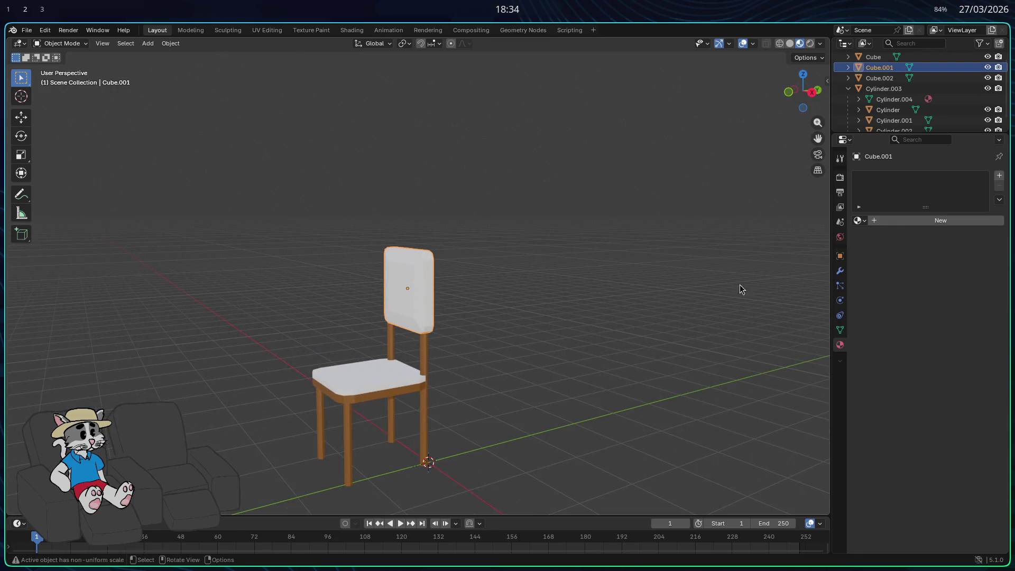
pyautogui.click(861, 221)
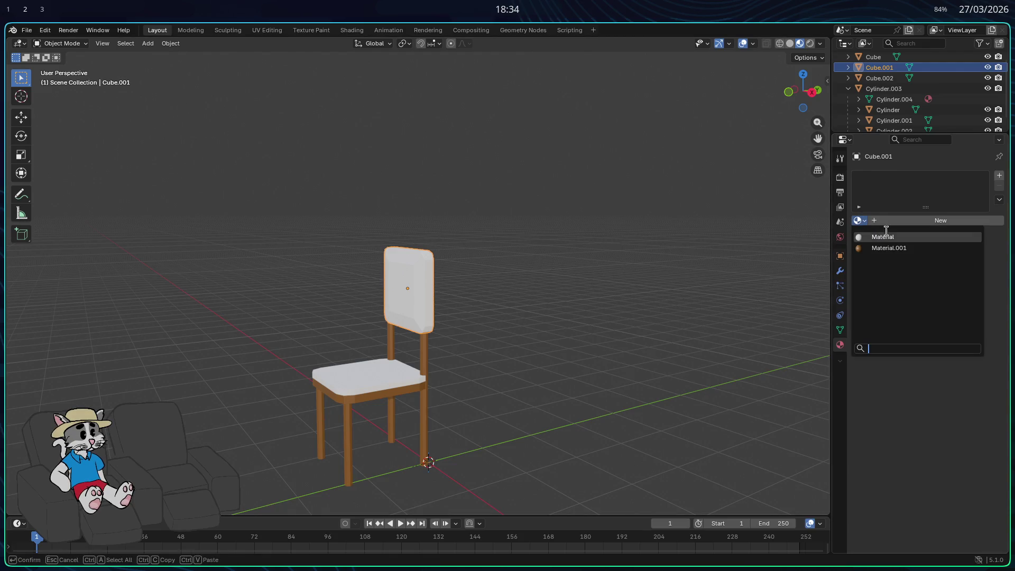
pyautogui.press('Escape')
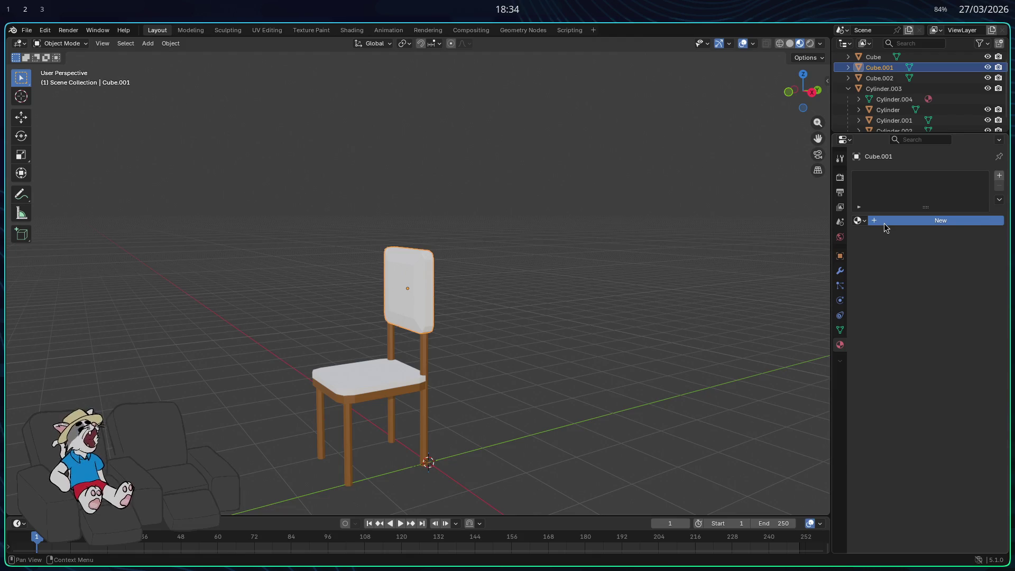
pyautogui.click(886, 225)
pyautogui.click(935, 288)
pyautogui.moveTo(939, 168); pyautogui.dragTo(939, 126)
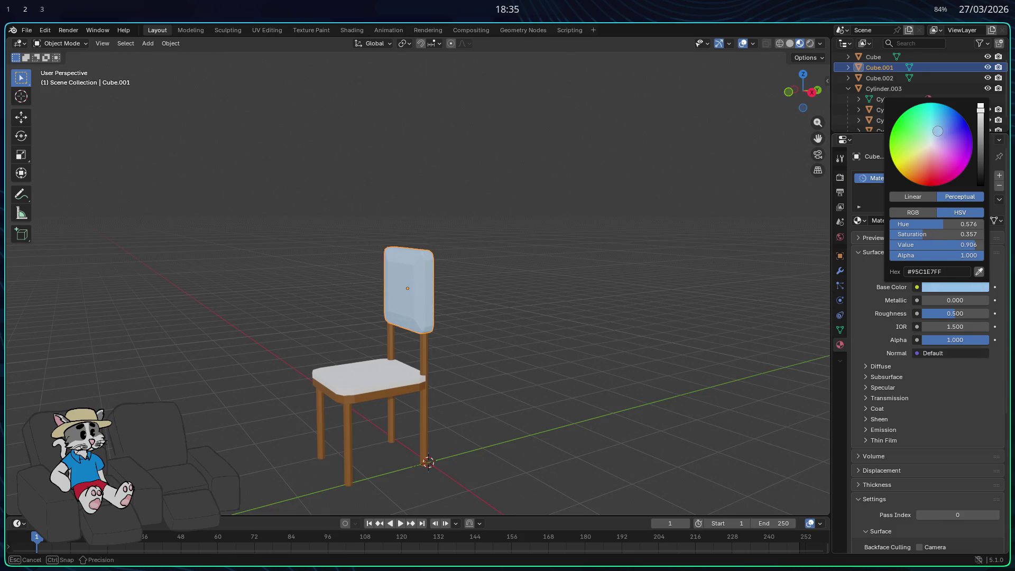
pyautogui.click(956, 316)
pyautogui.moveTo(955, 313); pyautogui.dragTo(984, 313)
pyautogui.scroll(4, 404, 378)
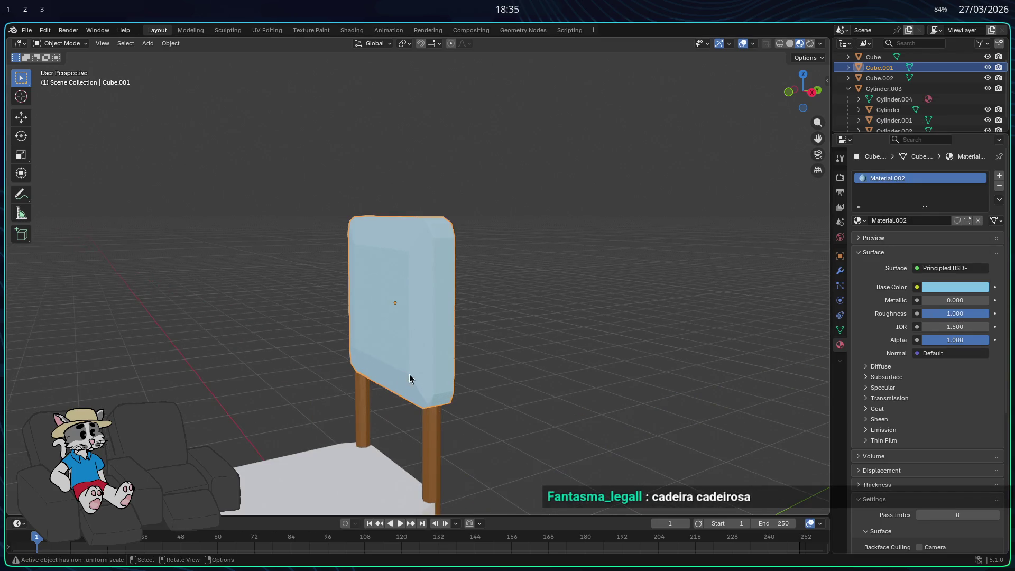
# Assign Material.002 to the seat and deselect the chair.
pyautogui.click(303, 463)
pyautogui.click(864, 222)
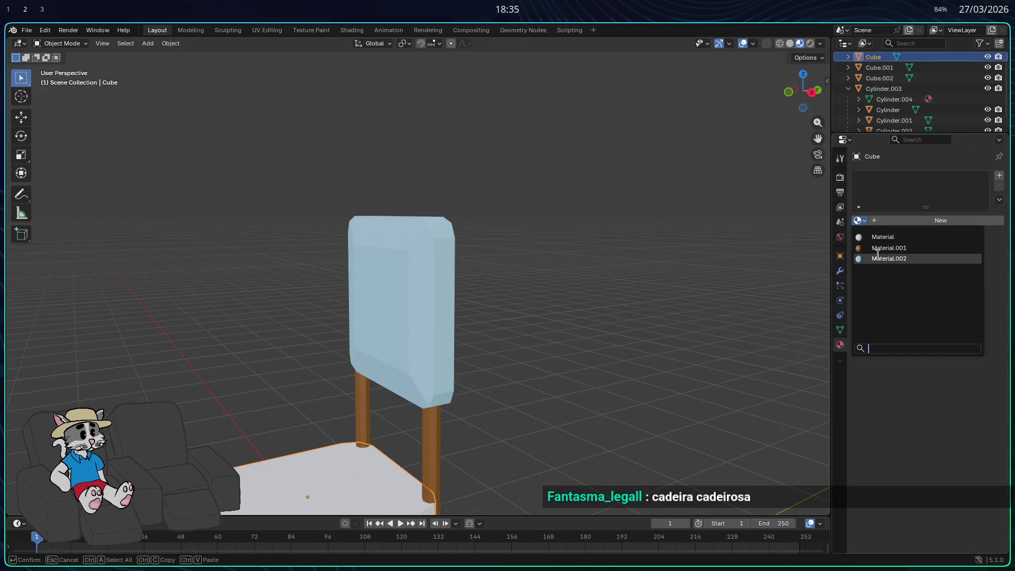
pyautogui.click(888, 259)
pyautogui.scroll(-3, 603, 326)
pyautogui.click(603, 326)
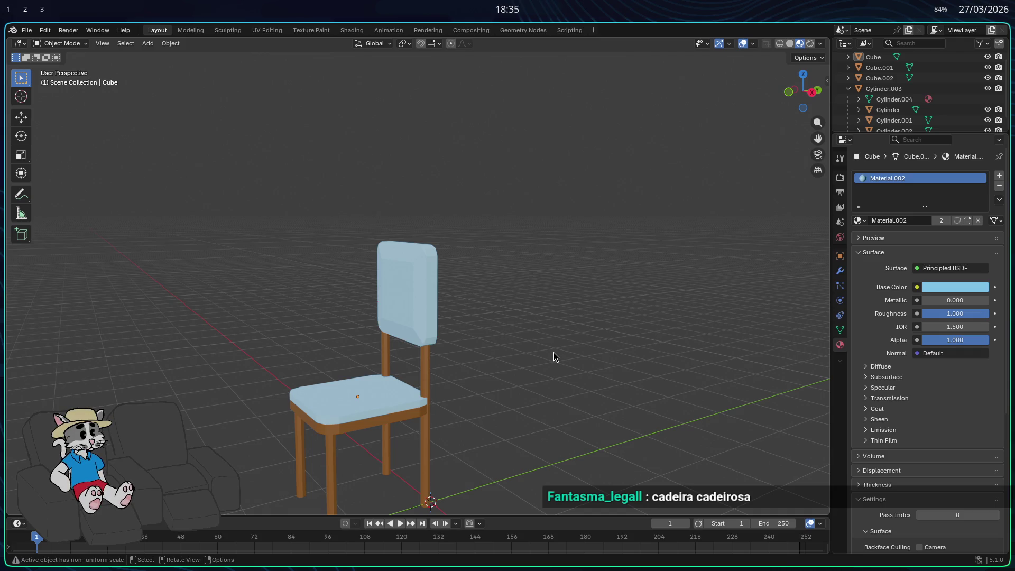
# Try magenta, yellow, pale cream and lime yellow as the seat and backrest colour.
pyautogui.moveTo(508, 325); pyautogui.dragTo(519, 347, button='middle')
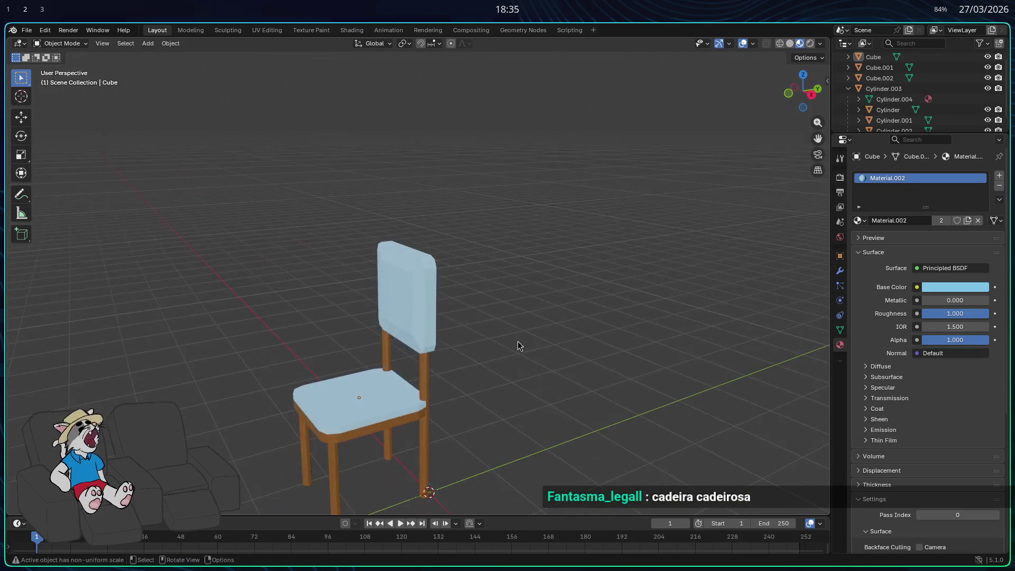
pyautogui.click(428, 319)
pyautogui.click(950, 287)
pyautogui.moveTo(931, 225)
pyautogui.mouseDown()
pyautogui.moveTo(978, 225)
pyautogui.moveTo(899, 224)
pyautogui.moveTo(982, 225)
pyautogui.mouseUp()
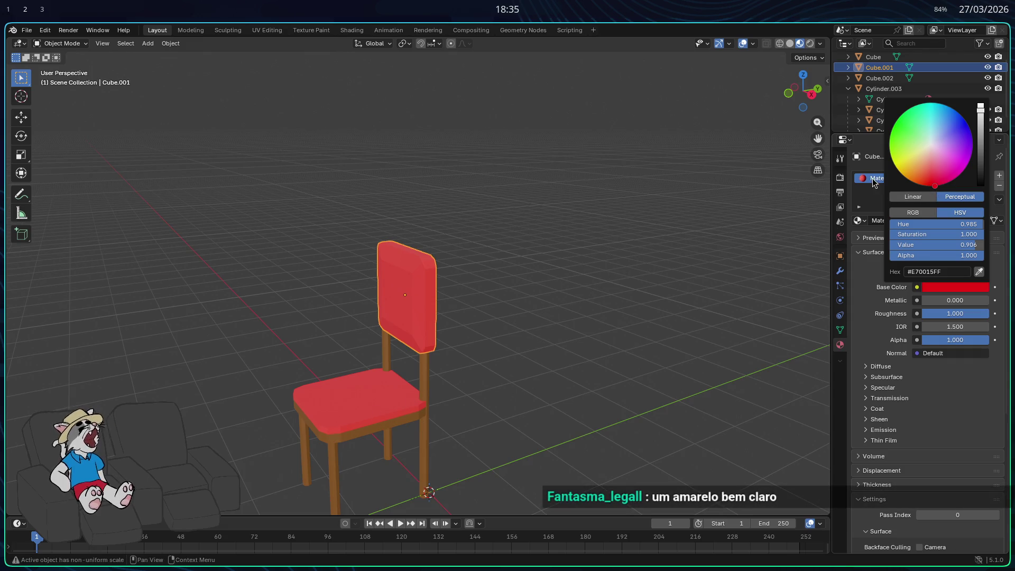
pyautogui.click(899, 165)
pyautogui.click(918, 155)
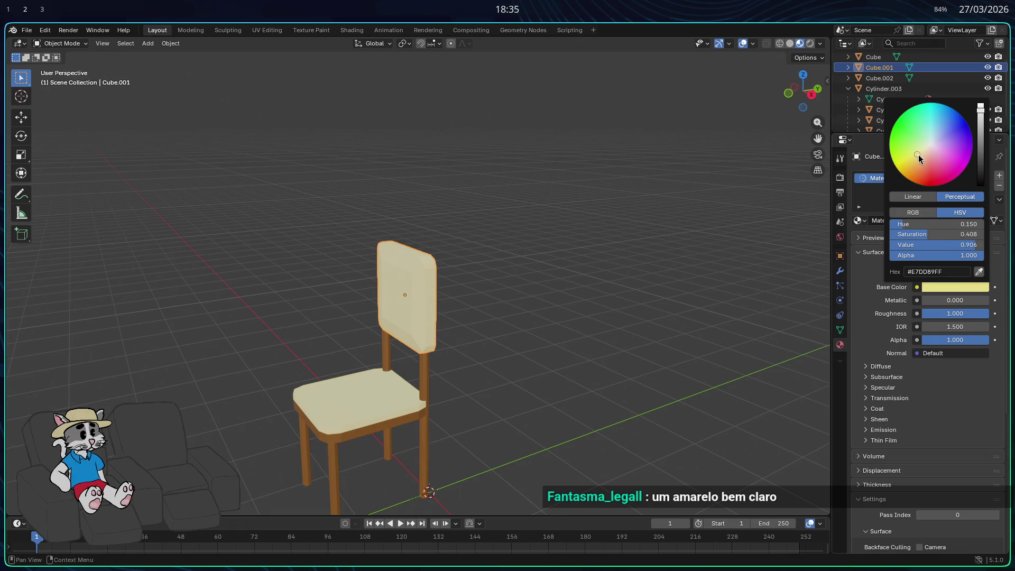
pyautogui.click(910, 154)
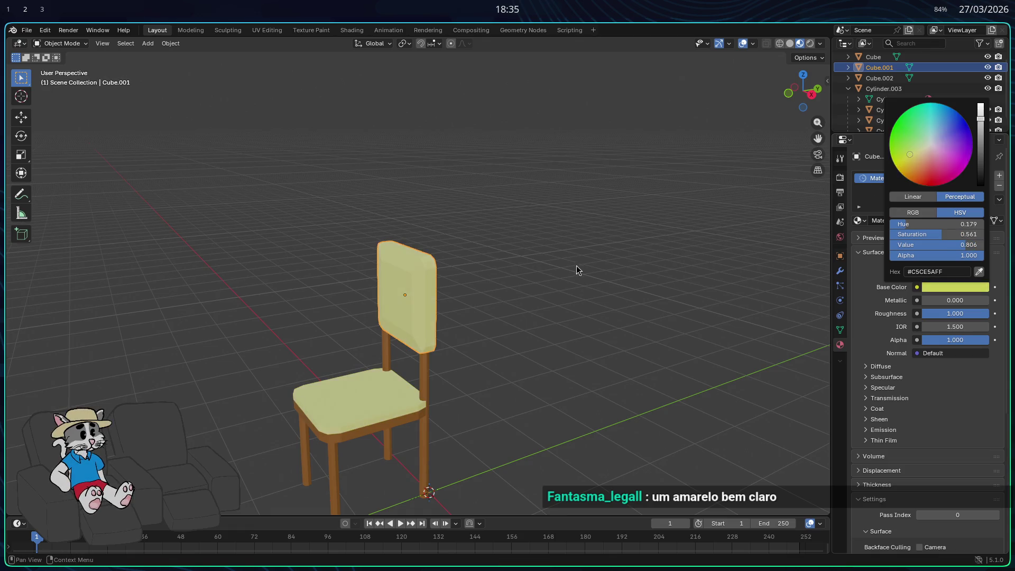
# Change Material.002's base colour to deep red #CE0005FF.
pyautogui.moveTo(580, 284)
pyautogui.mouseDown(button='middle')
pyautogui.moveTo(630, 255)
pyautogui.moveTo(537, 307)
pyautogui.moveTo(491, 314)
pyautogui.moveTo(490, 304)
pyautogui.moveTo(592, 280)
pyautogui.mouseUp(button='middle')
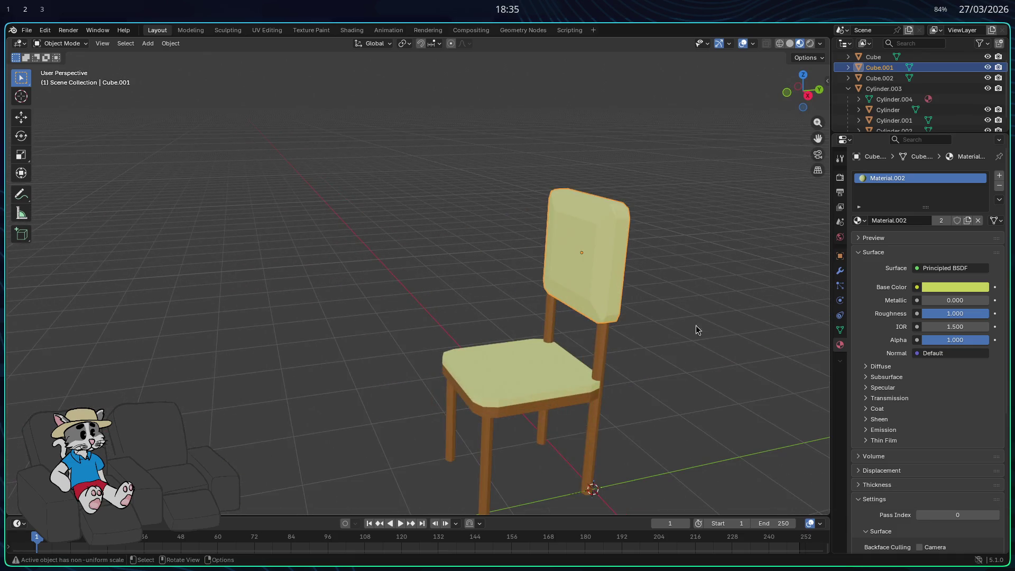
pyautogui.moveTo(684, 335); pyautogui.dragTo(655, 332, button='middle')
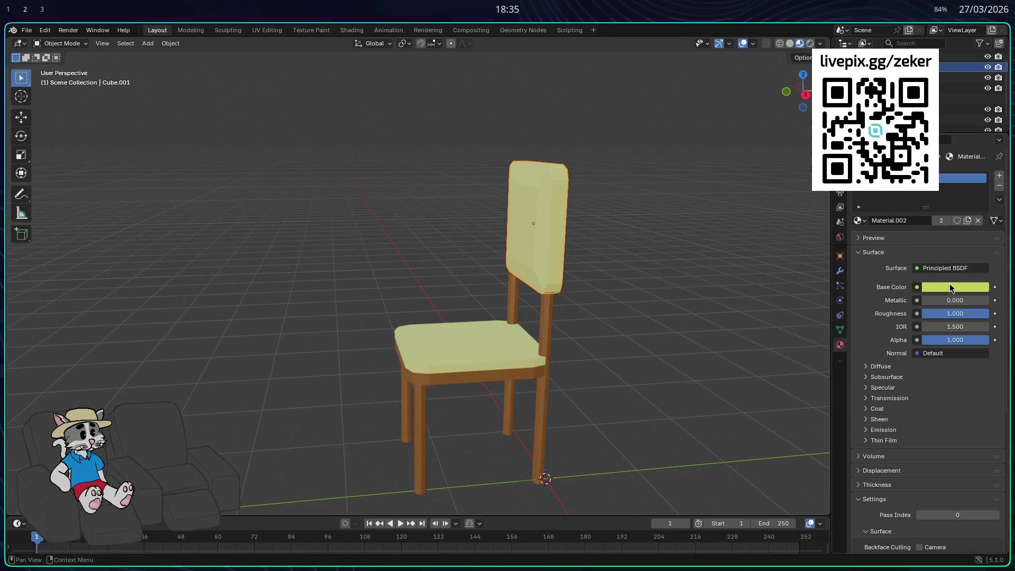
pyautogui.click(950, 286)
pyautogui.moveTo(931, 193); pyautogui.dragTo(932, 191)
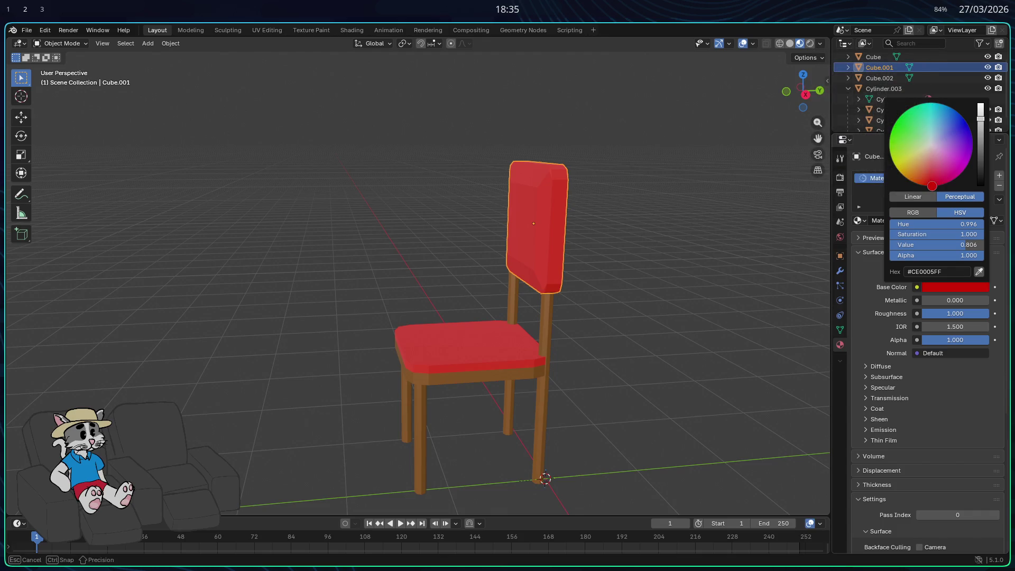
pyautogui.moveTo(665, 266)
pyautogui.mouseDown(button='middle')
pyautogui.moveTo(671, 283)
pyautogui.moveTo(683, 275)
pyautogui.mouseUp(button='middle')
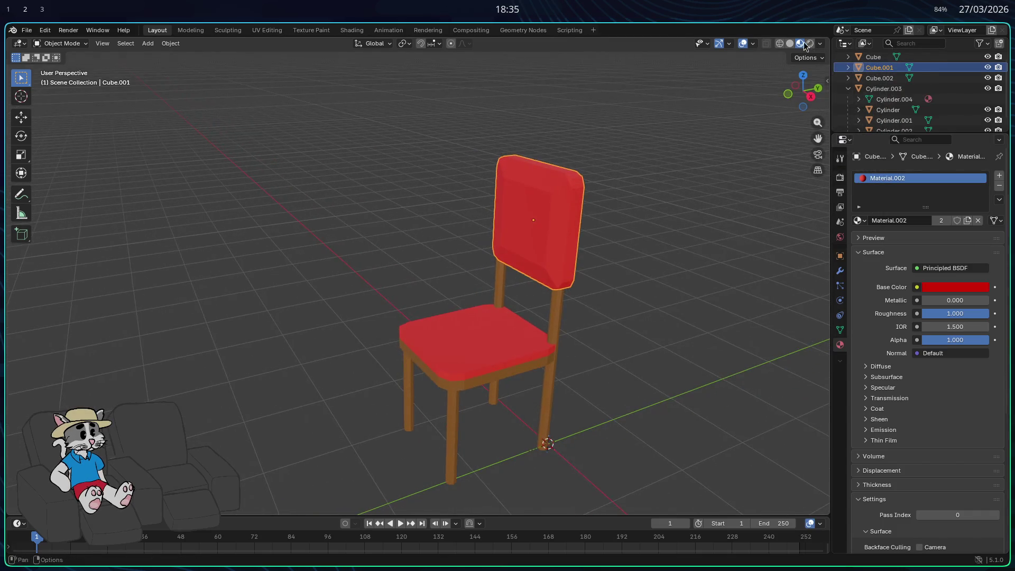
pyautogui.hotkey('shift', 'z')
pyautogui.click(719, 185)
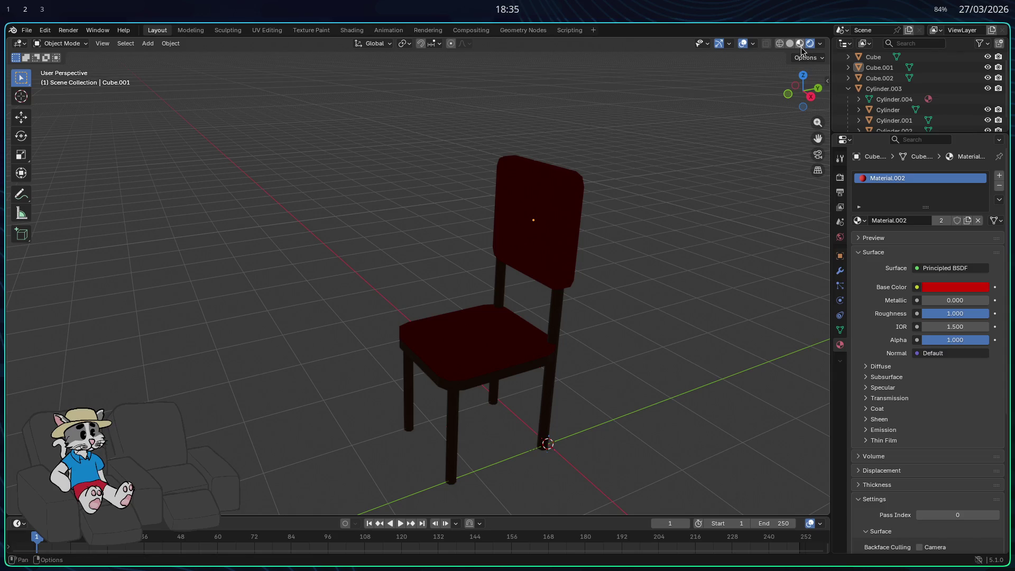
pyautogui.hotkey('shift', 'z')
pyautogui.moveTo(736, 152); pyautogui.dragTo(677, 237, button='middle')
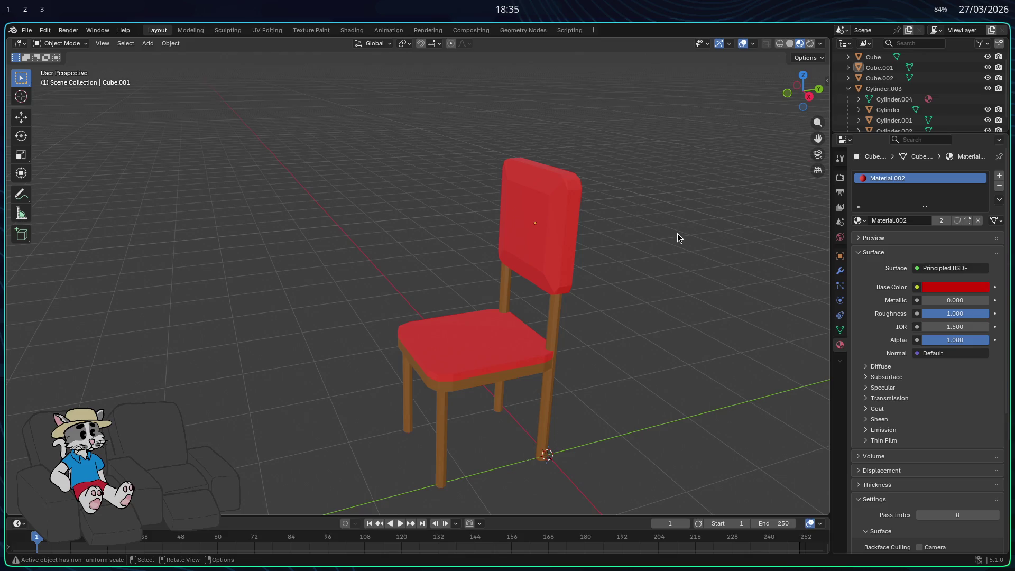
pyautogui.moveTo(624, 294)
pyautogui.mouseDown(button='middle')
pyautogui.moveTo(644, 329)
pyautogui.moveTo(661, 296)
pyautogui.moveTo(689, 284)
pyautogui.moveTo(665, 296)
pyautogui.moveTo(634, 265)
pyautogui.moveTo(644, 259)
pyautogui.moveTo(587, 342)
pyautogui.moveTo(605, 355)
pyautogui.moveTo(616, 342)
pyautogui.moveTo(807, 311)
pyautogui.mouseUp(button='middle')
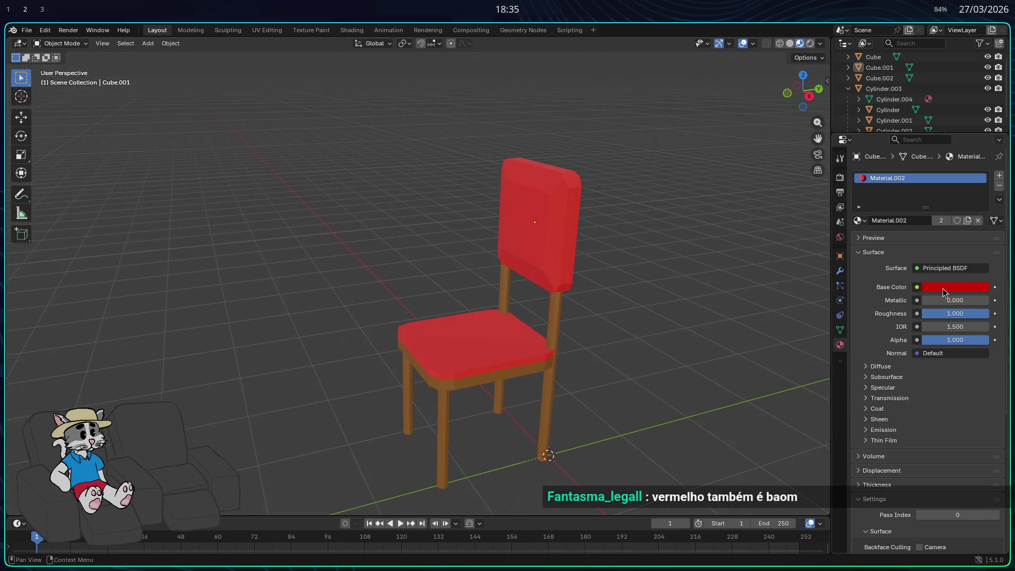
# Try yellow as the seat and backrest base colour, comparing it with red, then revert to red.
pyautogui.click(946, 287)
pyautogui.click(907, 168)
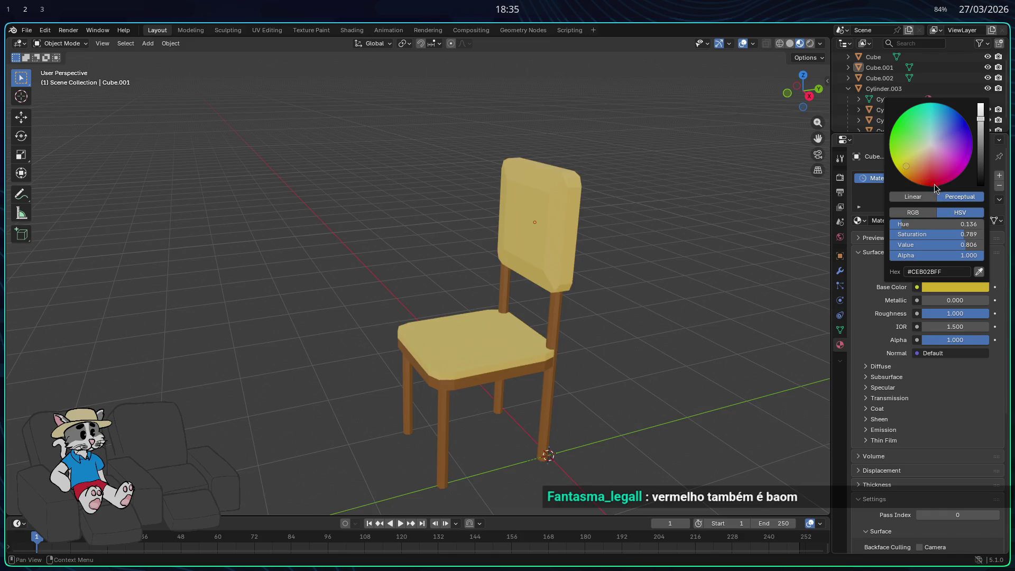
pyautogui.hotkey('ctrl', 'z')
pyautogui.hotkey('ctrl', 'shift', 'z')
pyautogui.hotkey('ctrl', 'z')
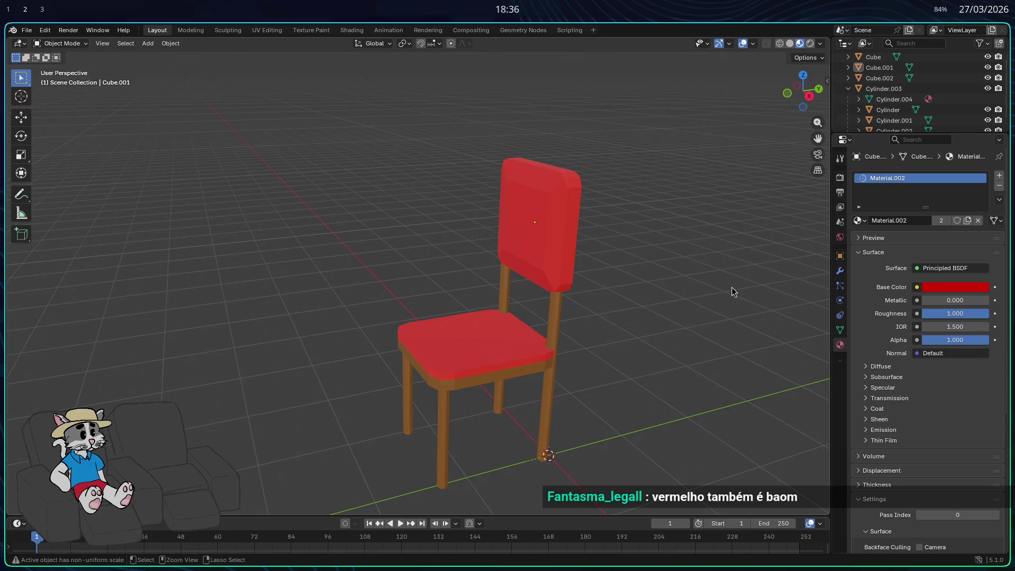
pyautogui.hotkey('ctrl', 'shift', 'z')
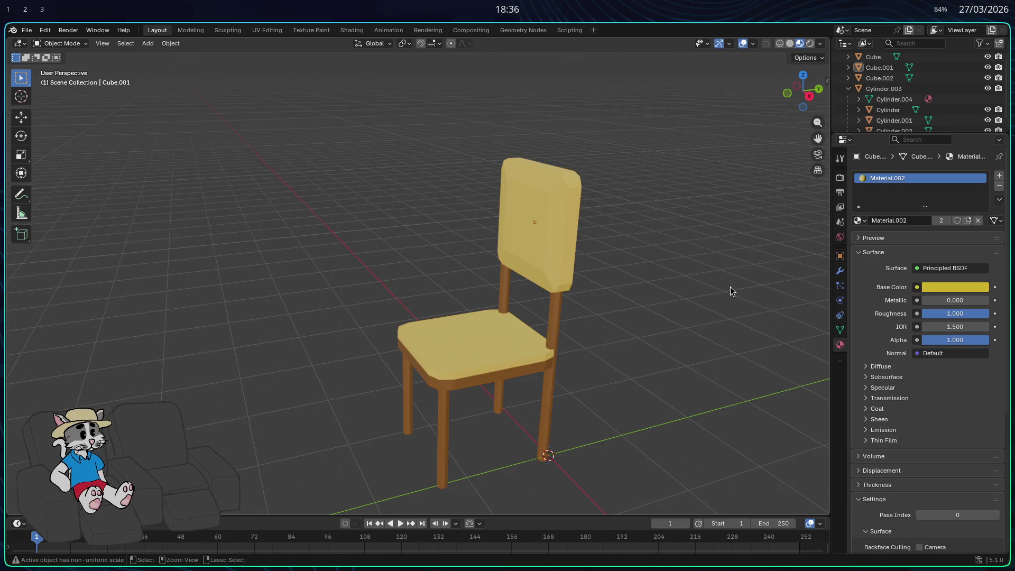
pyautogui.hotkey('ctrl', 'z')
# Try blue, pink and then a fine-tuned green as the seat and backrest colour.
pyautogui.click(960, 290)
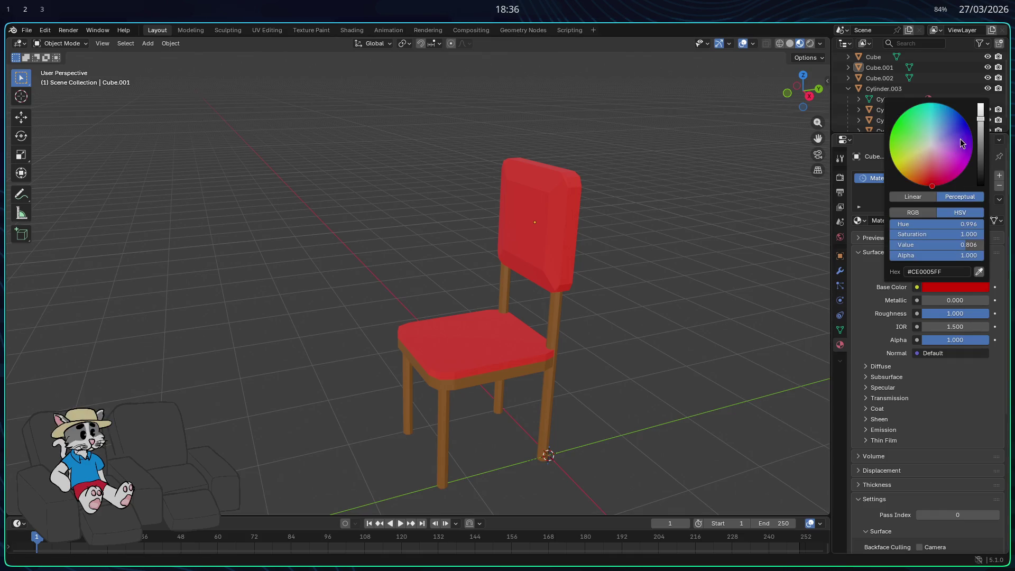
pyautogui.click(970, 132)
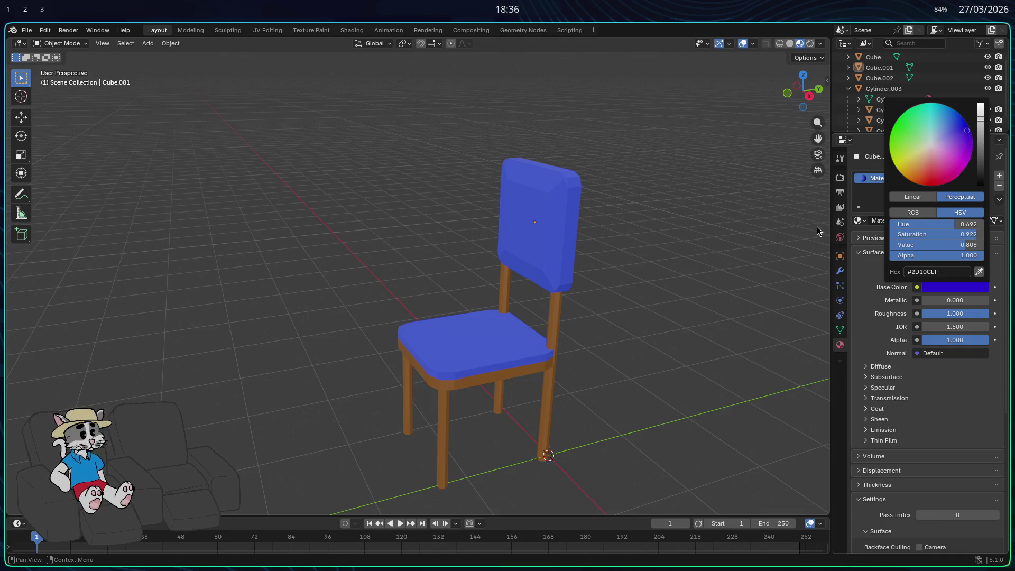
pyautogui.click(960, 175)
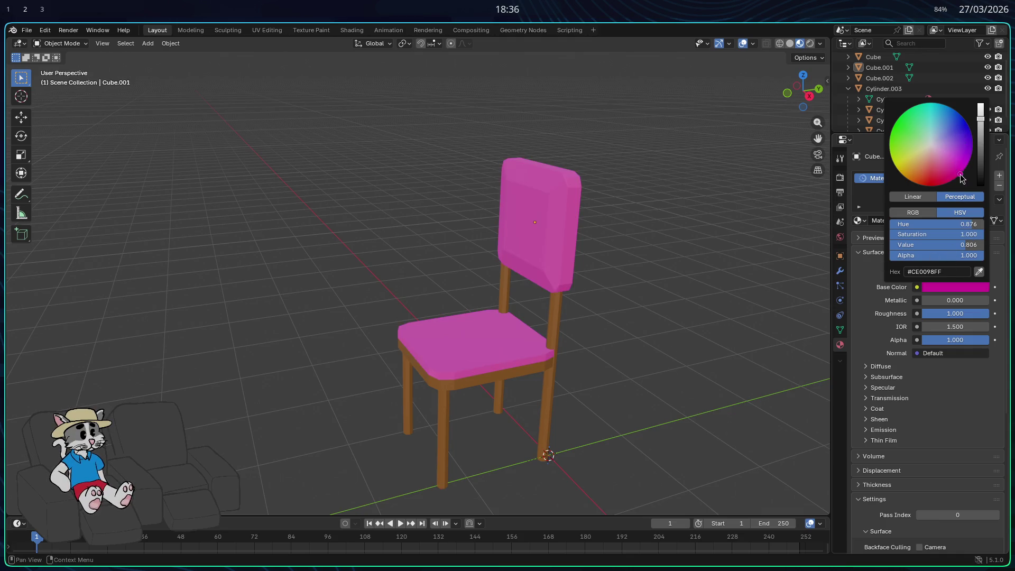
pyautogui.moveTo(947, 158); pyautogui.dragTo(897, 132)
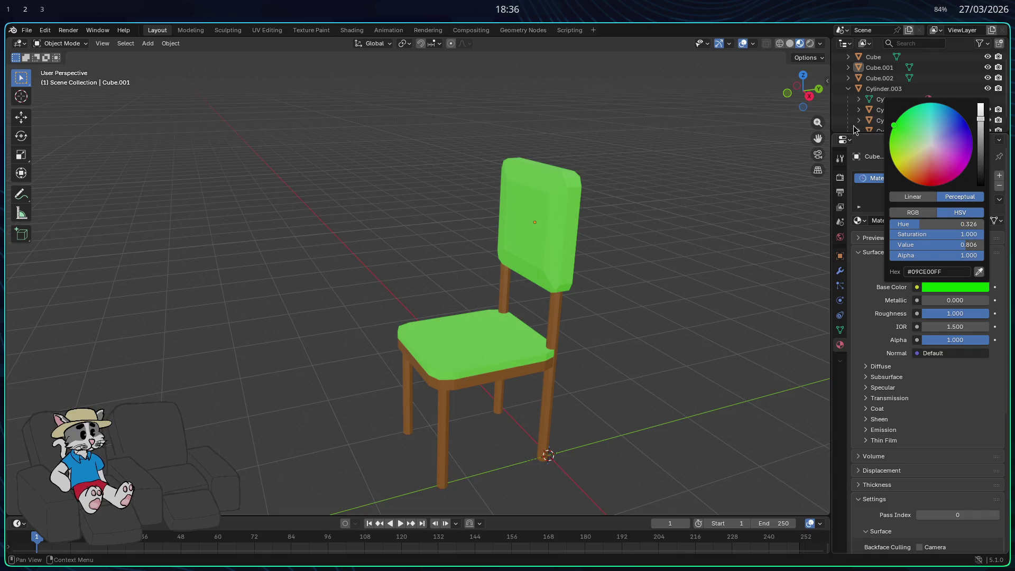
pyautogui.moveTo(891, 136); pyautogui.dragTo(893, 126)
pyautogui.click(980, 152)
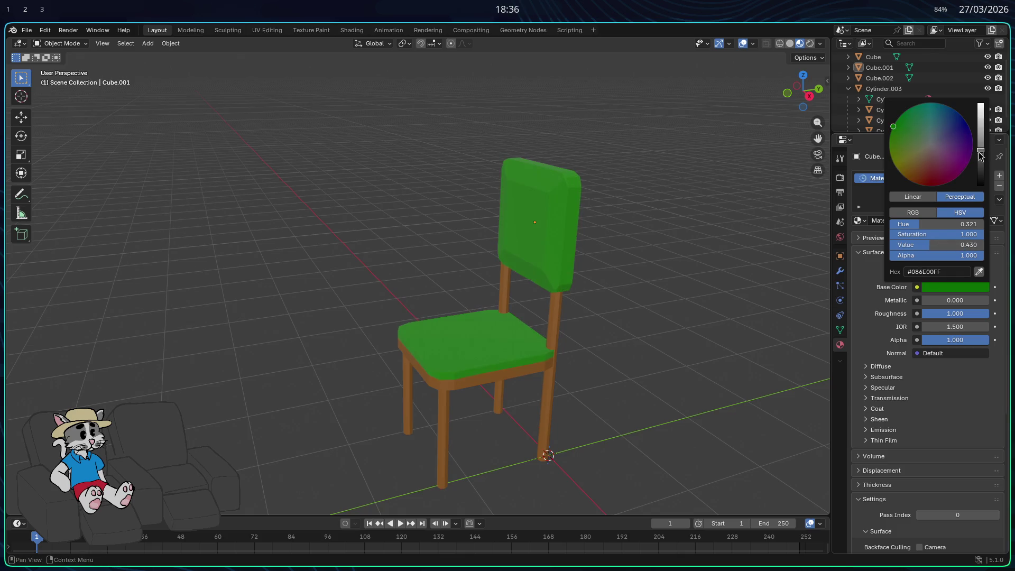
pyautogui.moveTo(982, 113); pyautogui.dragTo(980, 110)
# Set the seat and backrest back to red with slightly higher Value and view the chair.
pyautogui.moveTo(908, 182); pyautogui.dragTo(941, 185)
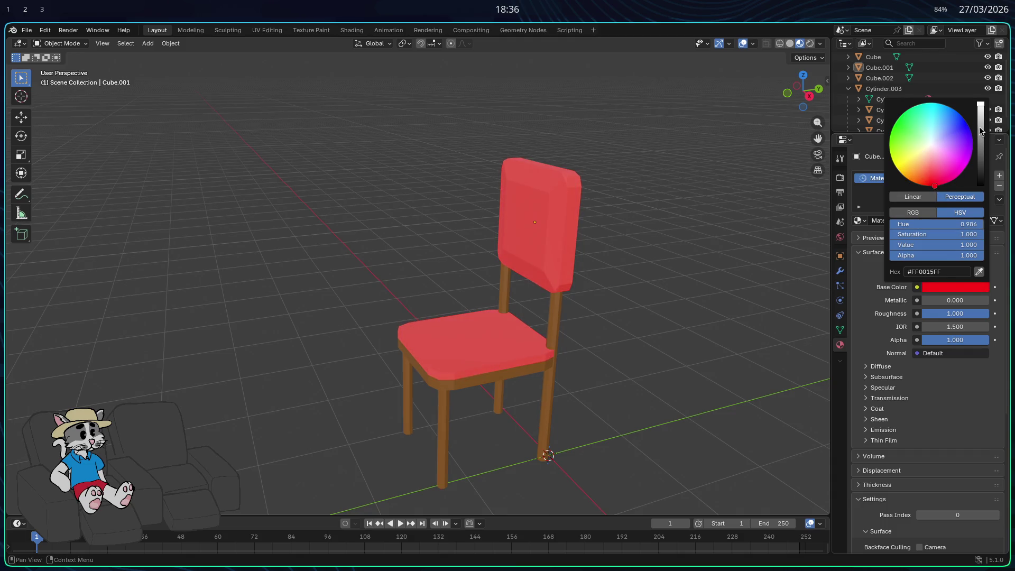
pyautogui.moveTo(982, 120); pyautogui.dragTo(981, 121)
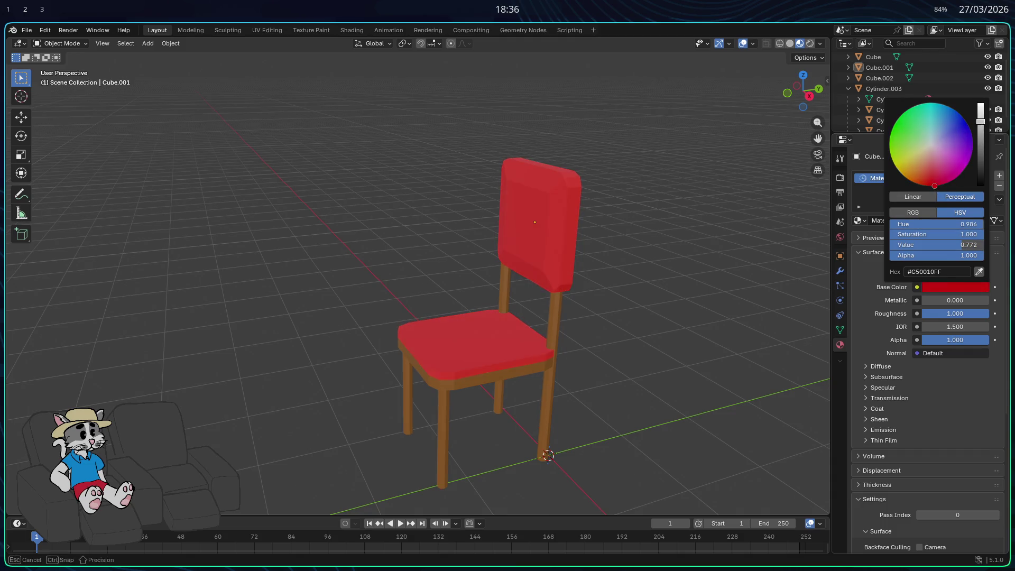
pyautogui.click(980, 113)
pyautogui.moveTo(741, 235); pyautogui.dragTo(642, 259, button='middle')
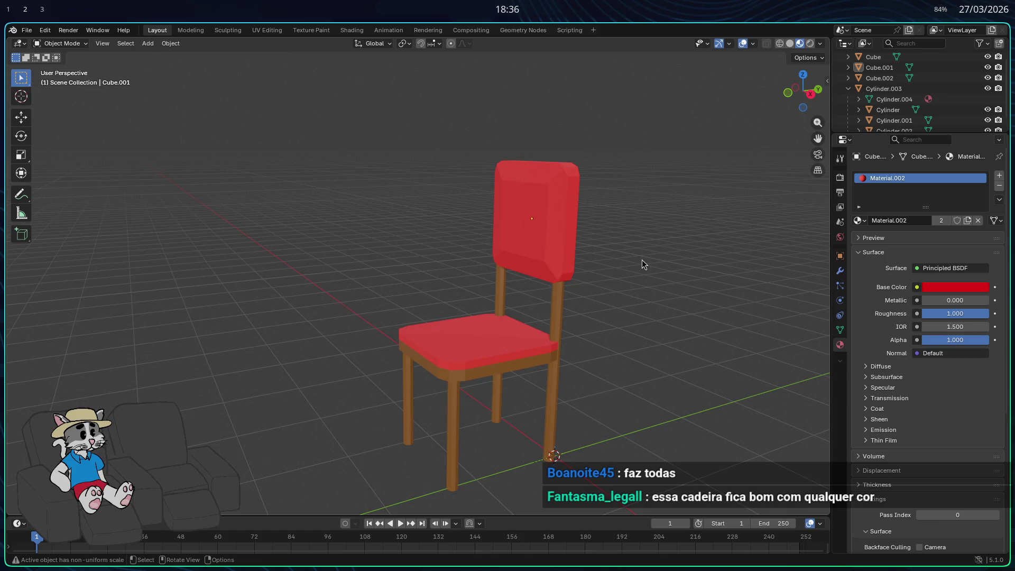
pyautogui.moveTo(584, 301)
pyautogui.mouseDown(button='middle')
pyautogui.moveTo(571, 356)
pyautogui.moveTo(513, 325)
pyautogui.moveTo(474, 322)
pyautogui.moveTo(506, 361)
pyautogui.moveTo(548, 374)
pyautogui.moveTo(510, 363)
pyautogui.moveTo(529, 338)
pyautogui.moveTo(531, 347)
pyautogui.moveTo(583, 322)
pyautogui.moveTo(559, 316)
pyautogui.moveTo(643, 340)
pyautogui.mouseUp(button='middle')
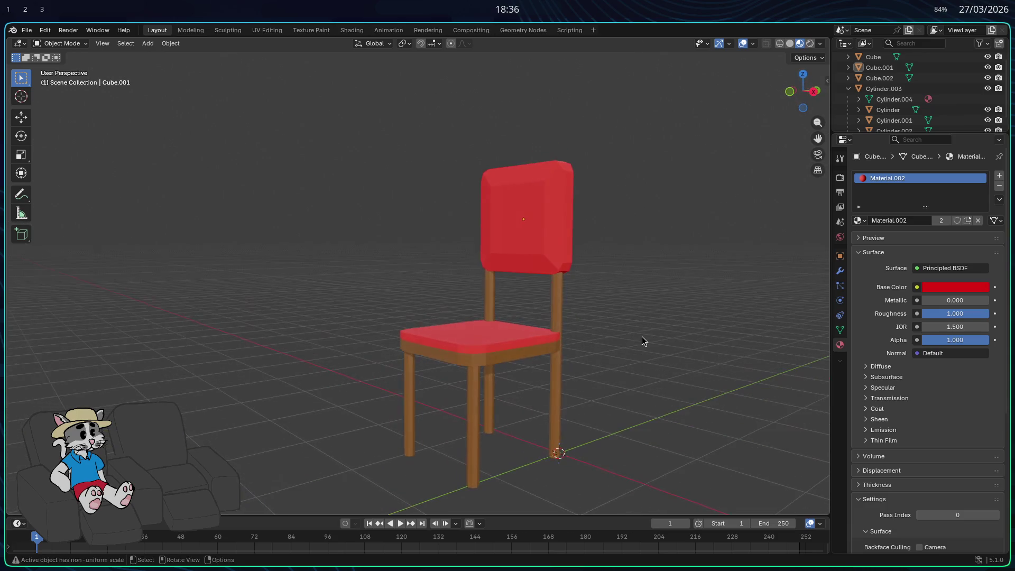
# Start a Wavefront OBJ export into the mult-3d folder with the file named cadeira.obj.
pyautogui.click(27, 30)
pyautogui.moveTo(81, 168)
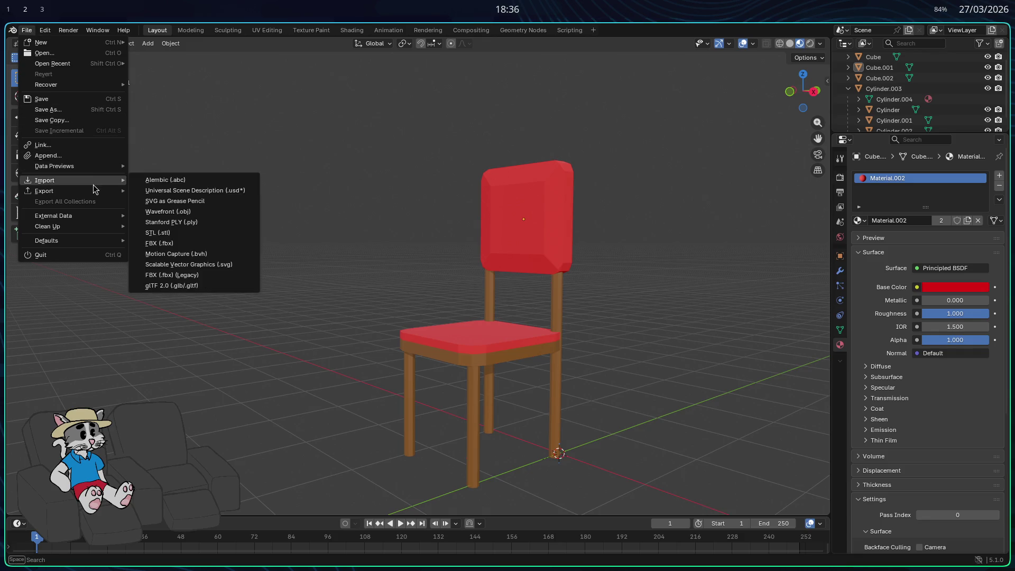
pyautogui.moveTo(98, 192)
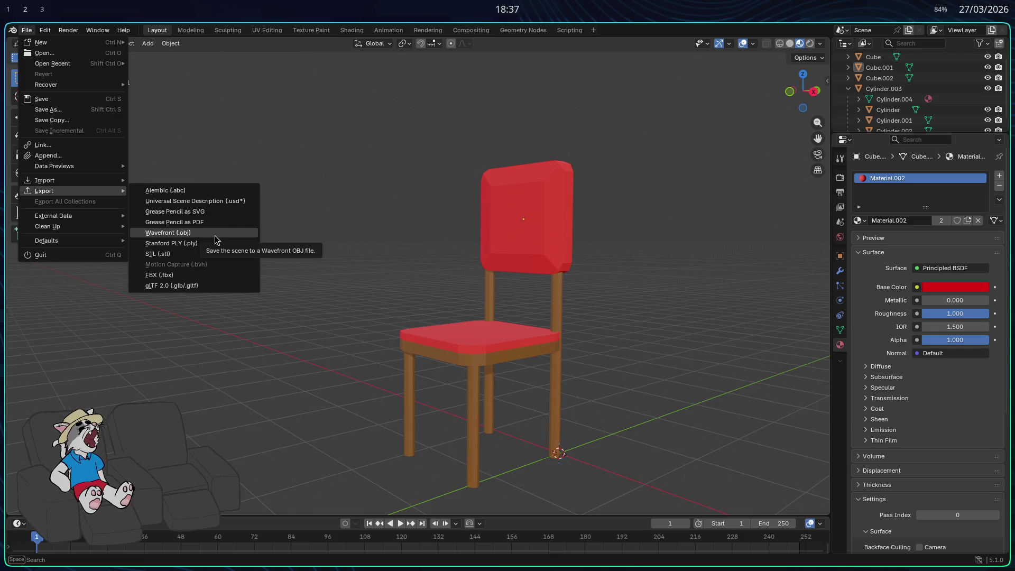
pyautogui.click(214, 236)
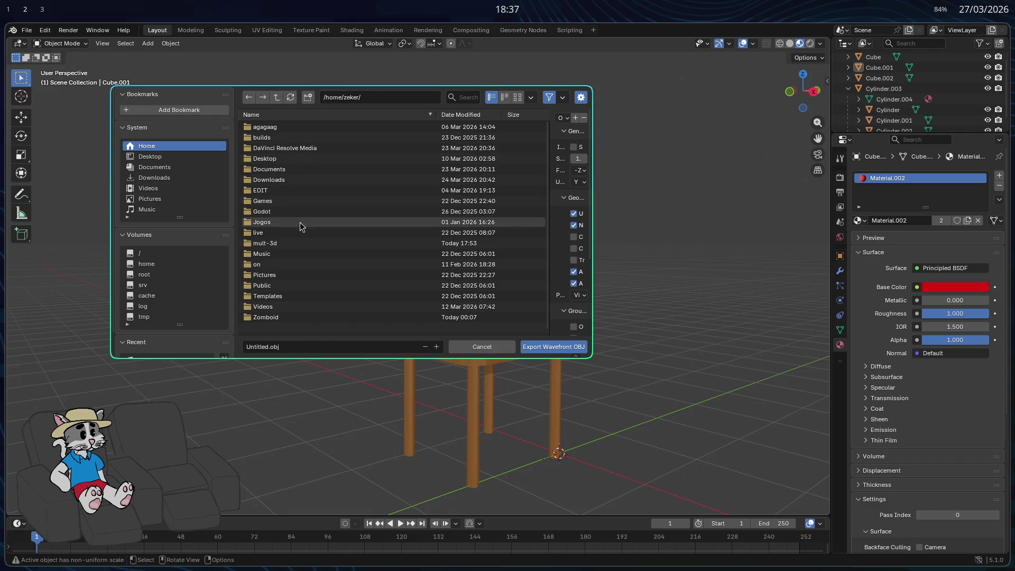
pyautogui.click(291, 246)
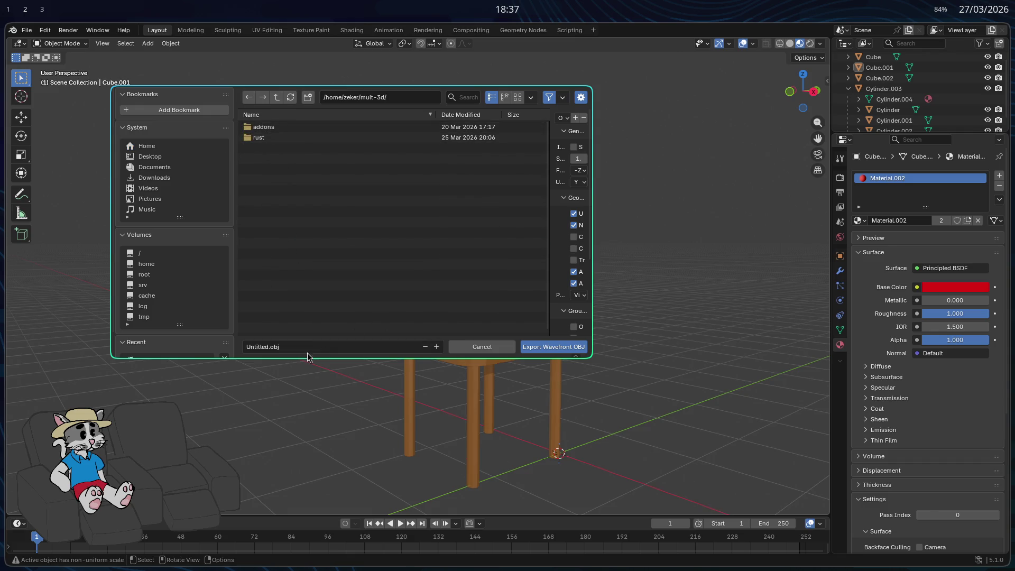
pyautogui.click(278, 346)
pyautogui.press('Left')
pyautogui.press('Left')
pyautogui.press('Left')
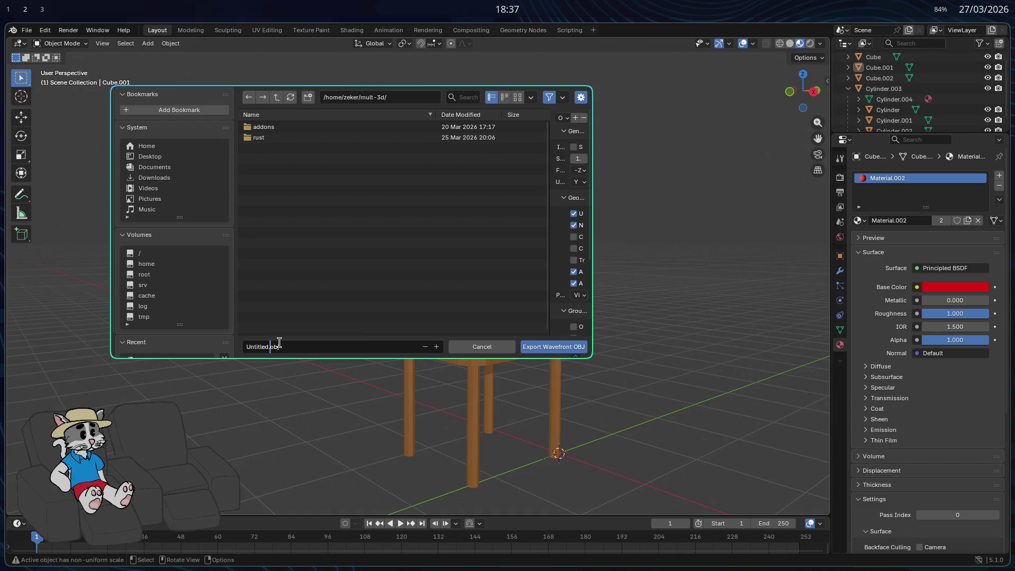
pyautogui.write('cadeira')
# Keep the material Path Mode on Auto, export cadeira.obj, and switch over to Godot.
pyautogui.moveTo(564, 328)
pyautogui.keyDown('super'); pyautogui.mouseDown(button='right')
pyautogui.moveTo(687, 412)
pyautogui.moveTo(768, 448)
pyautogui.mouseUp(button='right'); pyautogui.keyUp('super')
pyautogui.keyDown('super'); pyautogui.moveTo(766, 272); pyautogui.dragTo(827, 162, button='right'); pyautogui.keyUp('super')
pyautogui.moveTo(830, 115)
pyautogui.mouseDown()
pyautogui.moveTo(661, 127)
pyautogui.moveTo(670, 138)
pyautogui.mouseUp()
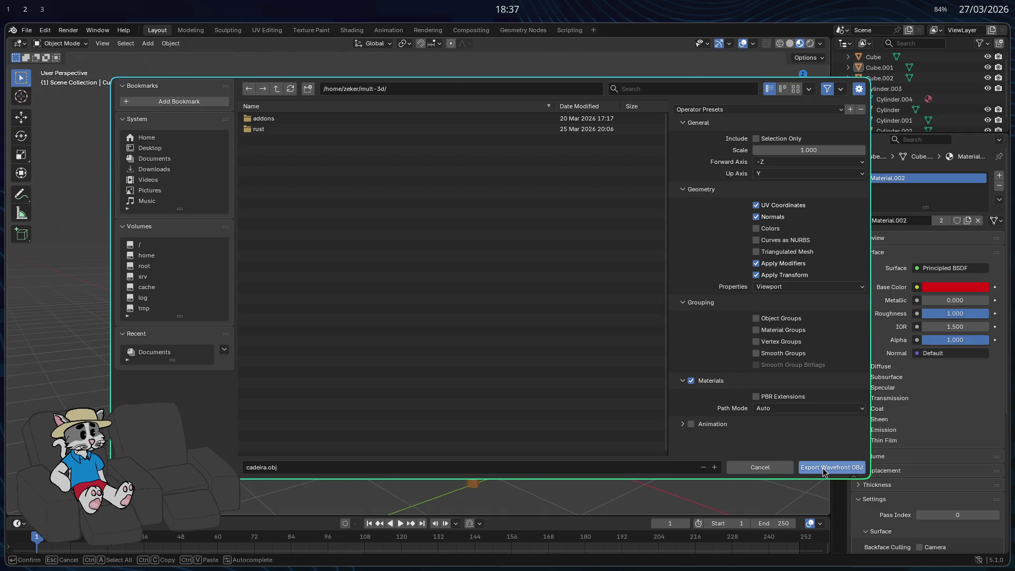
pyautogui.click(786, 412)
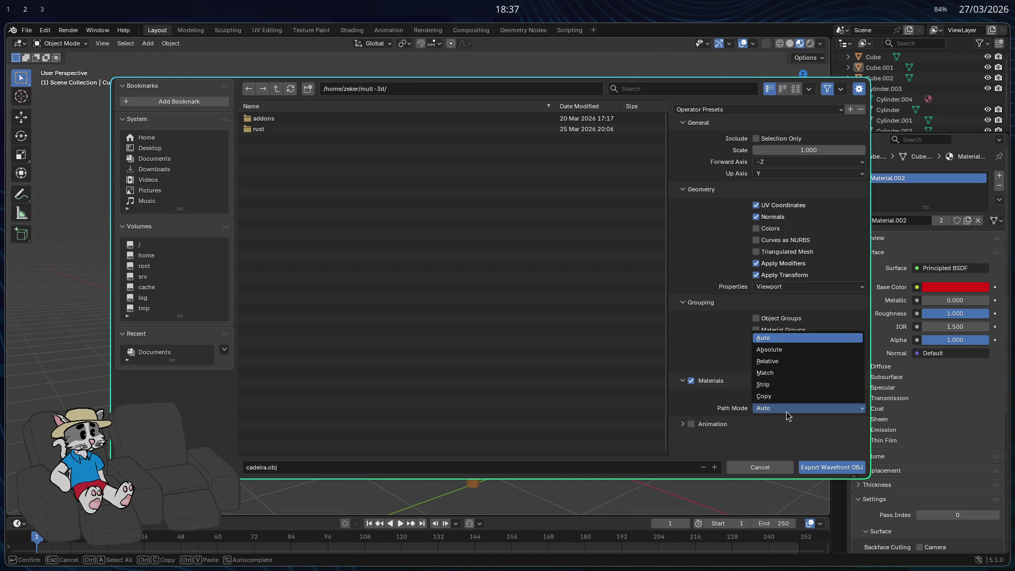
pyautogui.click(786, 411)
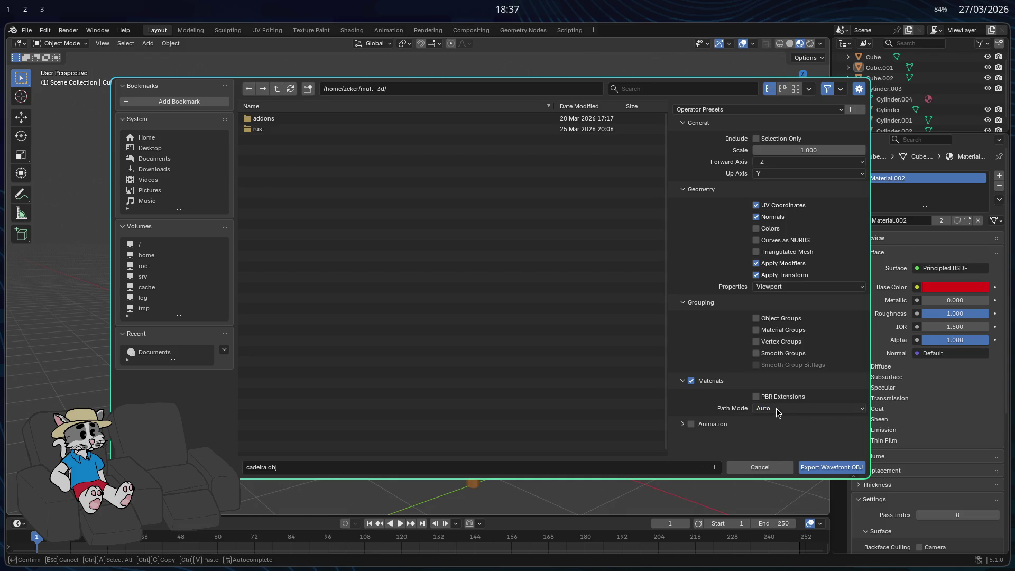
pyautogui.click(823, 468)
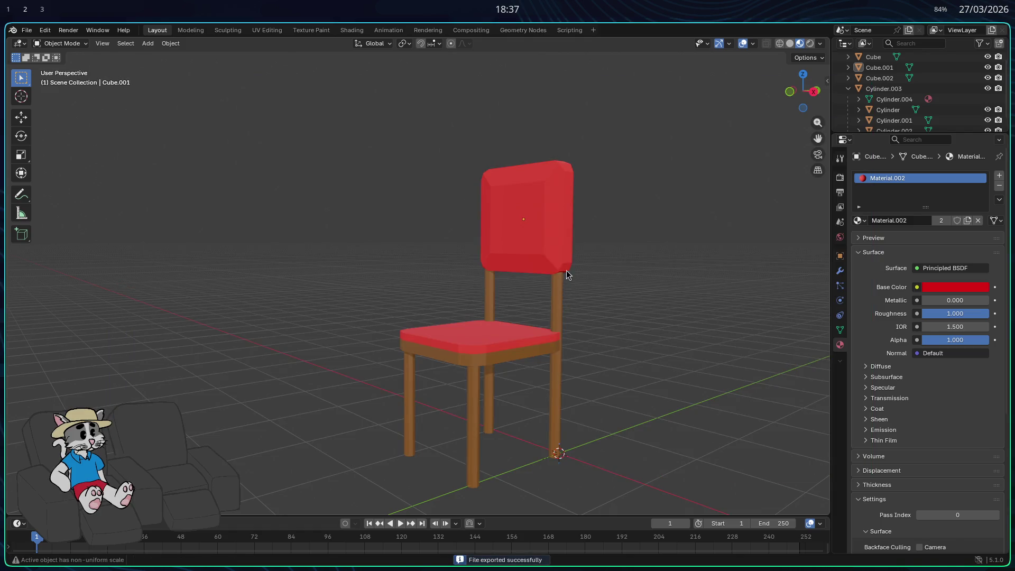
pyautogui.press('super+1')
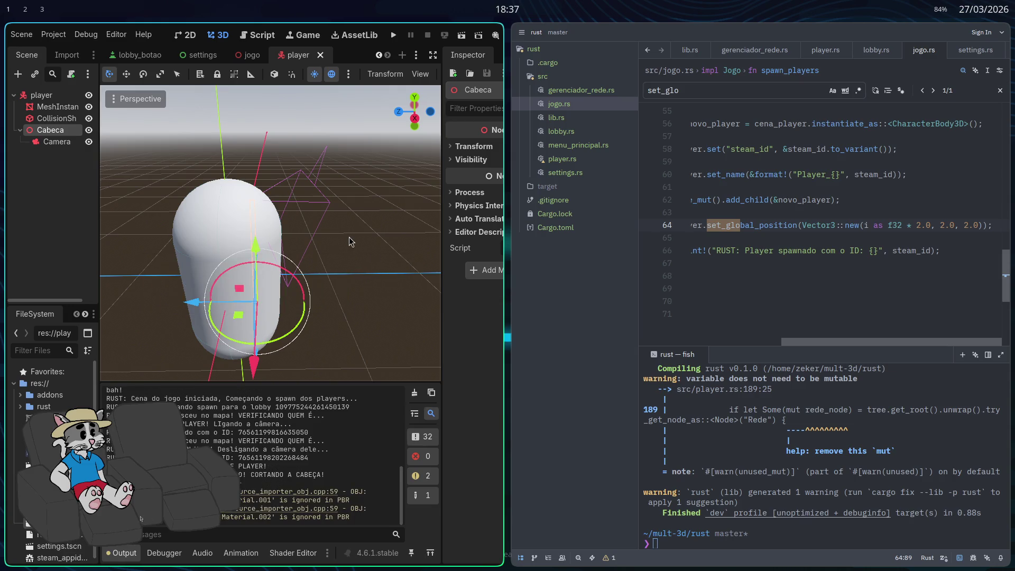
# Drag cadeira.obj from the FileSystem dock into the jogo scene and fly around the placed chair.
pyautogui.press('super+f')
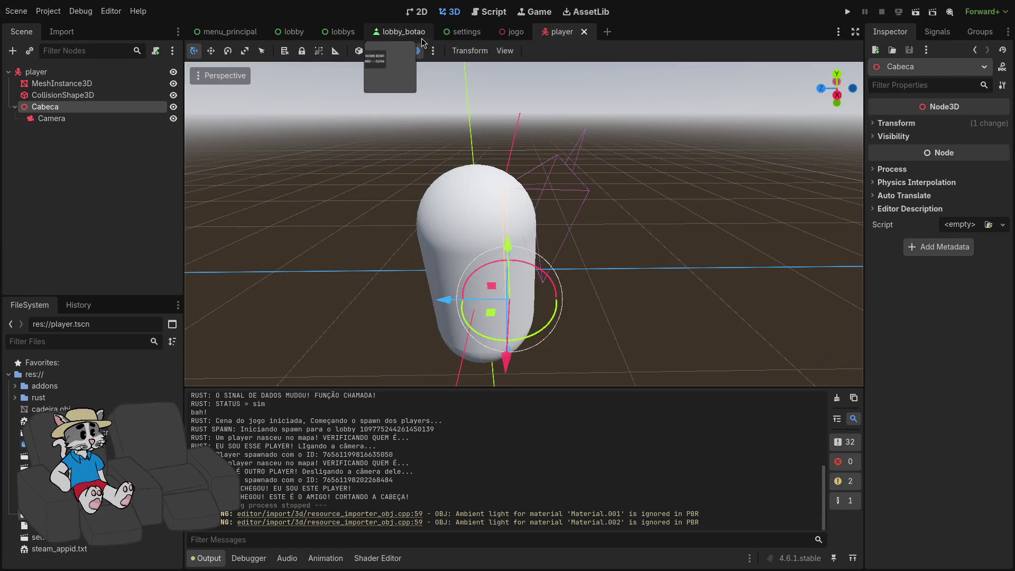
pyautogui.click(511, 32)
pyautogui.scroll(5, 644, 235)
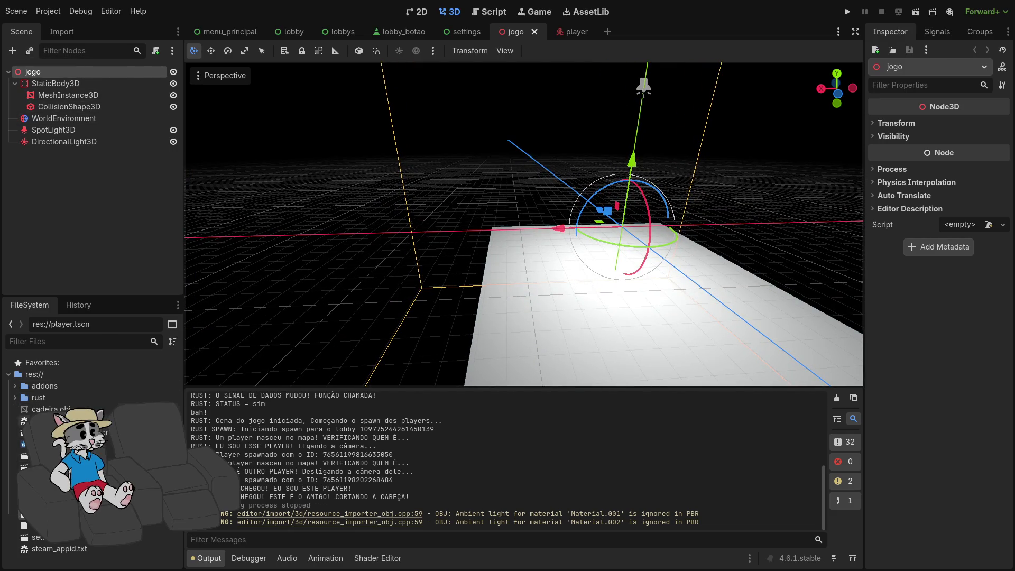
pyautogui.click(43, 444)
pyautogui.moveTo(51, 409)
pyautogui.mouseDown()
pyautogui.moveTo(471, 296)
pyautogui.moveTo(669, 264)
pyautogui.mouseUp()
pyautogui.moveTo(669, 264); pyautogui.dragTo(608, 280, button='middle')
pyautogui.scroll(3, 524, 224)
pyautogui.press('w')
pyautogui.moveTo(665, 180); pyautogui.dragTo(665, 180, button='right')
# Test-run the project, host and start a match to see the chair in-game, then close it.
pyautogui.press('s')
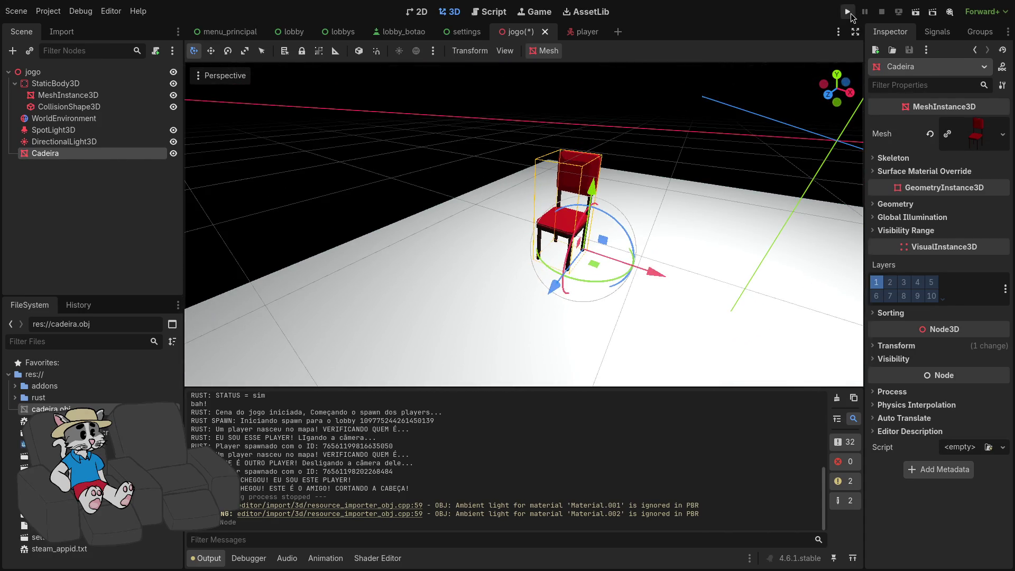
pyautogui.click(851, 14)
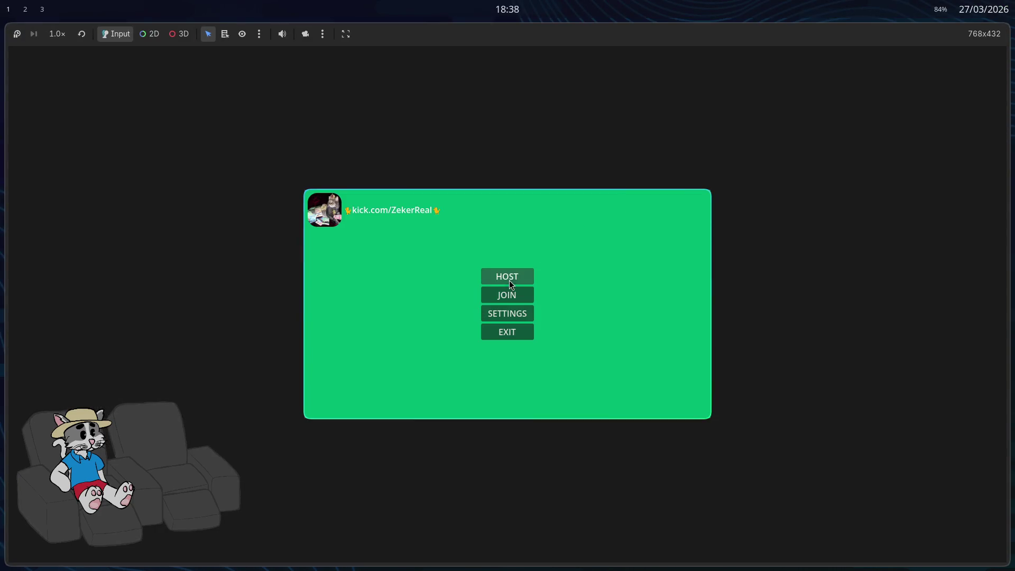
pyautogui.click(511, 284)
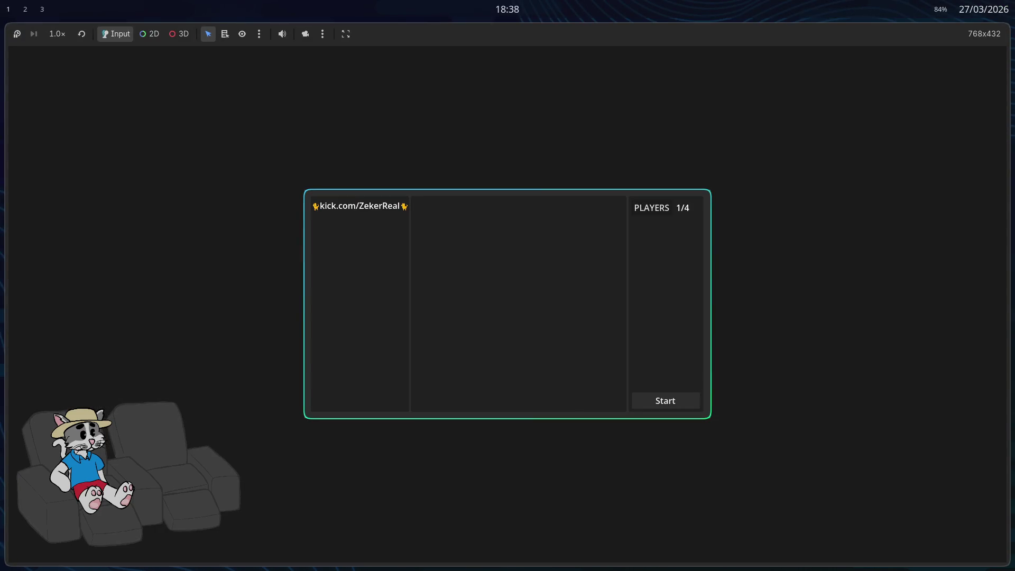
pyautogui.click(666, 400)
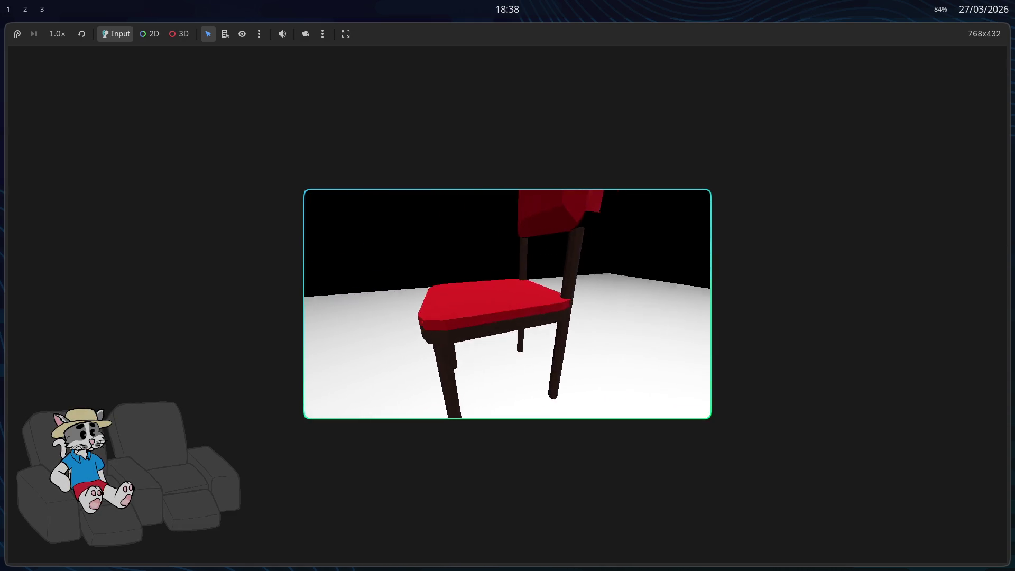
pyautogui.press('F8')
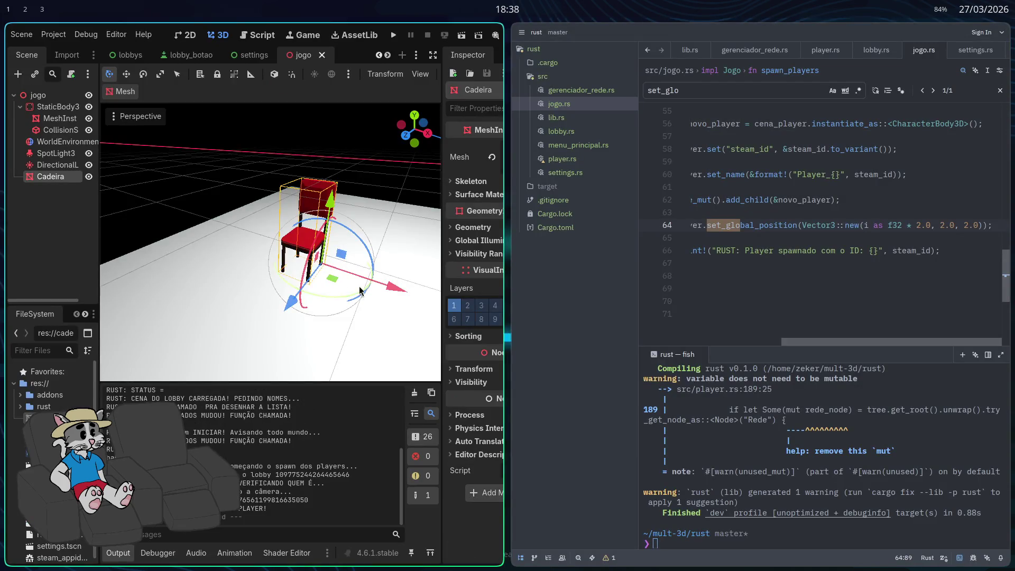
# Set the Cadeira node's scale to 4 and slide it along X onto the floor.
pyautogui.press('super+f')
pyautogui.click(896, 346)
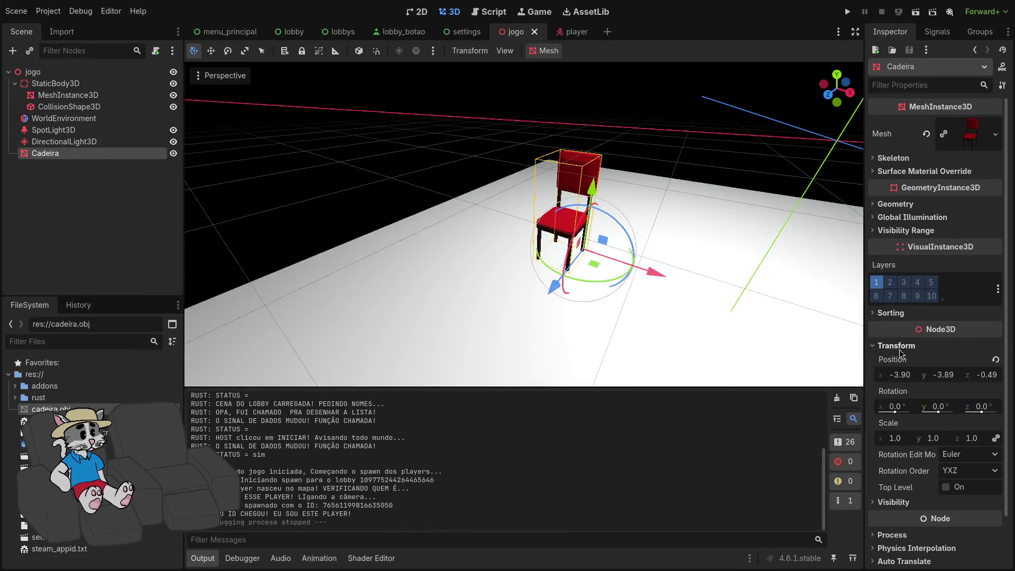
pyautogui.click(895, 438)
pyautogui.write('4')
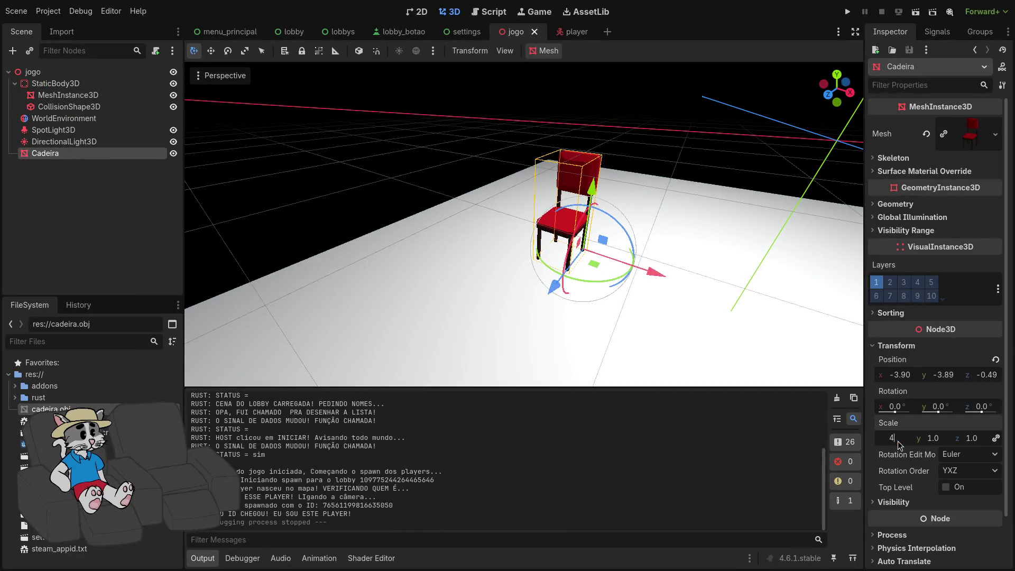
pyautogui.press('Return')
pyautogui.scroll(-5, 544, 289)
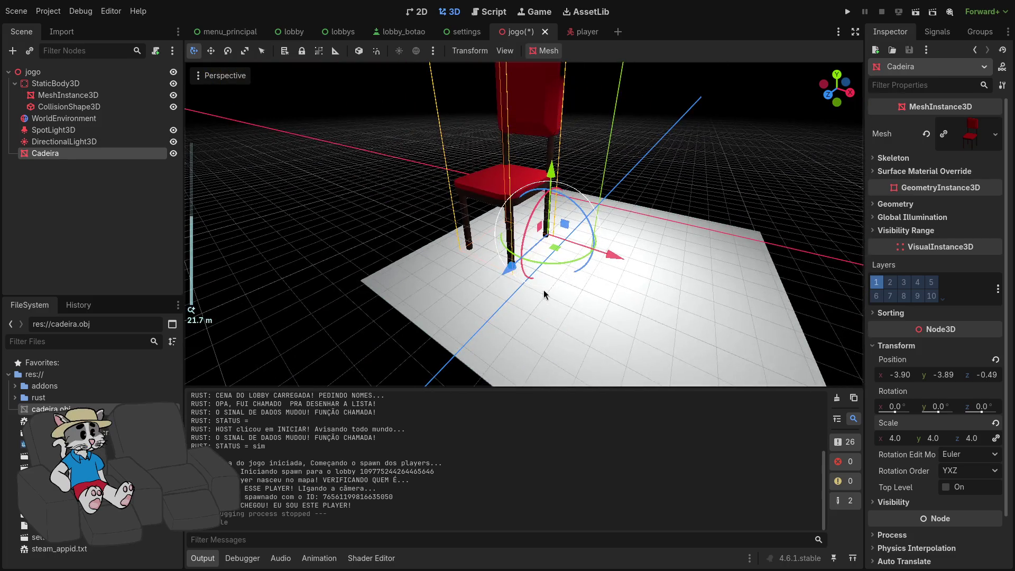
pyautogui.moveTo(586, 259)
pyautogui.mouseDown()
pyautogui.moveTo(616, 262)
pyautogui.moveTo(662, 290)
pyautogui.mouseUp()
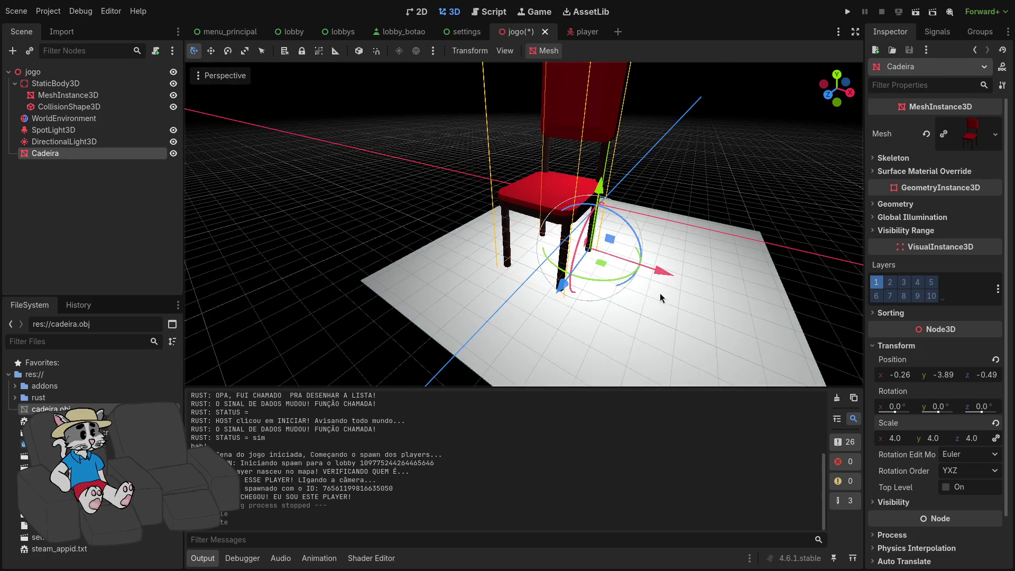
# Test-run the game, hosting and starting a match to view the larger chair, then stop it.
pyautogui.click(847, 11)
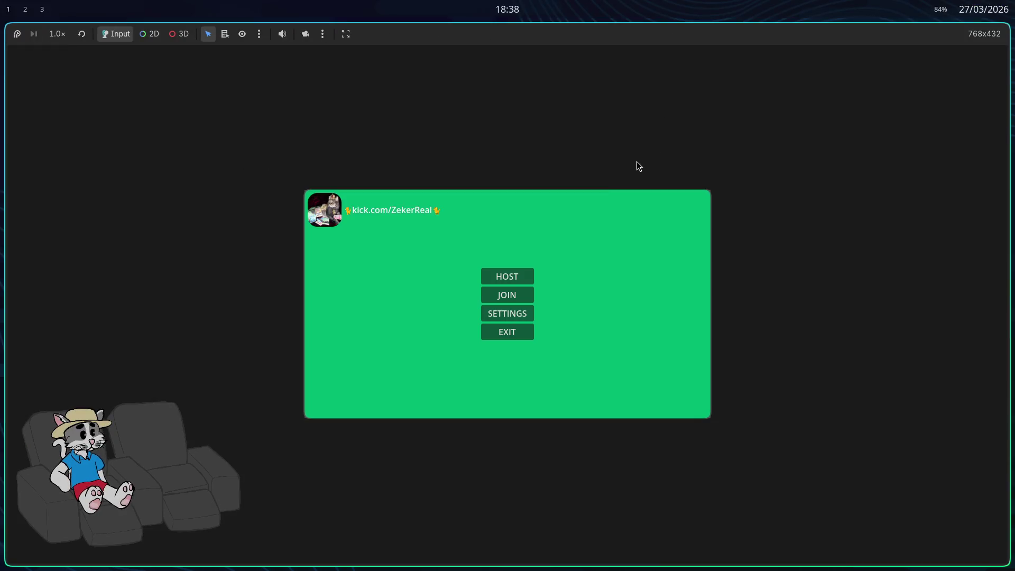
pyautogui.click(525, 279)
pyautogui.click(667, 409)
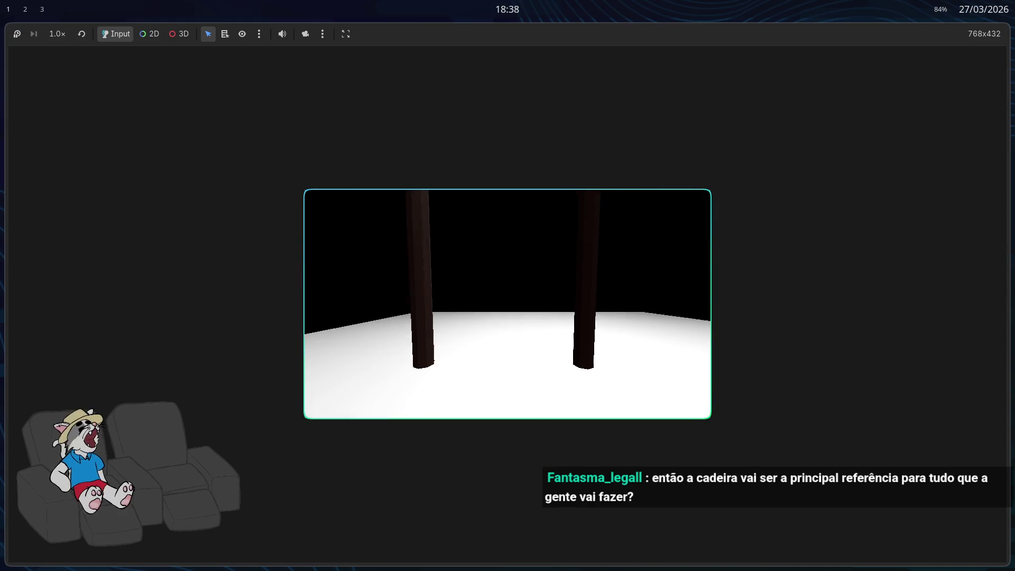
pyautogui.press('F8')
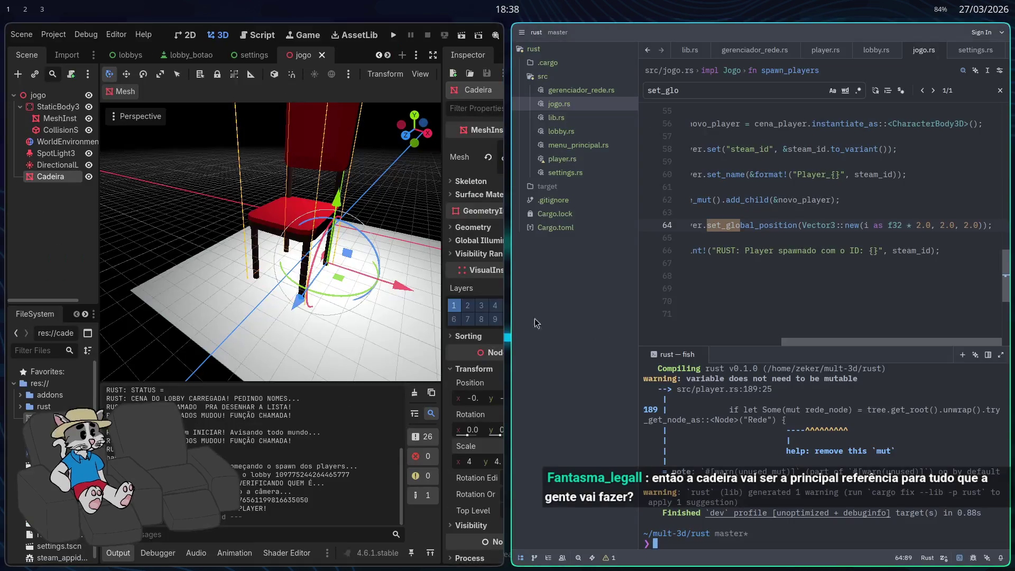
# Change the chair's scale to 2.5 and run the game again to the host lobby.
pyautogui.press('super+f')
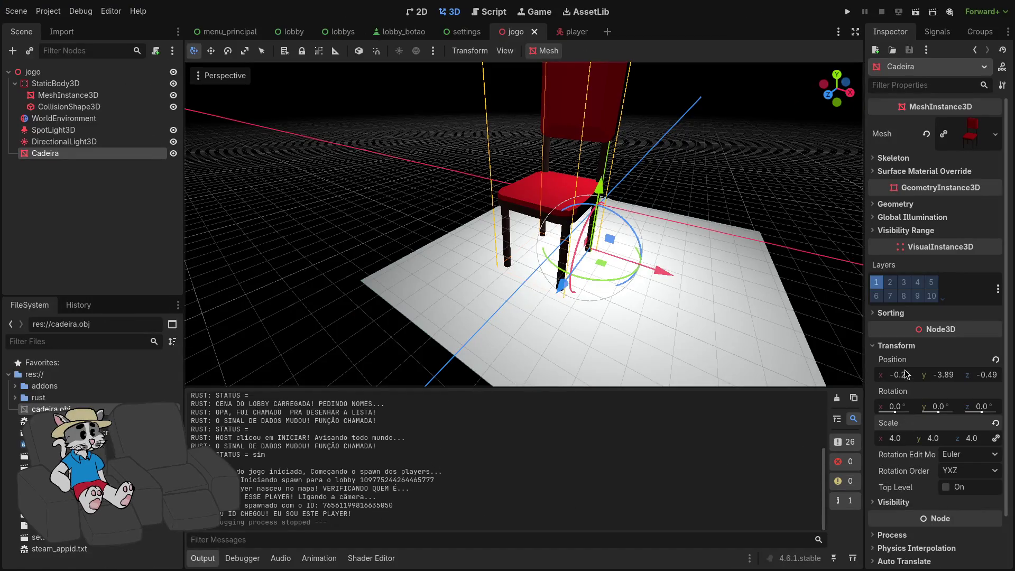
pyautogui.click(895, 436)
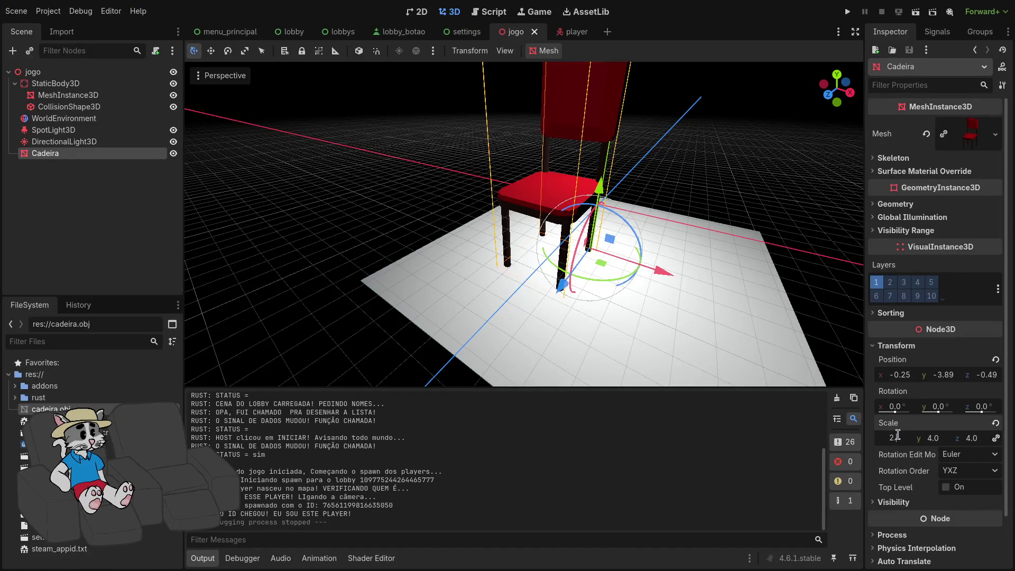
pyautogui.write('.5')
pyautogui.press('Return')
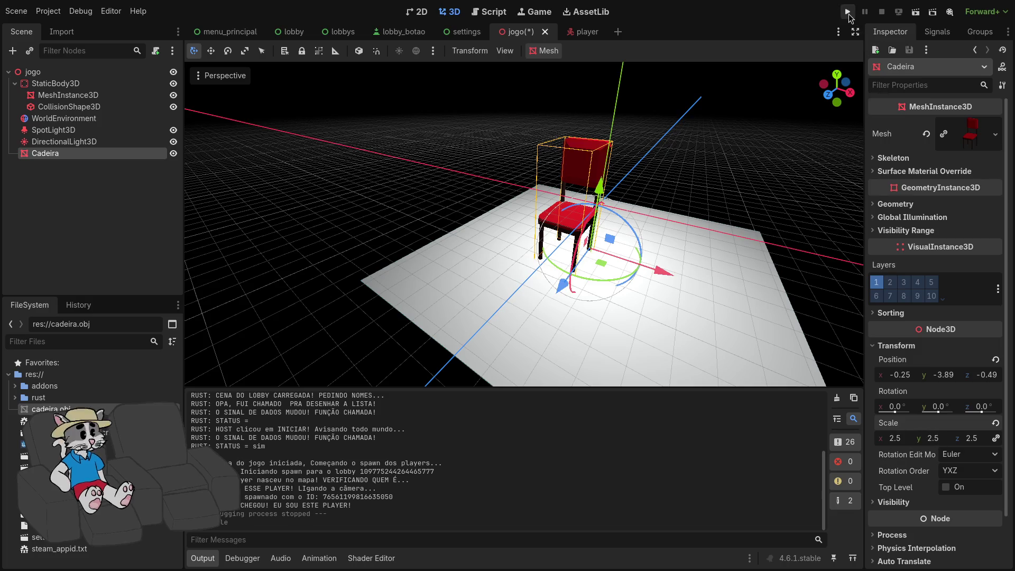
pyautogui.click(848, 12)
pyautogui.click(532, 278)
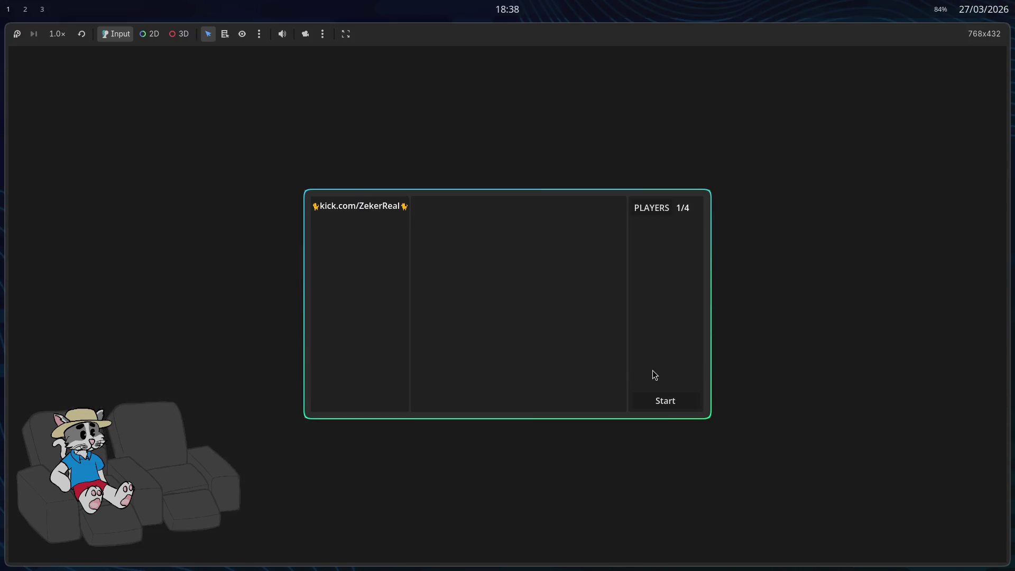
# Start the match, then reset Cabeca's position, raise it to y 0.595 and run again.
pyautogui.click(669, 406)
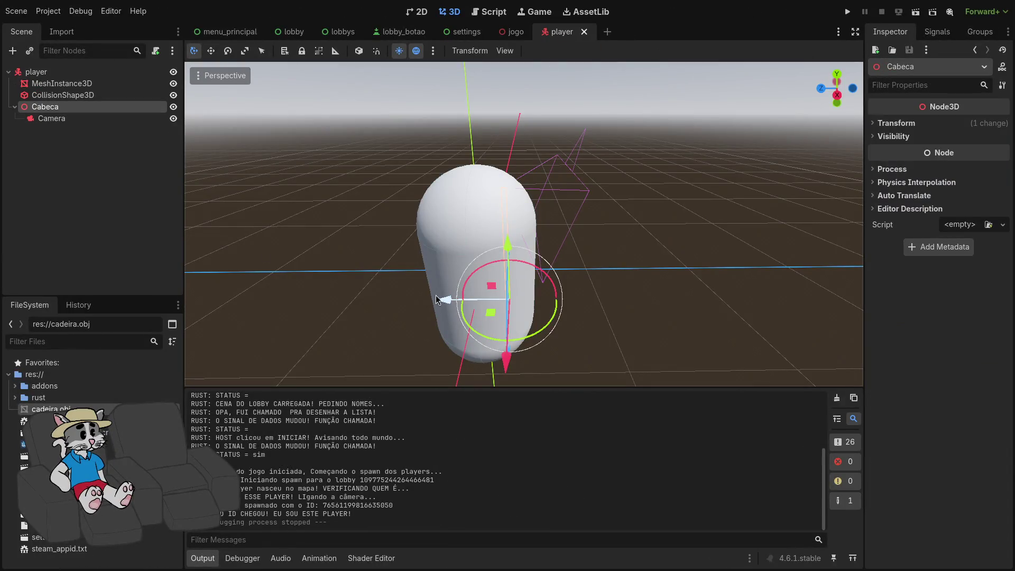
pyautogui.click(894, 124)
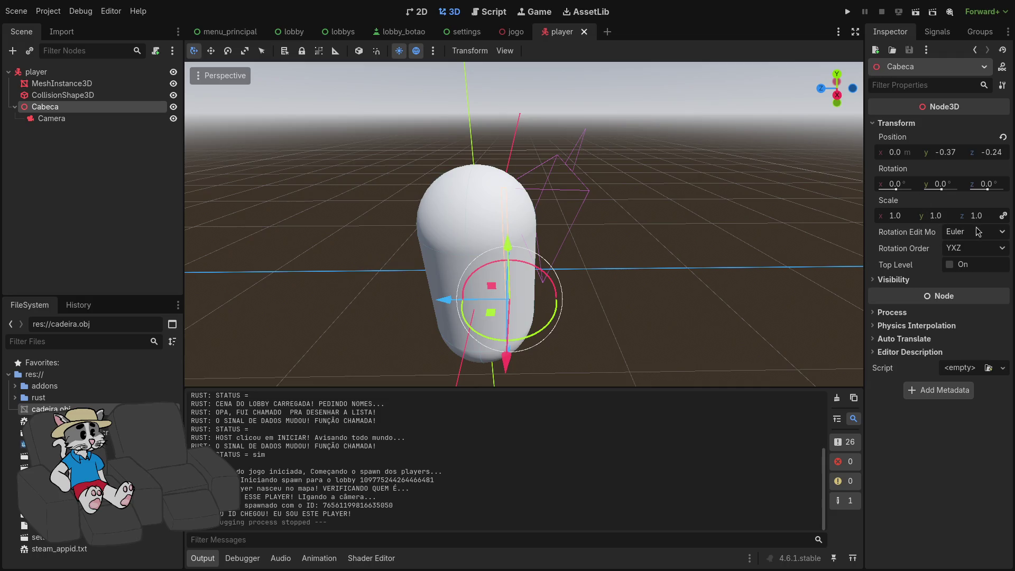
pyautogui.click(1002, 138)
pyautogui.moveTo(475, 214)
pyautogui.mouseDown()
pyautogui.moveTo(475, 140)
pyautogui.moveTo(474, 154)
pyautogui.mouseUp()
pyautogui.click(848, 11)
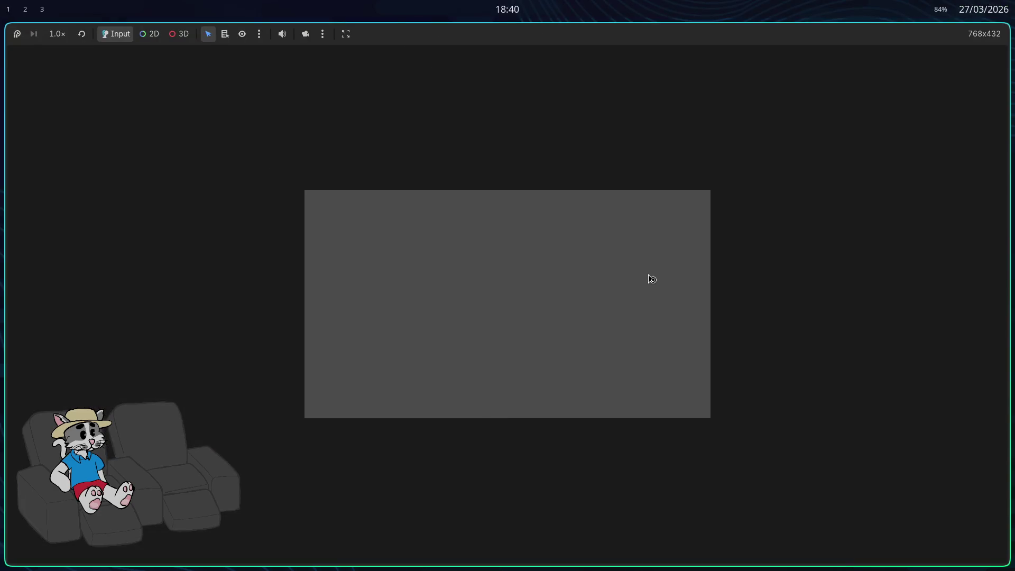
# Host and start a match to walk around the chair, close the game, and return to Blender.
pyautogui.click(528, 278)
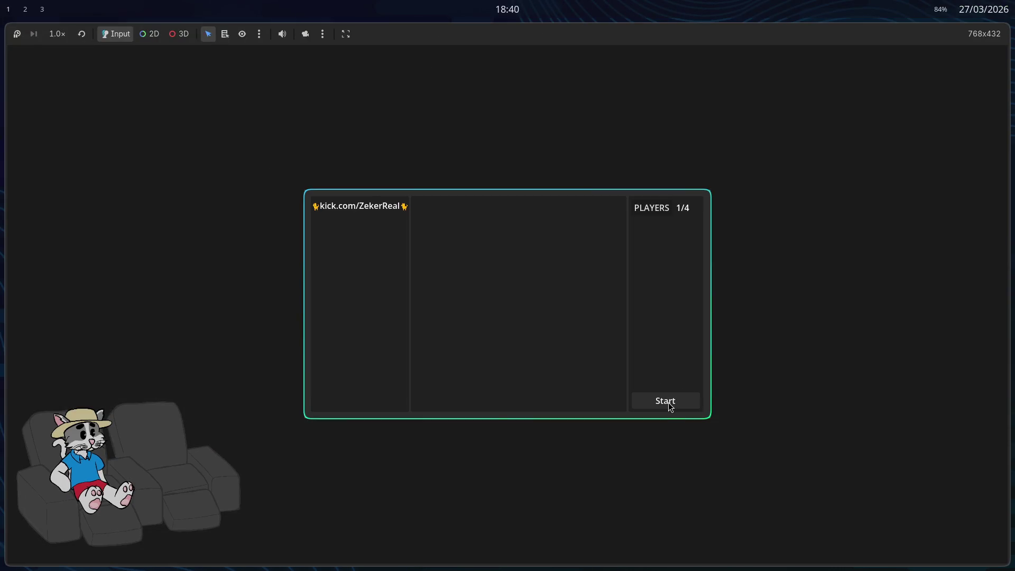
pyautogui.click(671, 402)
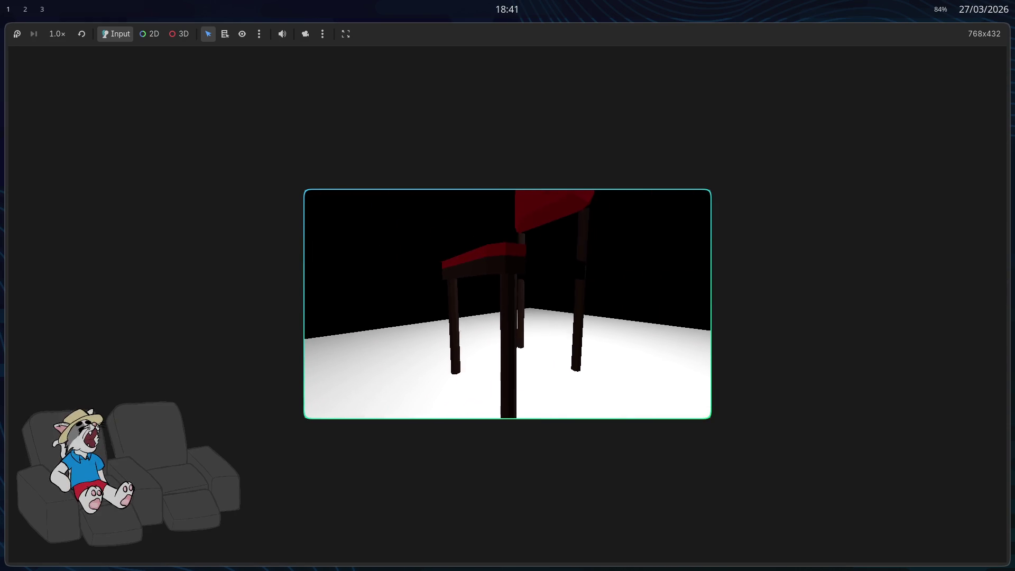
pyautogui.press('F8')
pyautogui.press('super+2')
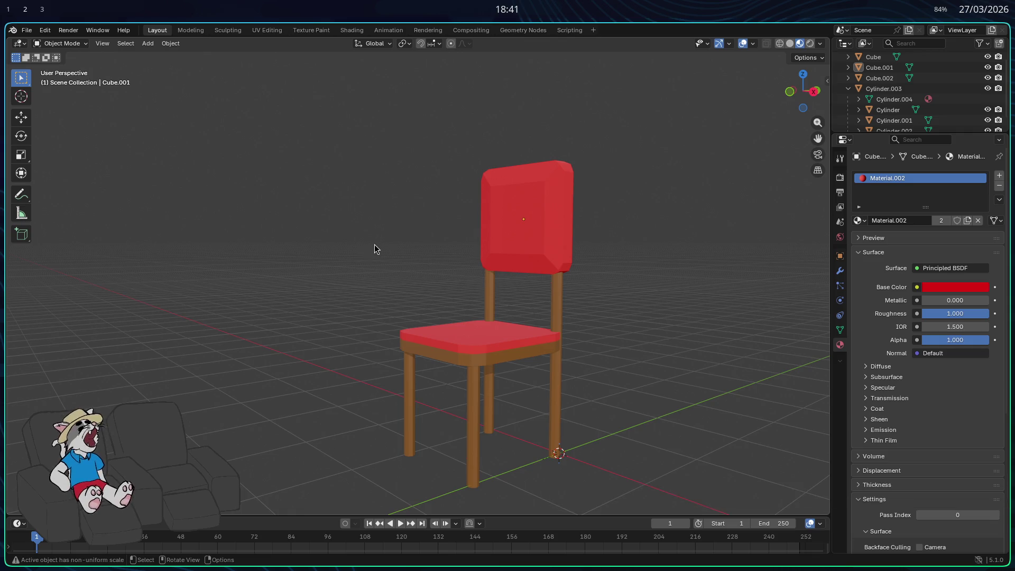
# Add a cylinder to the scene and scale it up.
pyautogui.scroll(-3, 370, 245)
pyautogui.scroll(3, 442, 254)
pyautogui.hotkey('shift', 'a')
pyautogui.moveTo(363, 268)
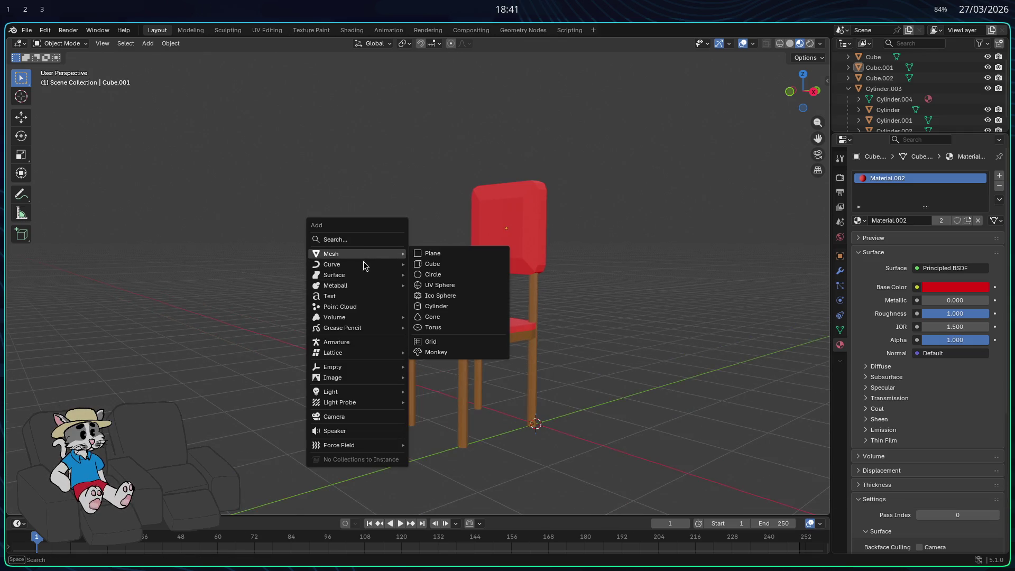
pyautogui.moveTo(391, 254)
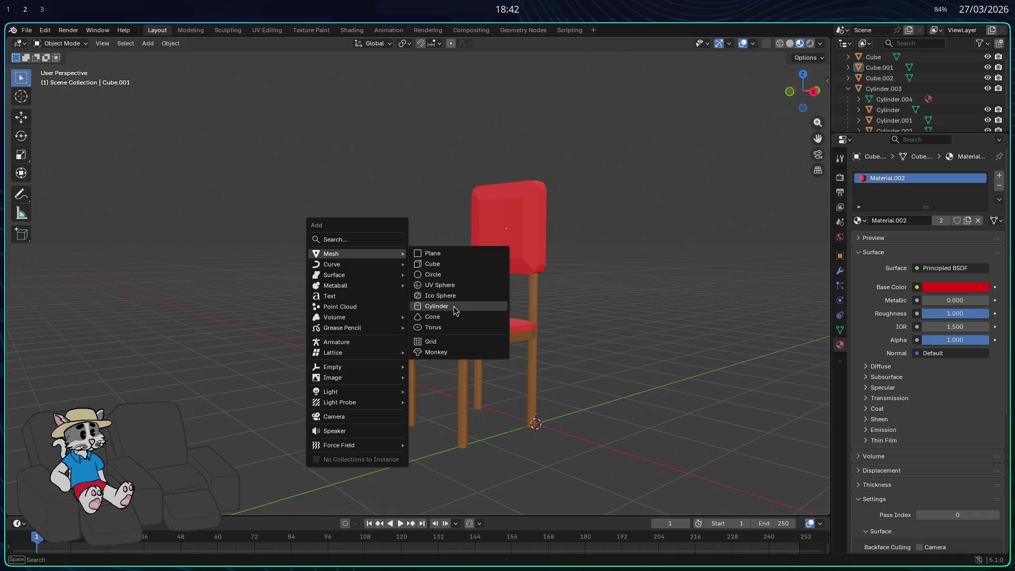
pyautogui.click(450, 307)
pyautogui.press('s')
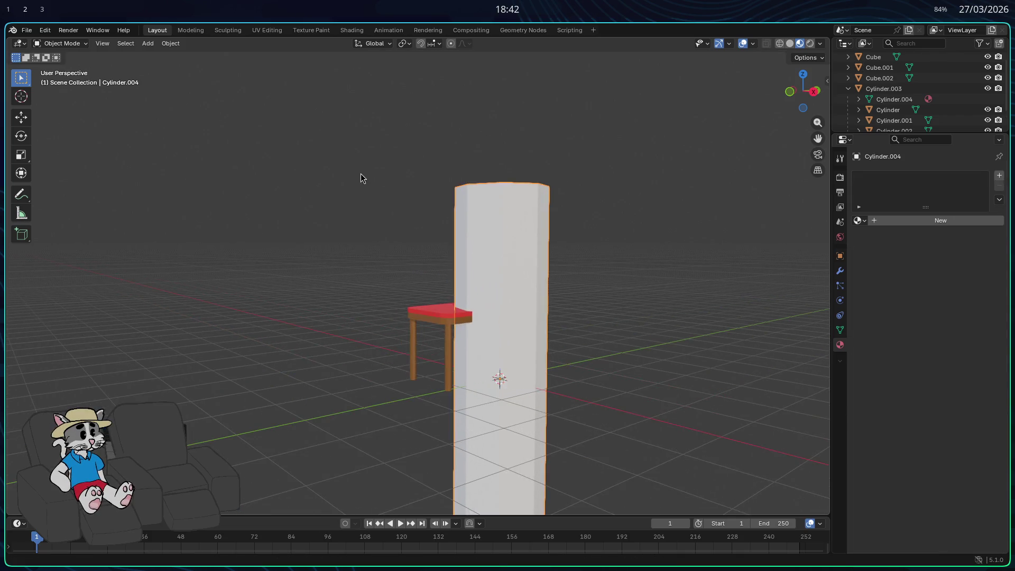
pyautogui.scroll(-3, 450, 195)
pyautogui.click(563, 238)
# Stretch the cylinder along Z, resize it on X, and move it vertically.
pyautogui.press('s')
pyautogui.press('z')
pyautogui.click(524, 288)
pyautogui.moveTo(524, 288)
pyautogui.mouseDown(button='middle')
pyautogui.moveTo(536, 397)
pyautogui.moveTo(390, 353)
pyautogui.mouseUp(button='middle')
pyautogui.moveTo(469, 359)
pyautogui.mouseDown(button='middle')
pyautogui.moveTo(464, 373)
pyautogui.moveTo(508, 319)
pyautogui.mouseUp(button='middle')
pyautogui.press('s')
pyautogui.press('x')
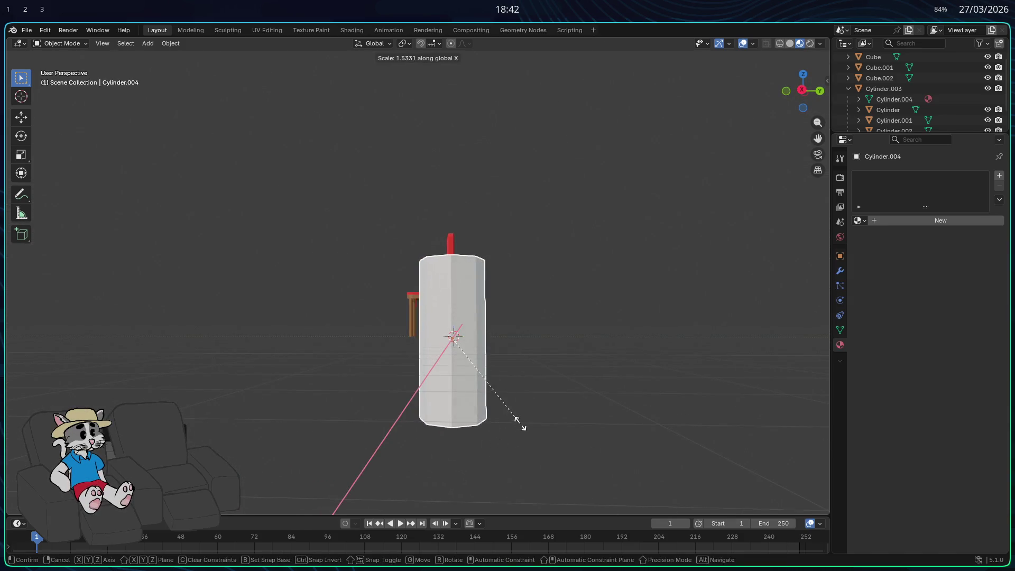
pyautogui.press('g')
pyautogui.press('z')
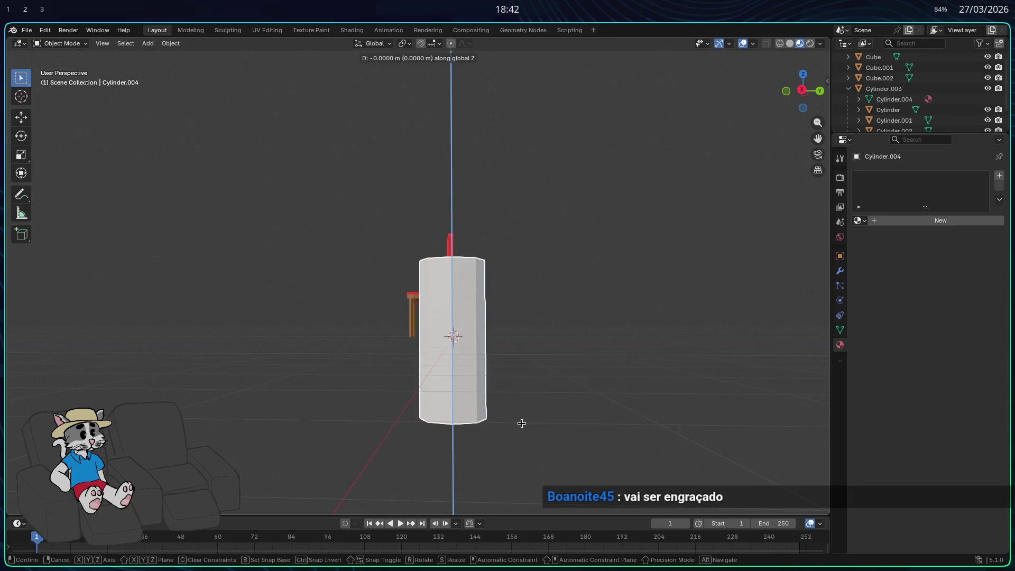
pyautogui.click(492, 439)
pyautogui.press('KP_Decimal')
pyautogui.moveTo(492, 438)
pyautogui.mouseDown(button='middle')
pyautogui.moveTo(490, 453)
pyautogui.moveTo(487, 424)
pyautogui.mouseUp(button='middle')
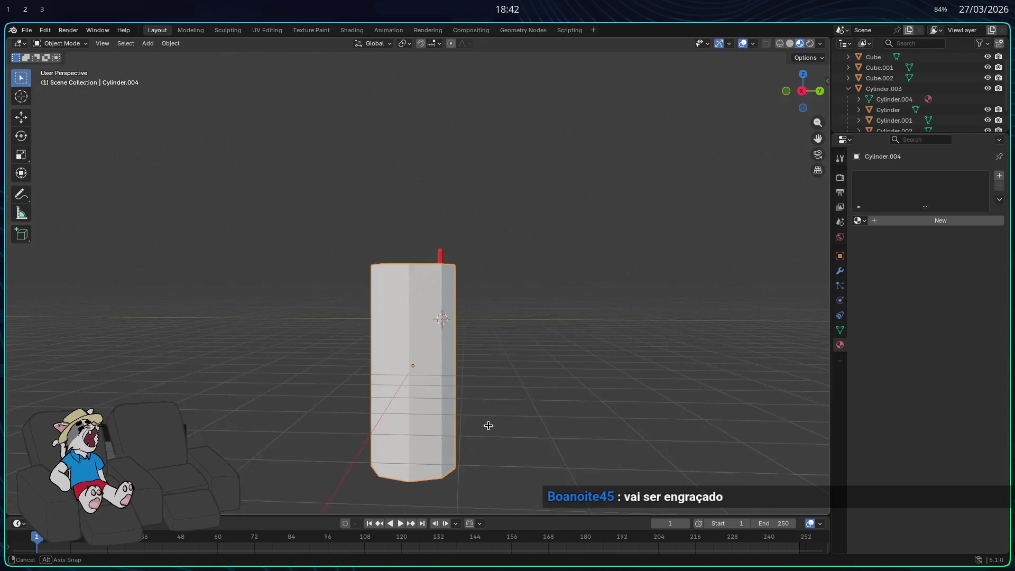
# Raise the cylinder, then undo it away and orbit around the finished chair.
pyautogui.press('g')
pyautogui.press('z')
pyautogui.click(502, 357)
pyautogui.moveTo(502, 357); pyautogui.dragTo(496, 316, button='middle')
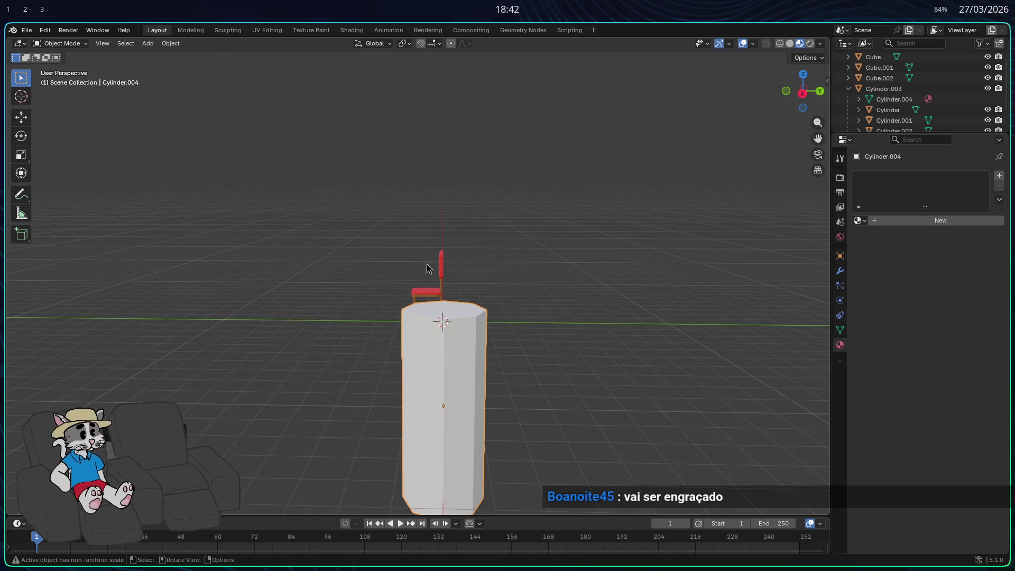
pyautogui.hotkey('ctrl', 'z')
pyautogui.hotkey('ctrl', 'z')
pyautogui.hotkey('ctrl', 'z')
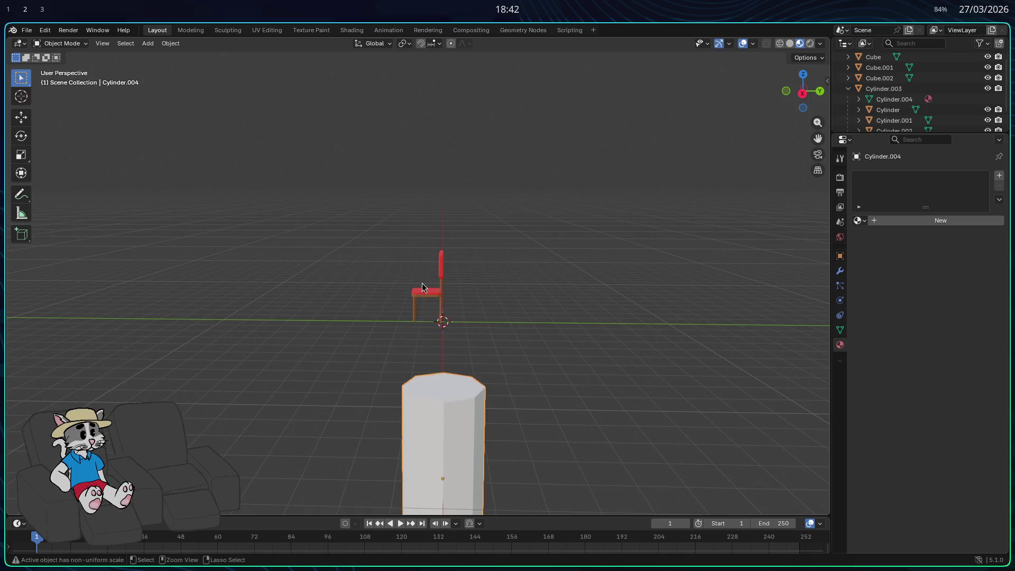
pyautogui.hotkey('ctrl', 'z')
pyautogui.moveTo(432, 324)
pyautogui.mouseDown(button='middle')
pyautogui.moveTo(499, 275)
pyautogui.moveTo(492, 300)
pyautogui.moveTo(516, 310)
pyautogui.moveTo(519, 292)
pyautogui.moveTo(497, 288)
pyautogui.mouseUp(button='middle')
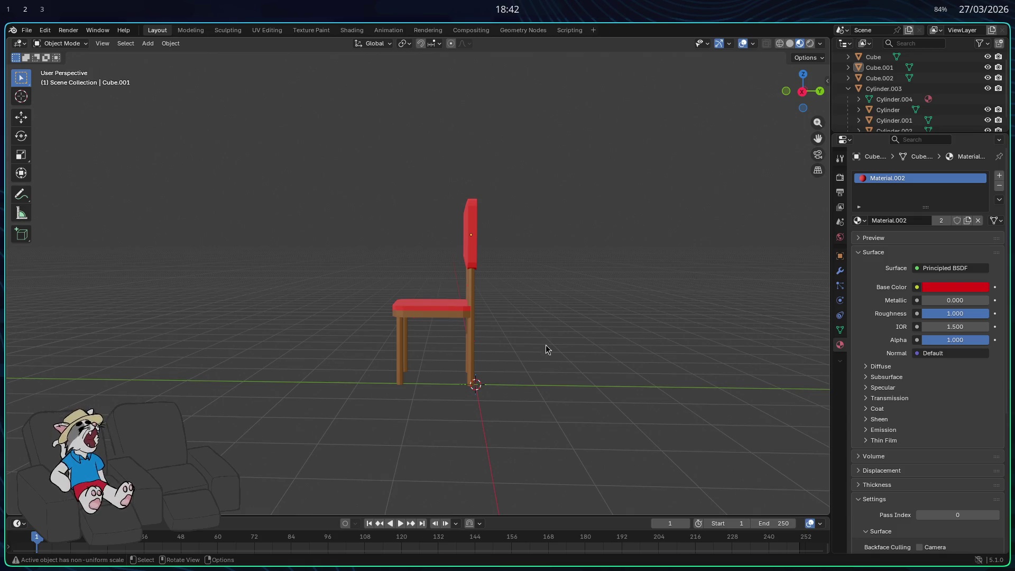
pyautogui.moveTo(564, 367); pyautogui.dragTo(374, 409, button='middle')
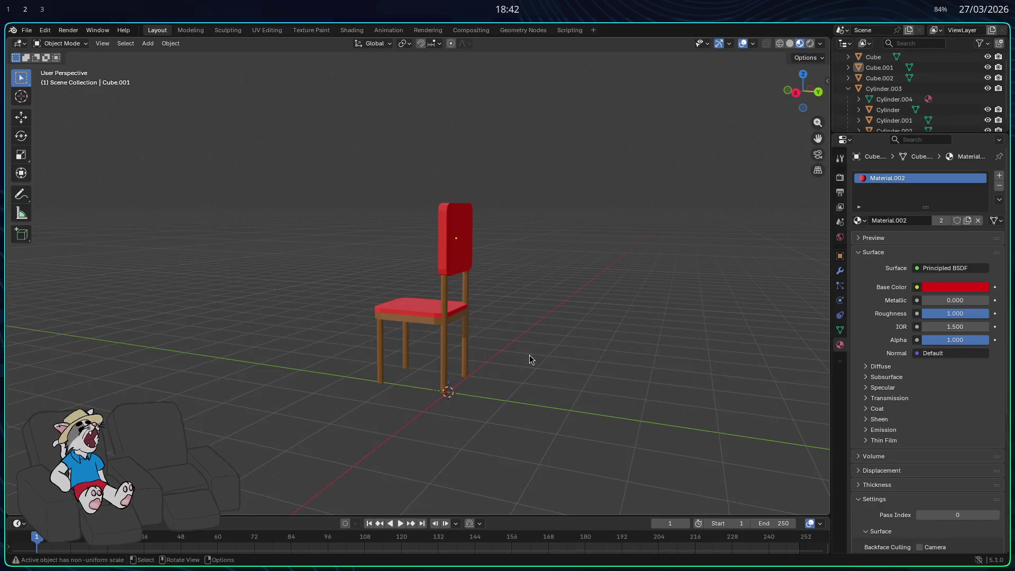
pyautogui.click(26, 30)
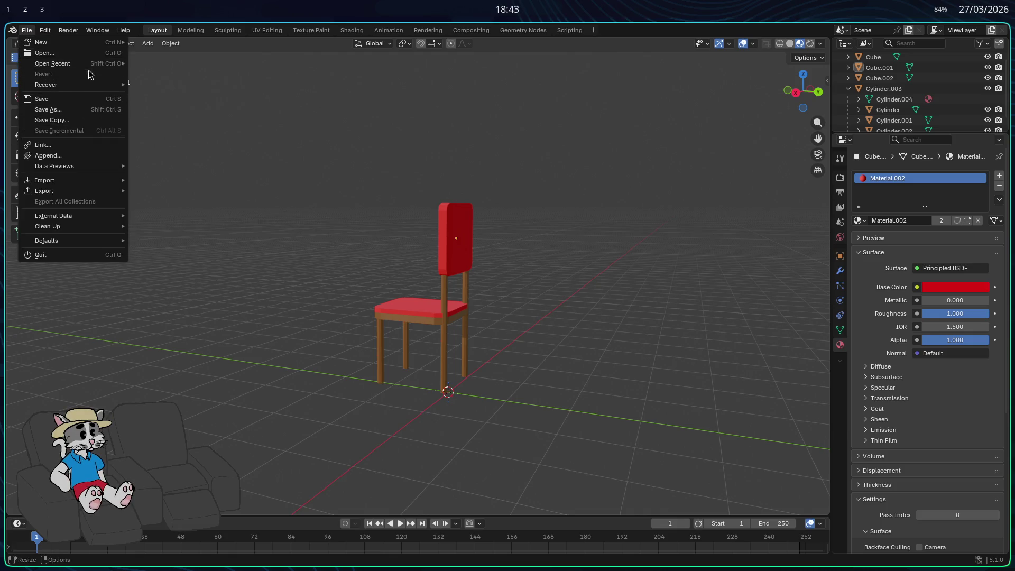
# Rename Untitled.blend to cadeira.blend and save it in the Documents folder.
pyautogui.click(83, 114)
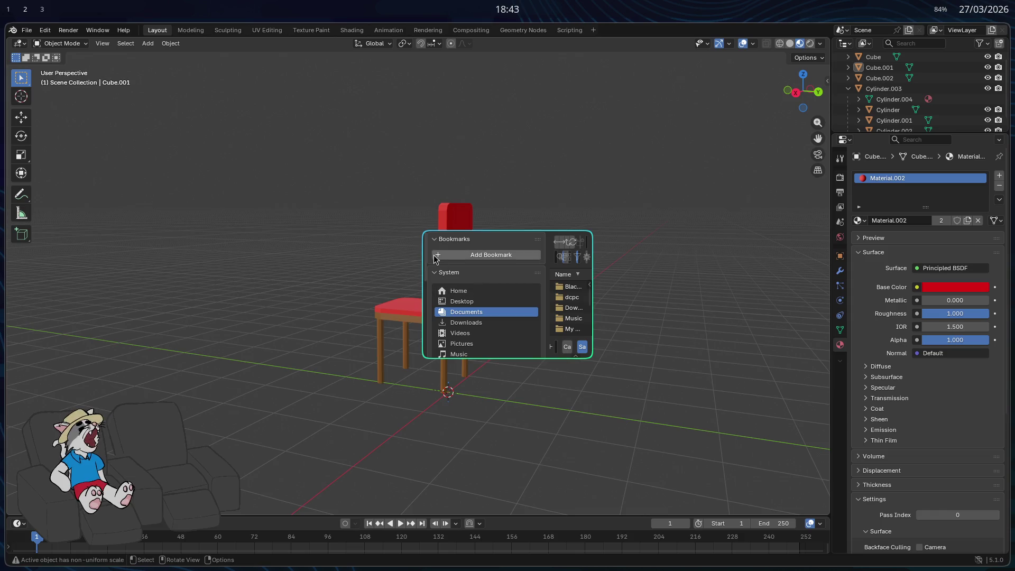
pyautogui.click(339, 346)
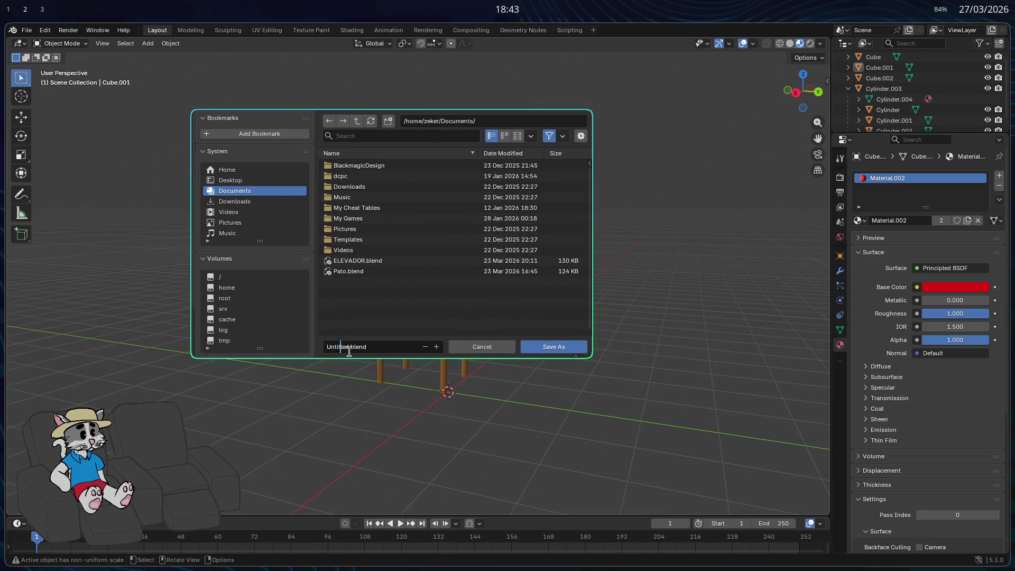
pyautogui.write('cade')
pyautogui.press('Return')
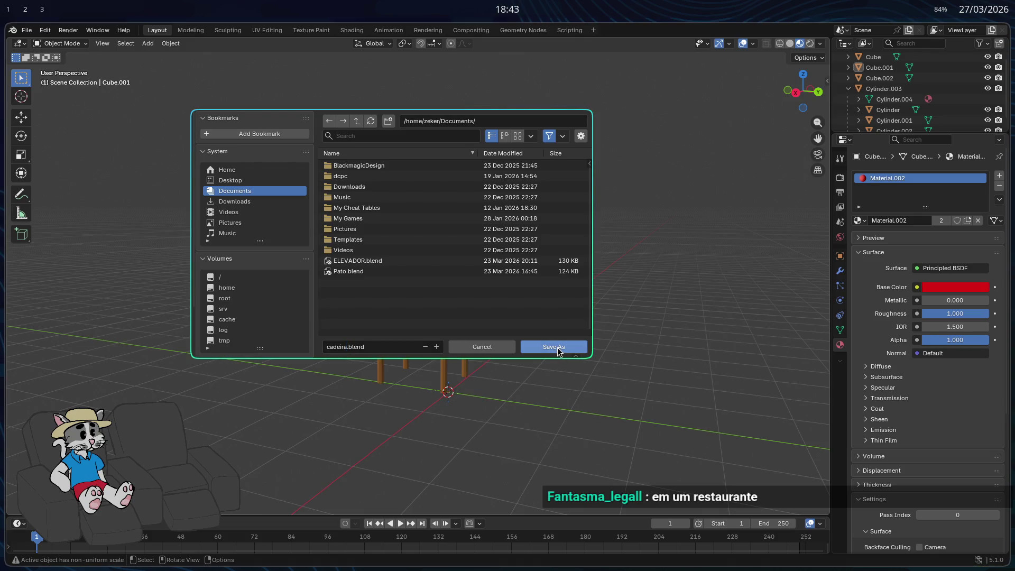
pyautogui.click(556, 347)
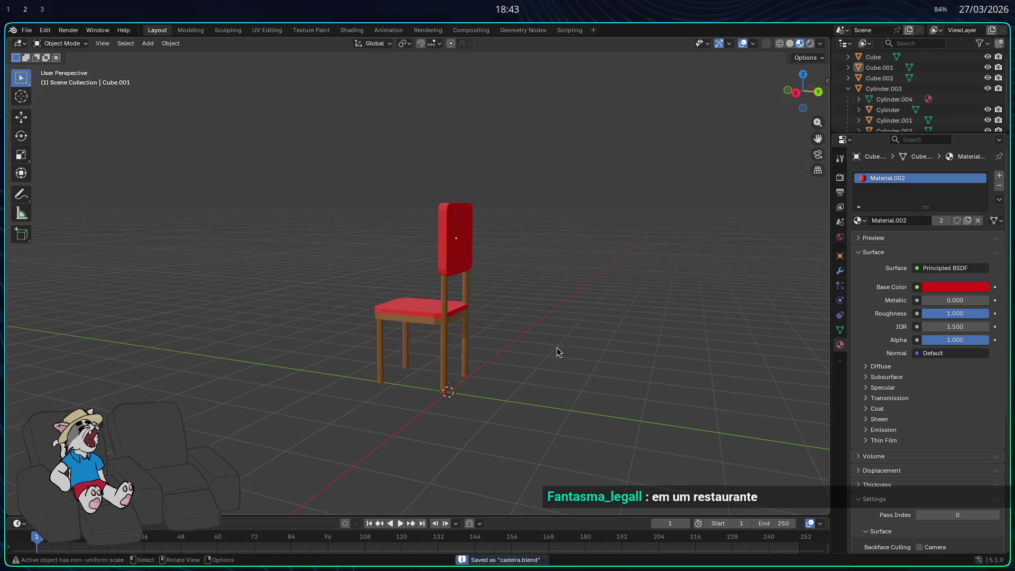
pyautogui.click(34, 35)
pyautogui.moveTo(524, 338); pyautogui.dragTo(571, 344, button='middle')
# Select Cube, Cube.001, Cube.002 and Cylinder.003, and parent them to Cylinder.003 with Ctrl+P > Object.
pyautogui.click(849, 88)
pyautogui.click(883, 99)
pyautogui.keyDown('shift'); pyautogui.click(875, 69); pyautogui.keyUp('shift')
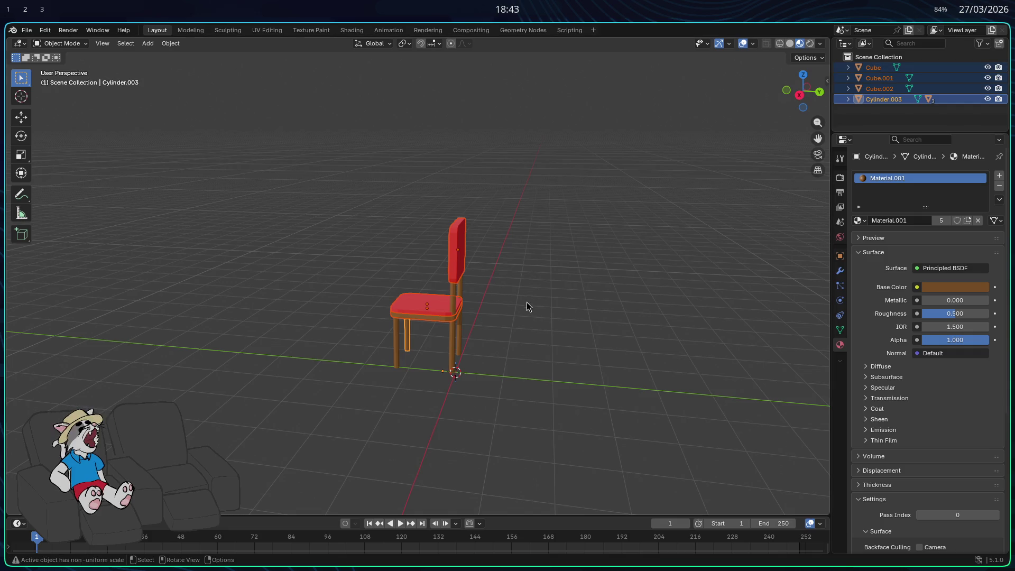
pyautogui.hotkey('ctrl', 'p')
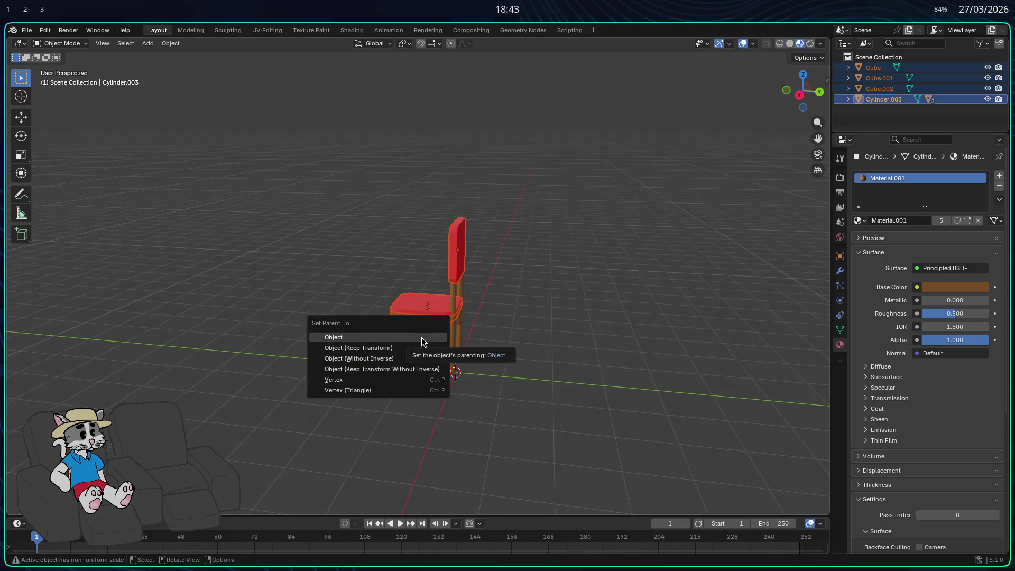
pyautogui.click(423, 341)
pyautogui.moveTo(614, 262)
pyautogui.mouseDown(button='middle')
pyautogui.moveTo(530, 313)
pyautogui.moveTo(552, 307)
pyautogui.mouseUp(button='middle')
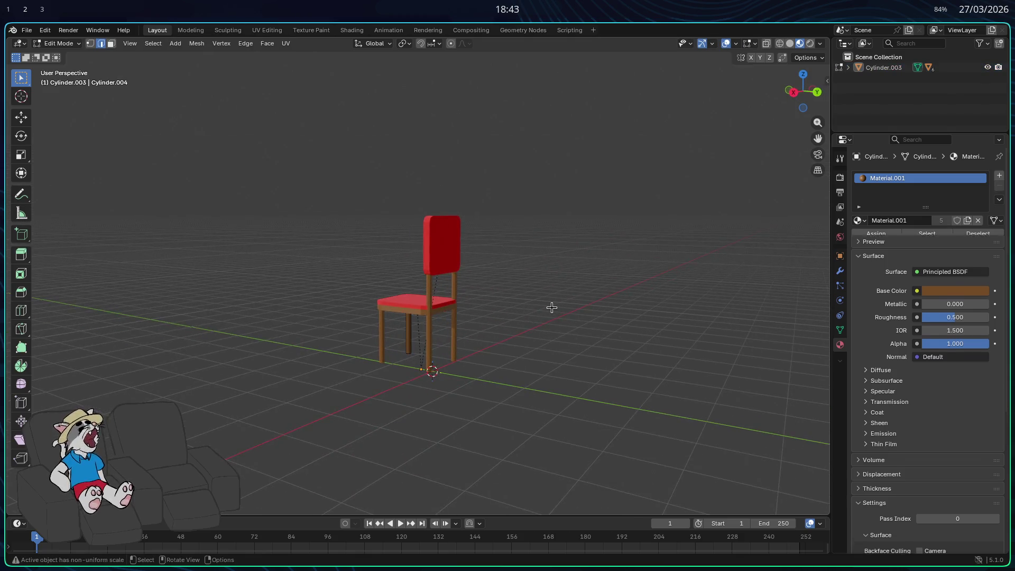
# Hide and re-show Cylinder.003 to test the parenting, then switch to the browser.
pyautogui.click(987, 67)
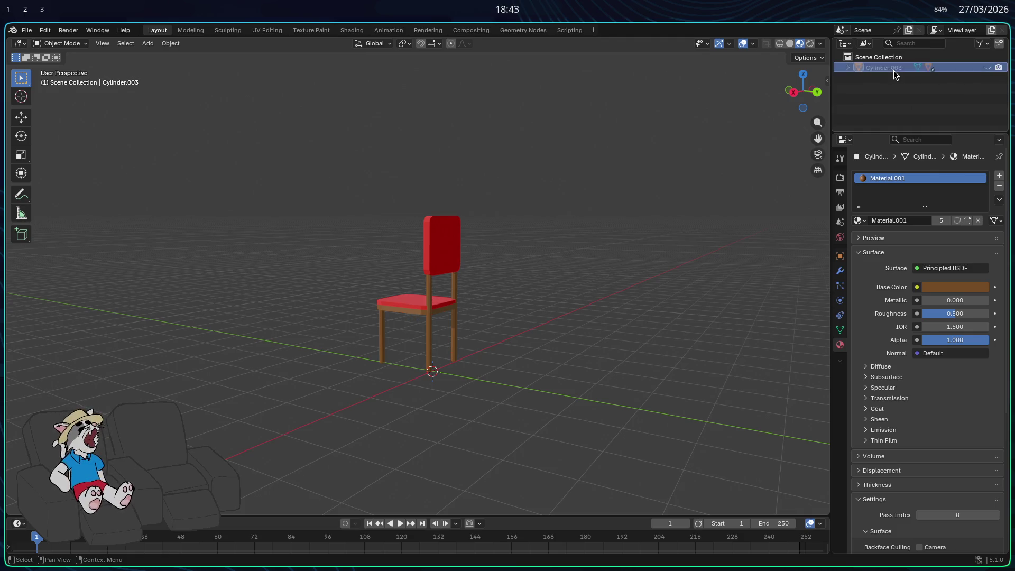
pyautogui.click(987, 67)
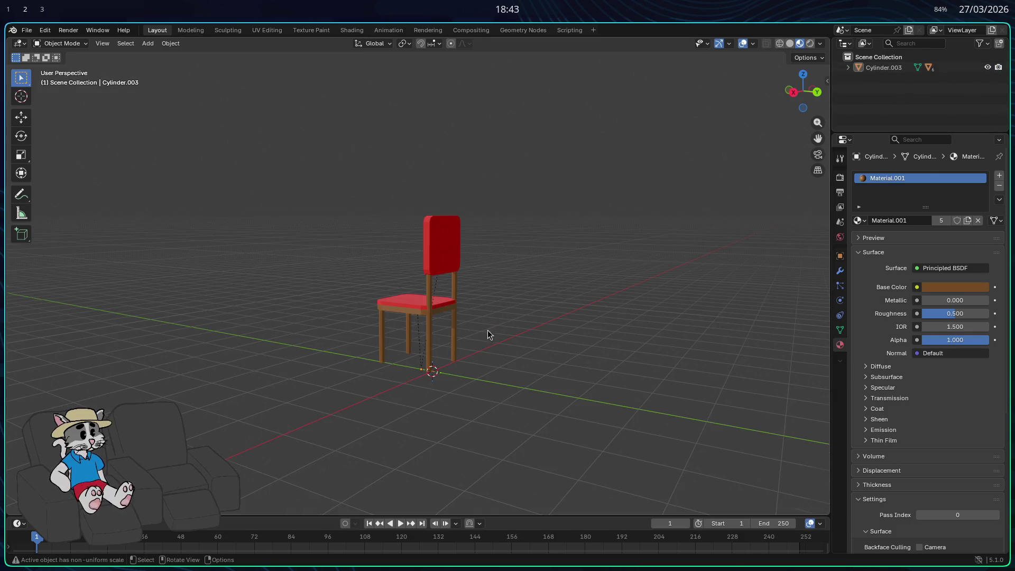
pyautogui.moveTo(489, 329); pyautogui.dragTo(498, 338, button='middle')
pyautogui.hotkey('shift', 'a')
pyautogui.moveTo(503, 338)
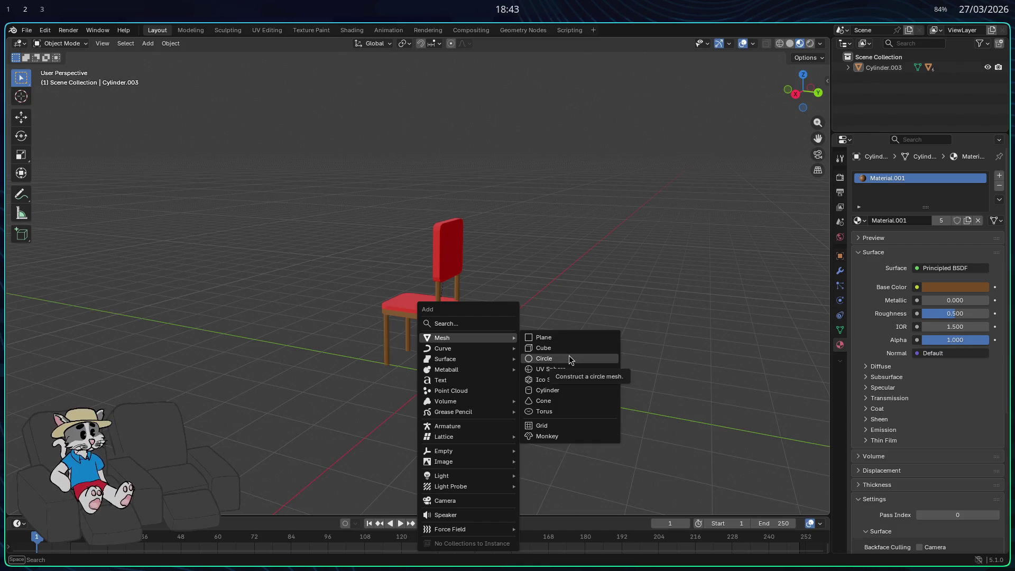
pyautogui.press('super+2')
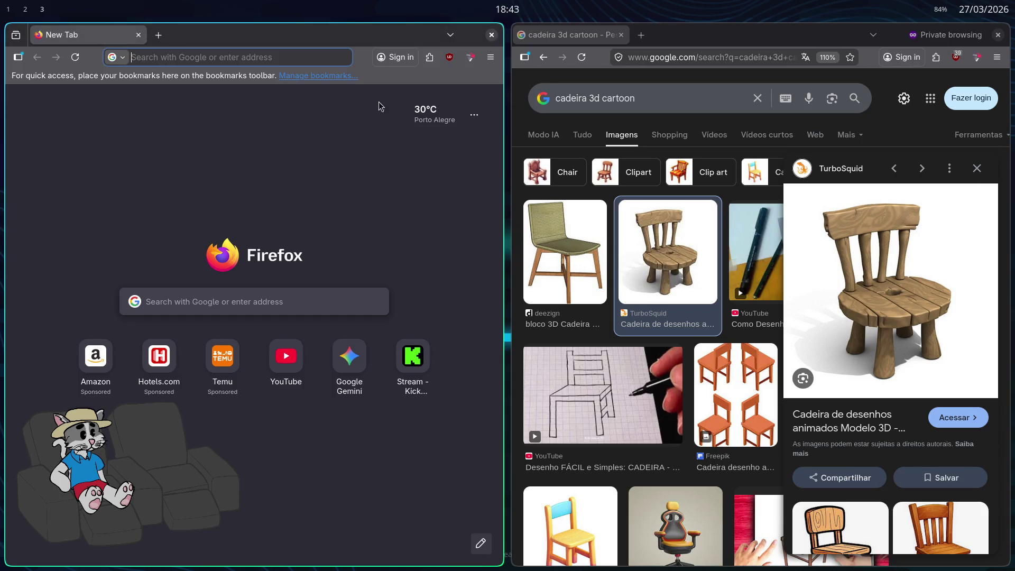
# Search Google Images for 'taverna 3d' and preview the ArtStation, Instagram and iStock tavern images.
pyautogui.tripleClick(620, 97)
pyautogui.write('taverna')
pyautogui.press('Return')
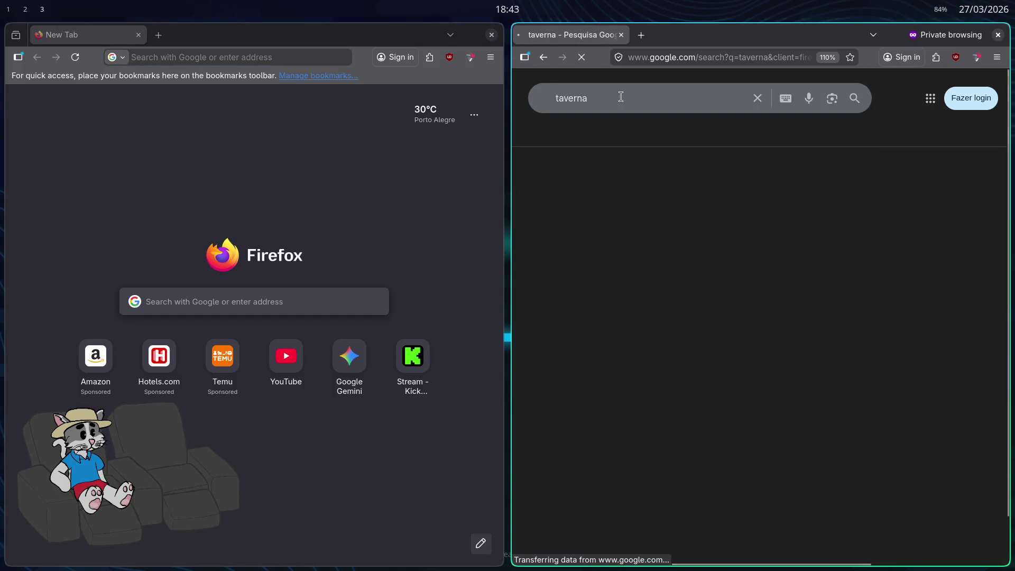
pyautogui.write(' 3d')
pyautogui.press('Return')
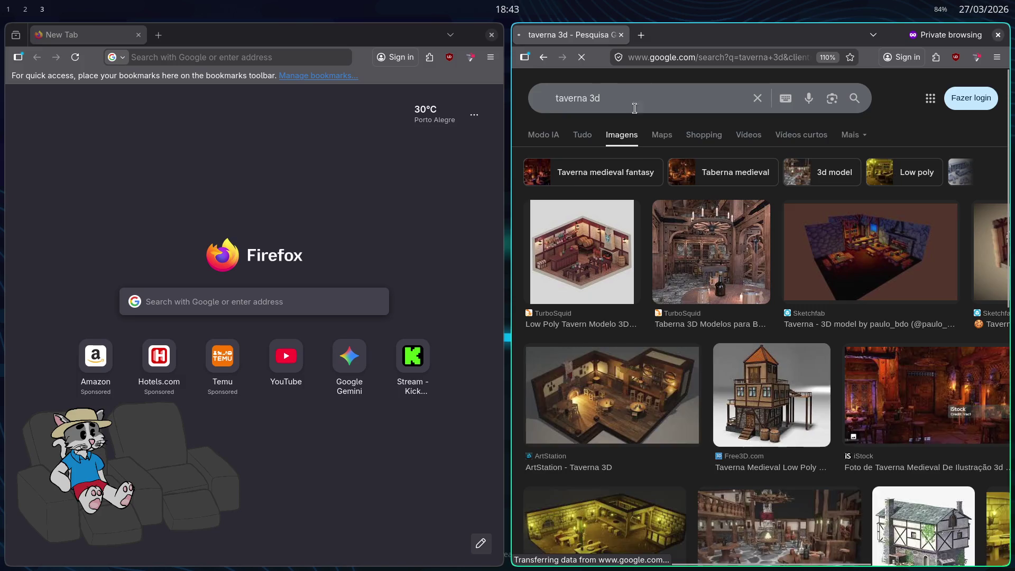
pyautogui.press('super+f')
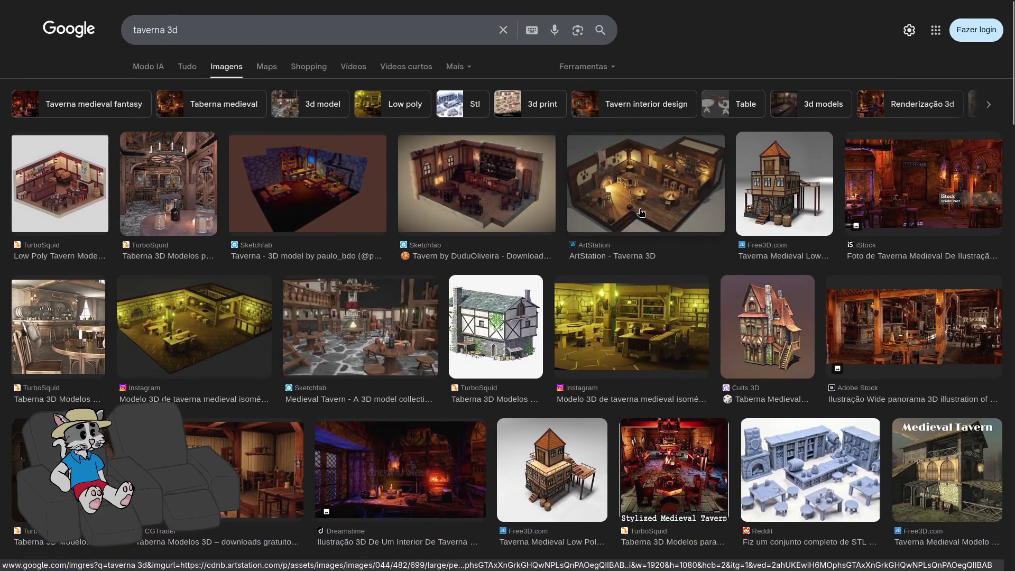
pyautogui.click(651, 211)
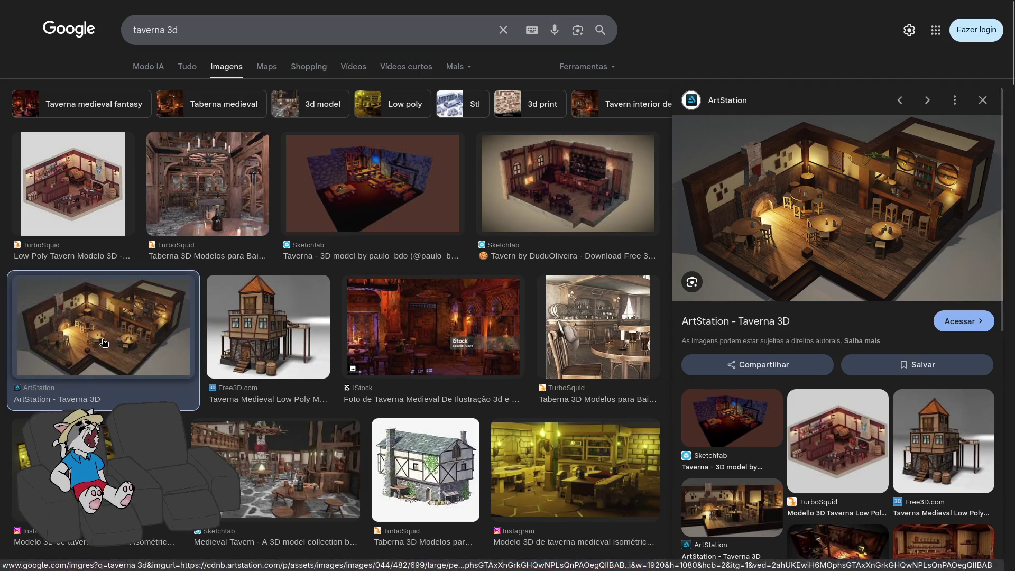
pyautogui.click(79, 433)
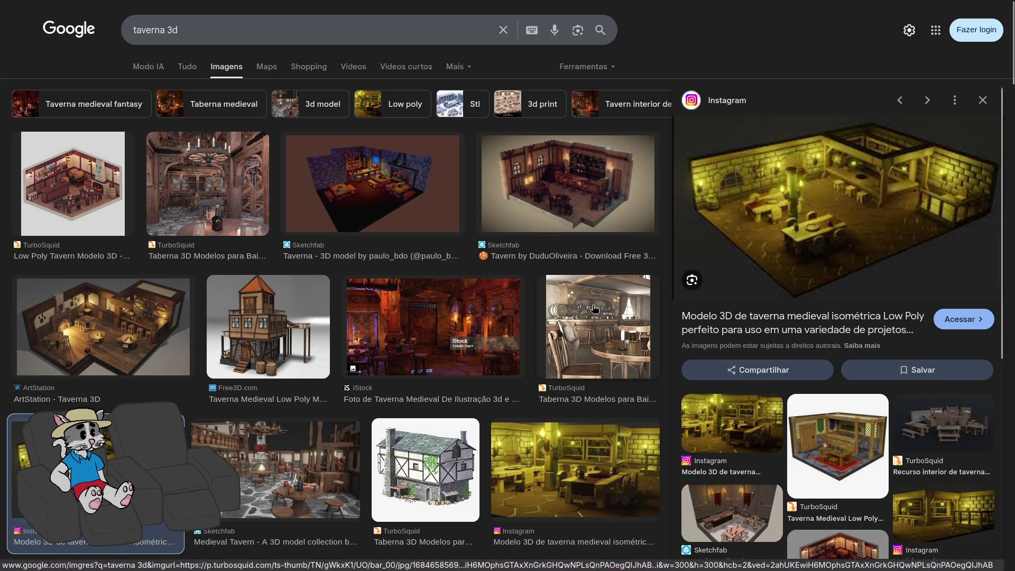
pyautogui.click(495, 332)
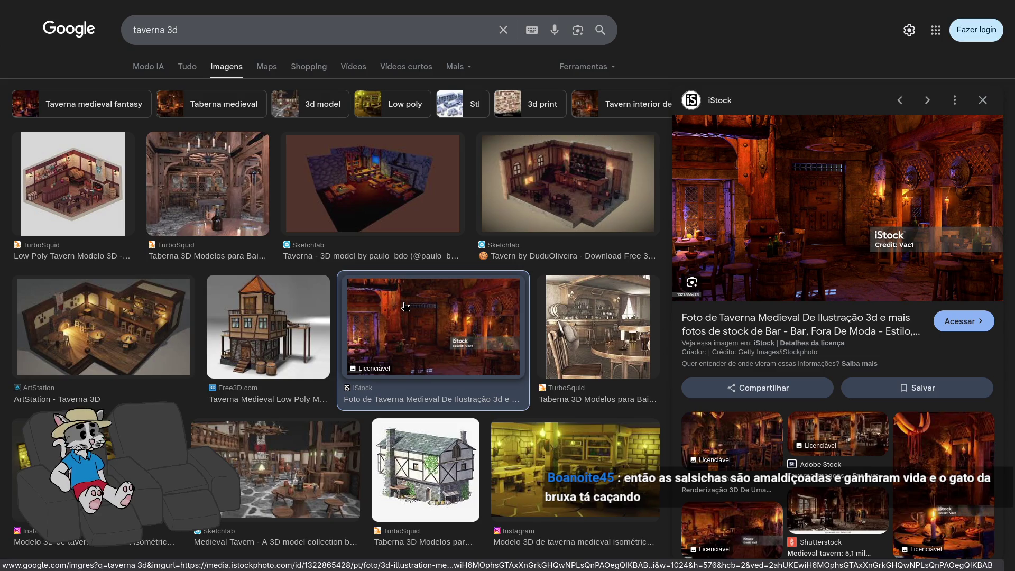
# Refine the search to 'taverna 3d cartoon' and open the TurboSquid tavern interior asset page.
pyautogui.scroll(-5, 406, 306)
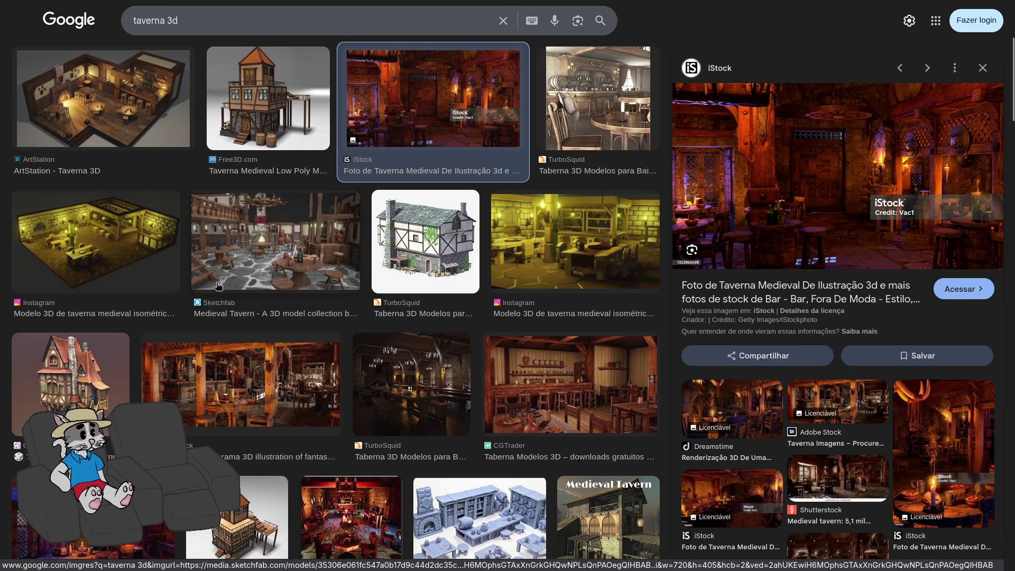
pyautogui.scroll(-3, 317, 289)
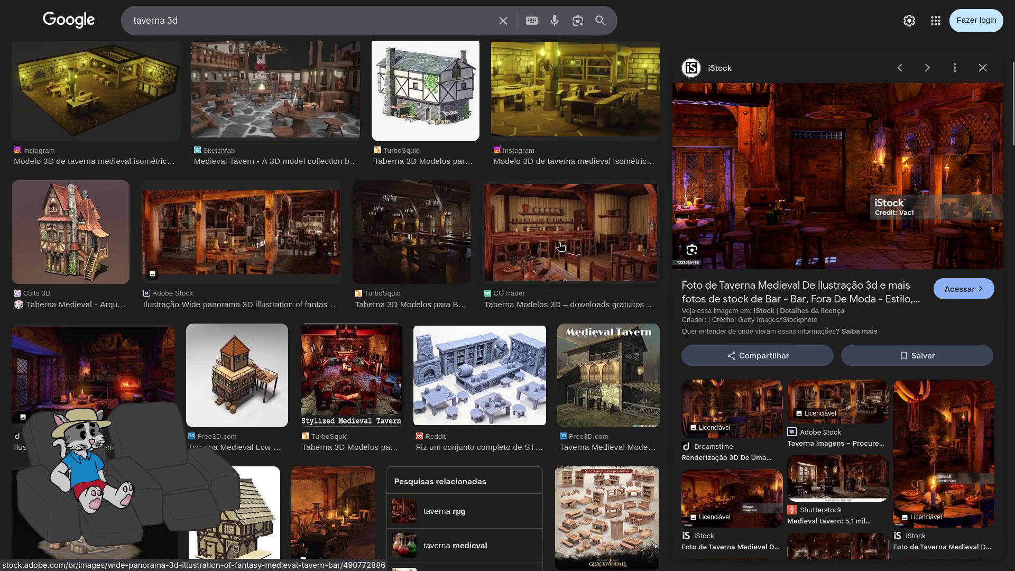
pyautogui.scroll(8, 409, 260)
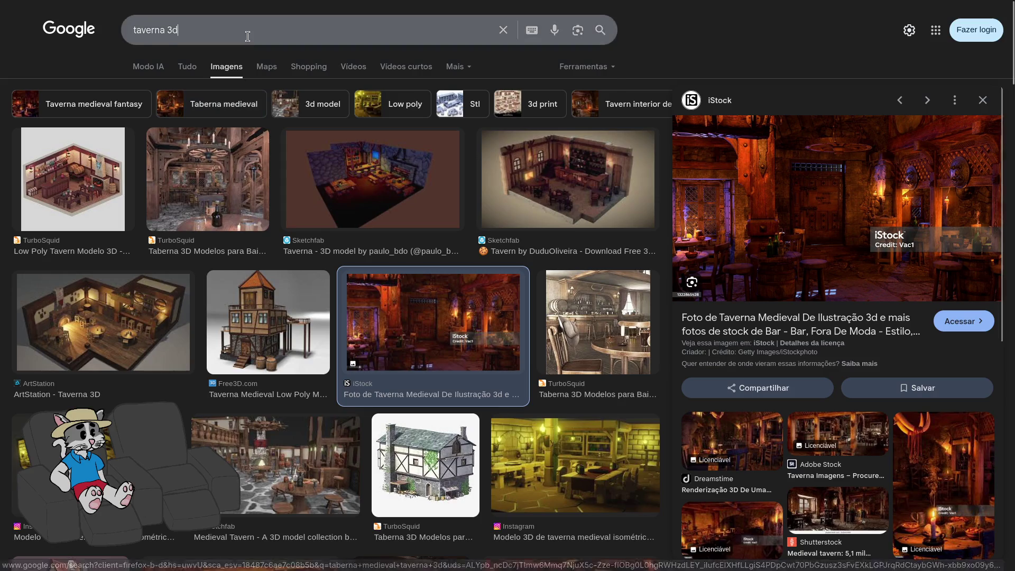
pyautogui.write(' cartoon')
pyautogui.press('Return')
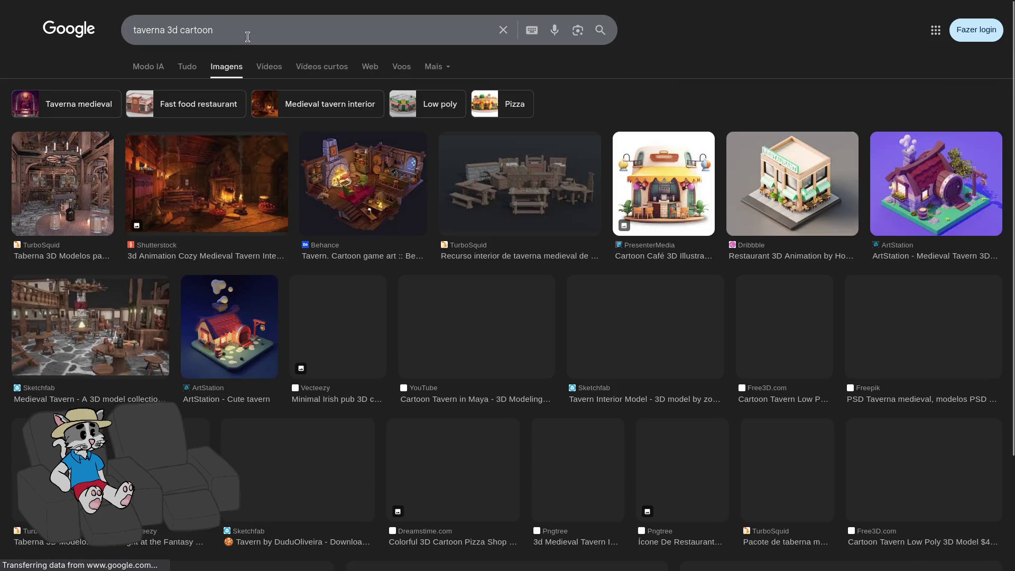
pyautogui.click(512, 222)
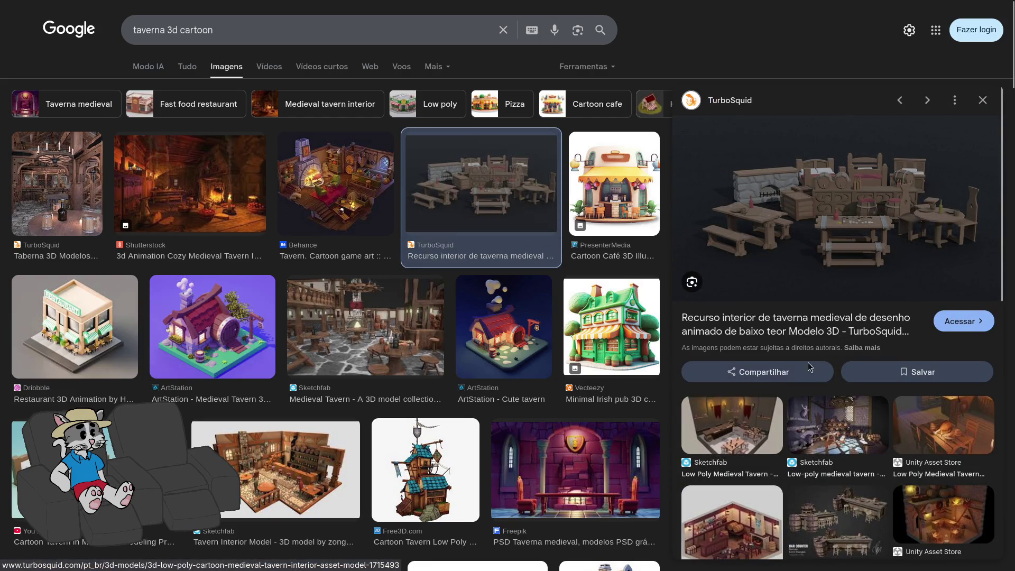
pyautogui.click(813, 333)
pyautogui.click(339, 57)
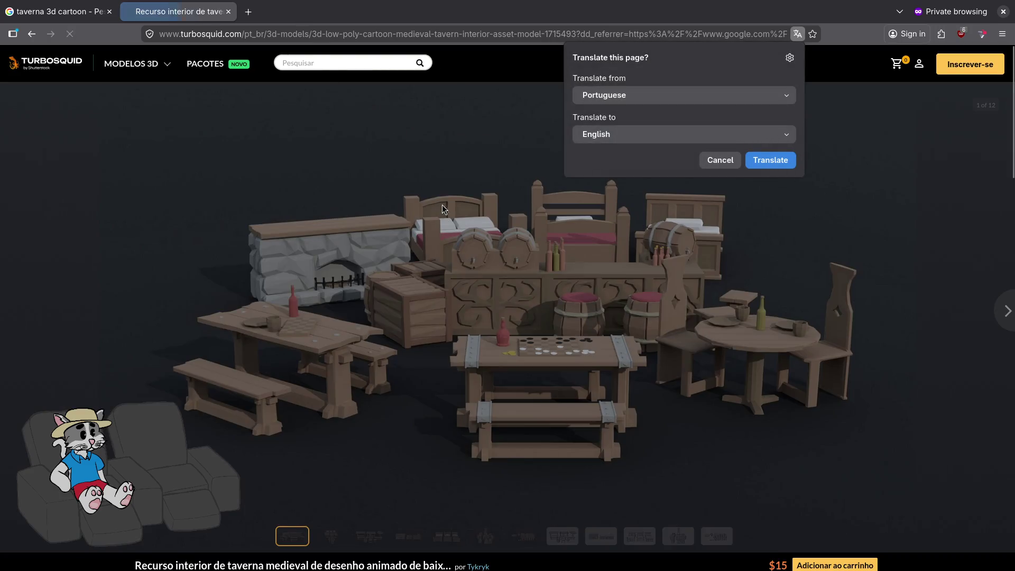
# Step through the tavern pack's gallery from the beds image to the last image.
pyautogui.scroll(-2, 614, 291)
pyautogui.scroll(-2, 846, 338)
pyautogui.scroll(2, 831, 332)
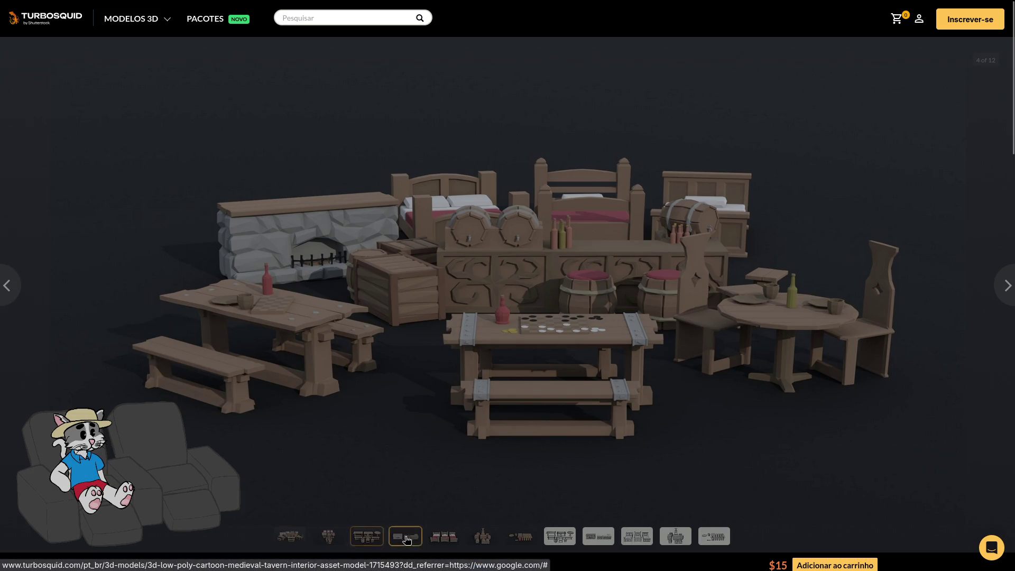
pyautogui.click(446, 542)
pyautogui.click(478, 538)
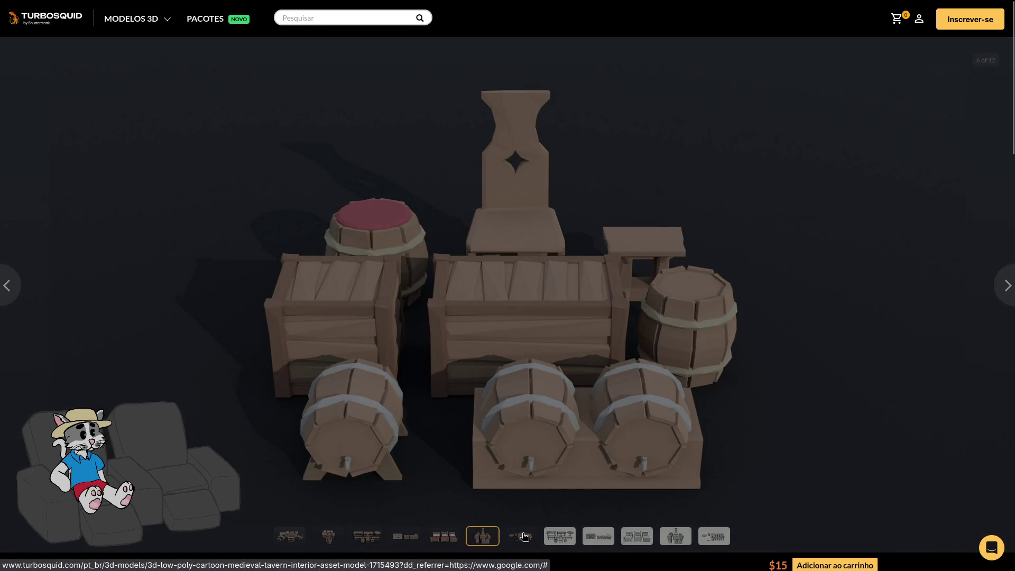
pyautogui.click(524, 536)
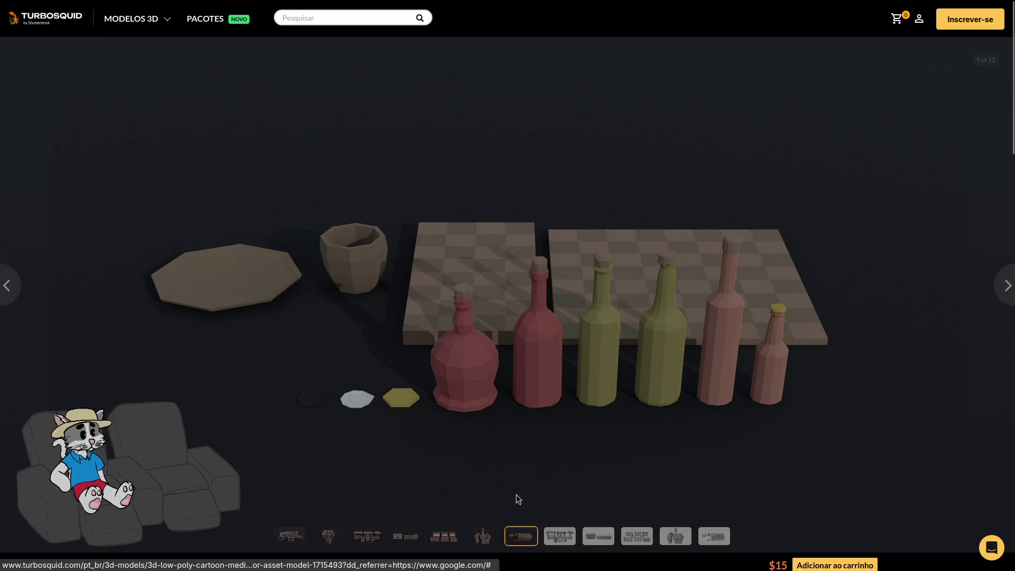
pyautogui.click(564, 539)
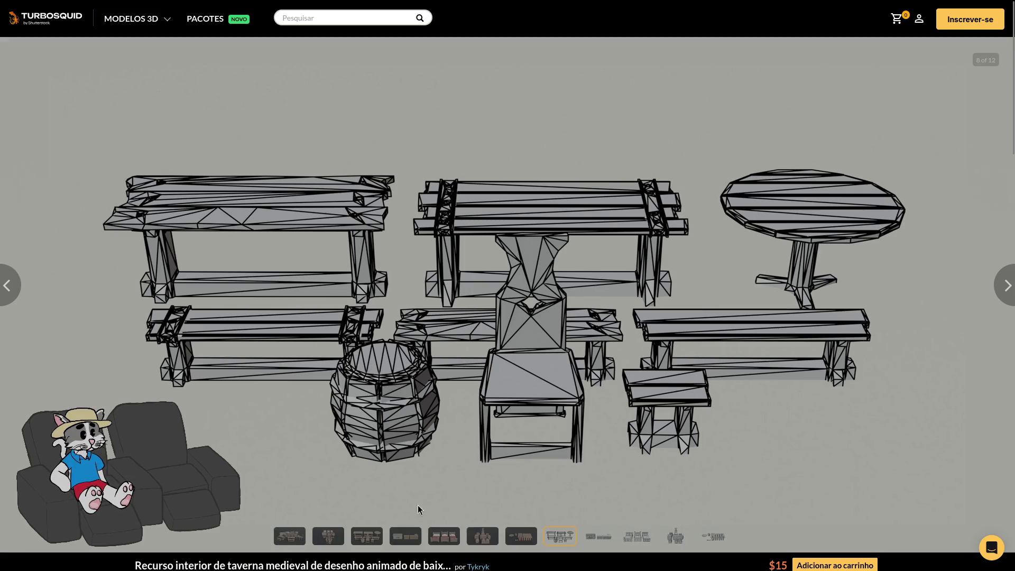
pyautogui.click(599, 538)
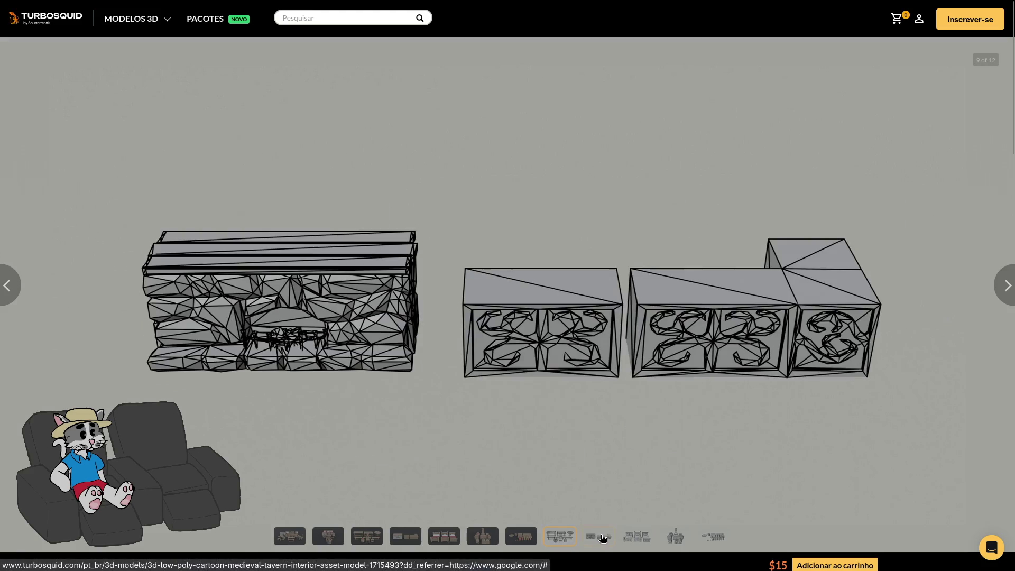
pyautogui.click(637, 538)
pyautogui.click(673, 538)
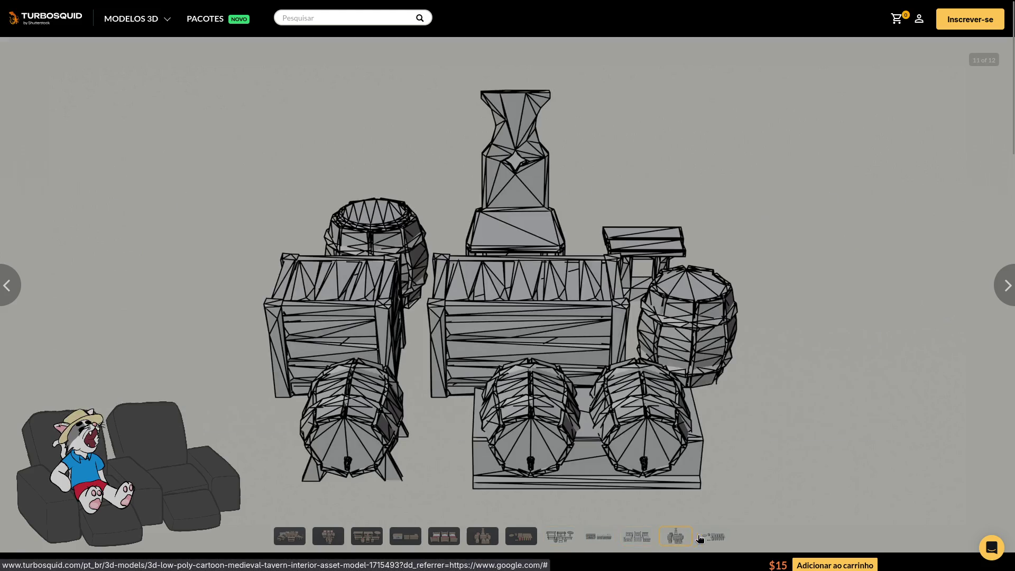
pyautogui.click(714, 537)
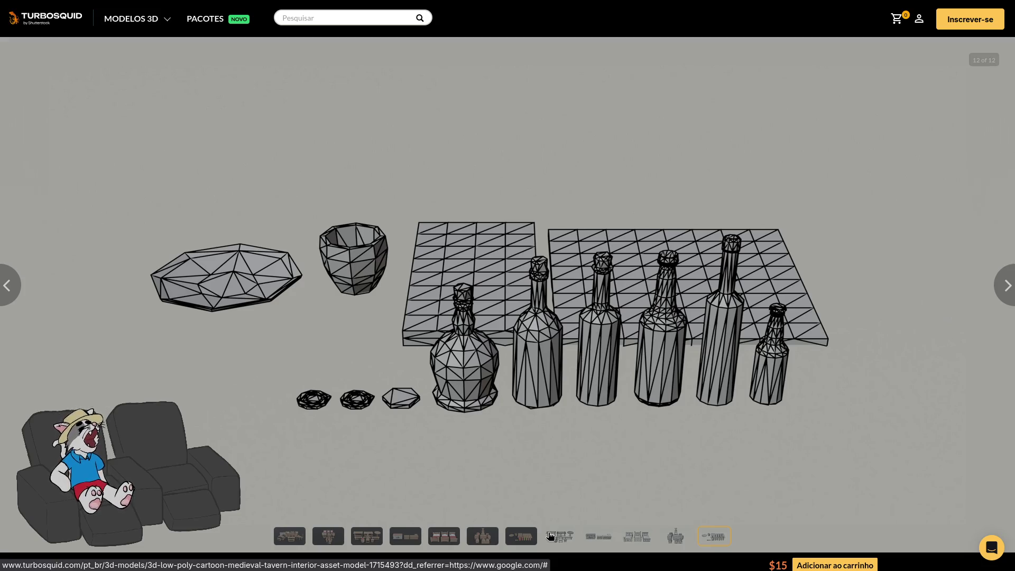
# Return to the beds image, then leave fullscreen and select the page address.
pyautogui.click(550, 536)
pyautogui.click(703, 536)
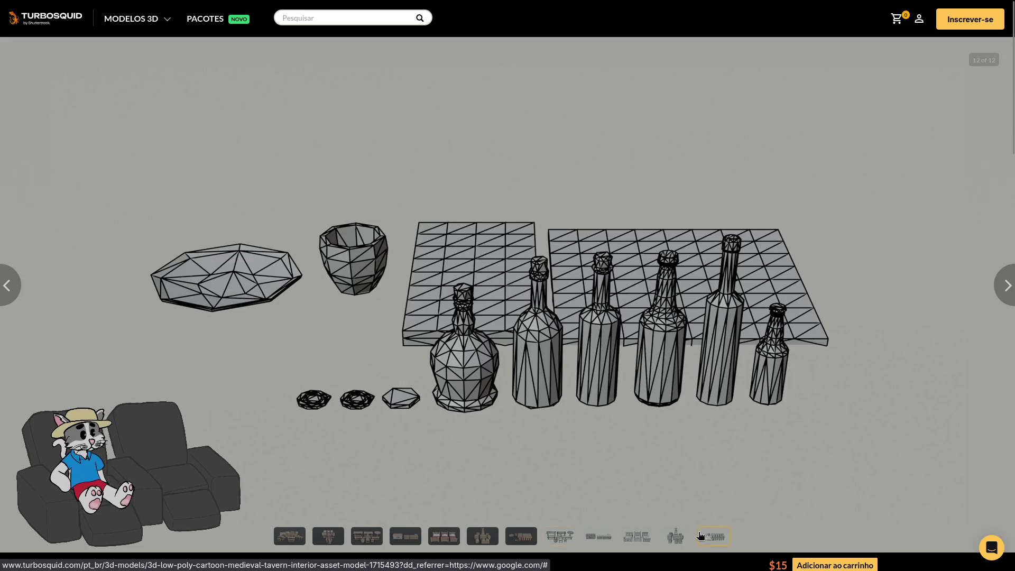
pyautogui.click(491, 535)
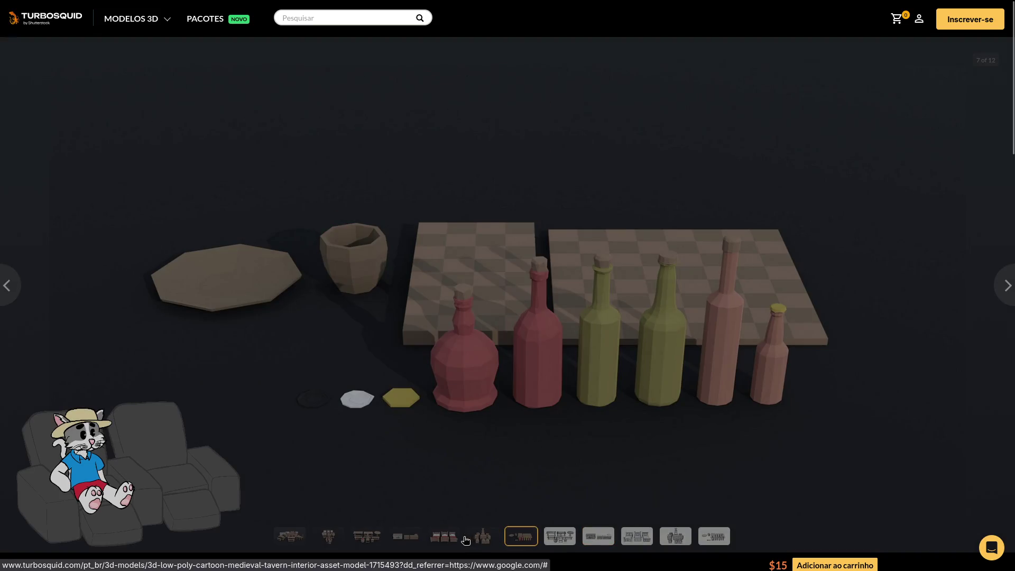
pyautogui.click(452, 542)
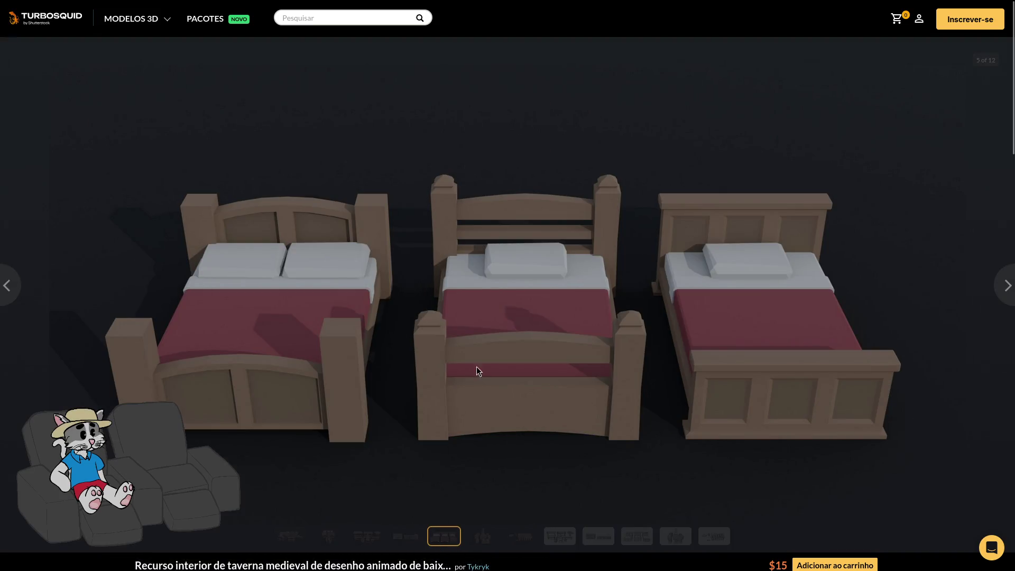
pyautogui.scroll(-3, 333, 341)
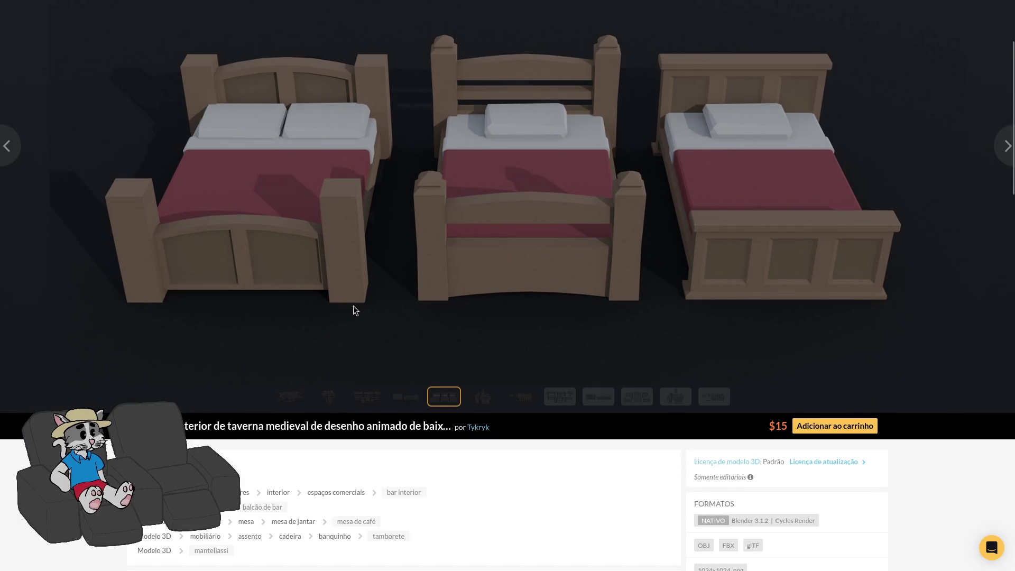
pyautogui.press('F11')
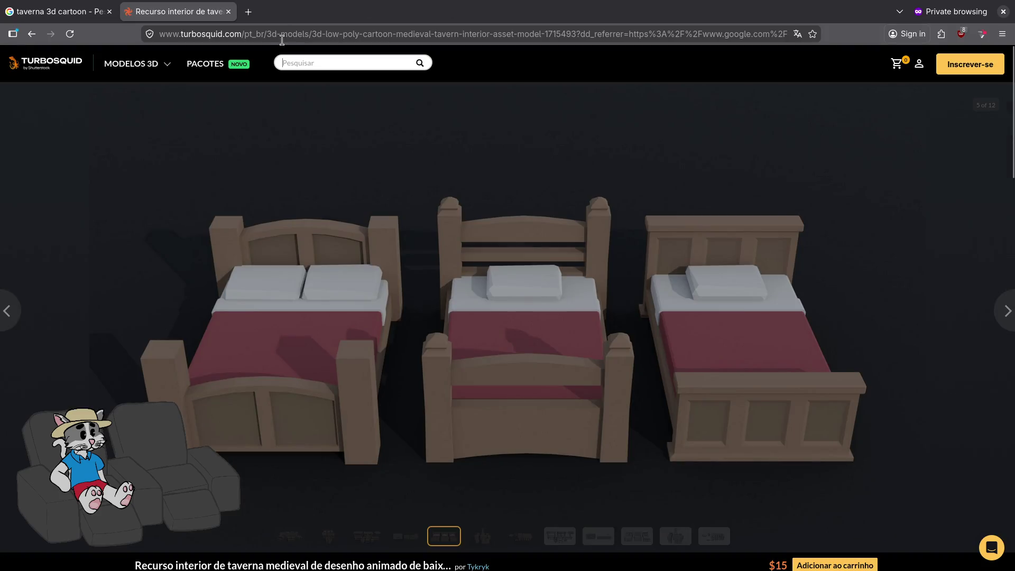
pyautogui.click(297, 37)
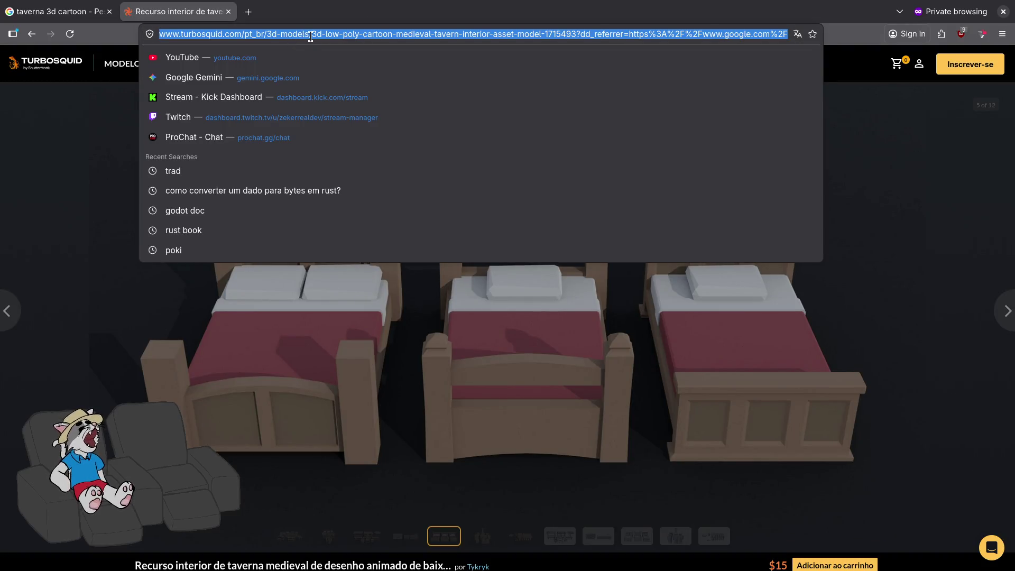
# Try loading itch.io in a new private window, then close that window.
pyautogui.hotkey('ctrl', 'shift', 'p')
pyautogui.write('pa')
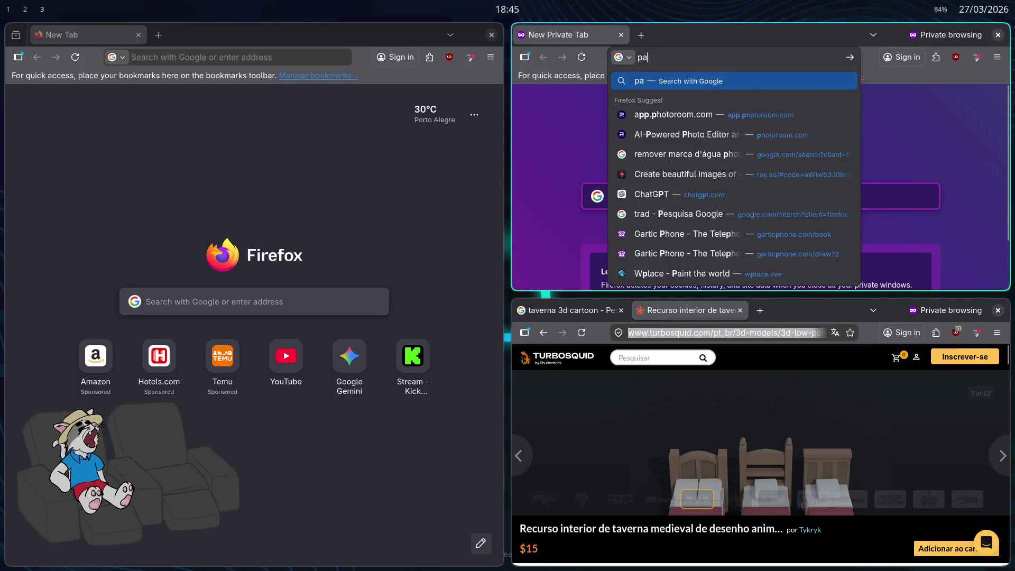
pyautogui.press('BackSpace')
pyautogui.press('BackSpace')
pyautogui.write('itch.io/')
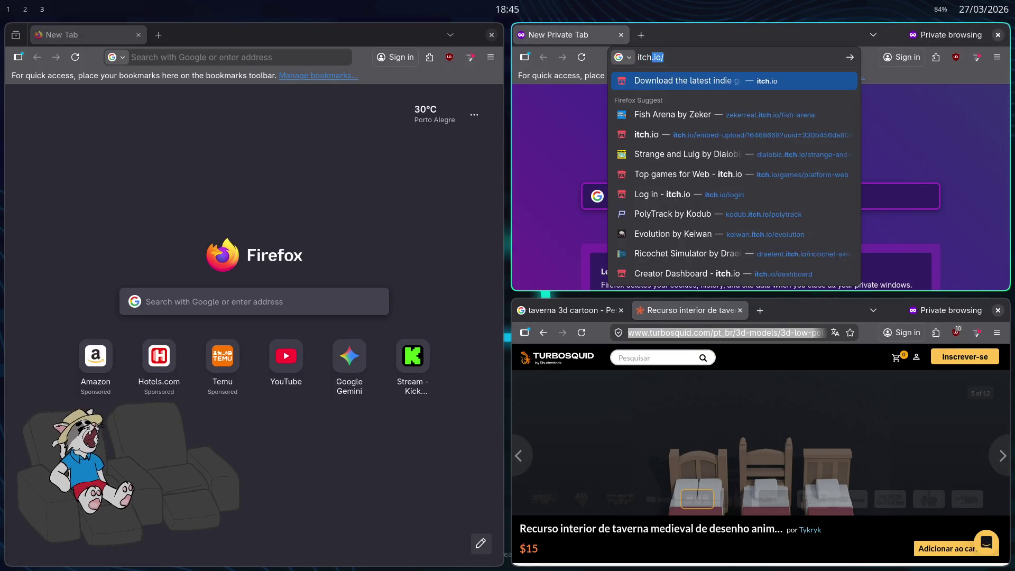
pyautogui.press('Return')
pyautogui.hotkey('ctrl', 'w')
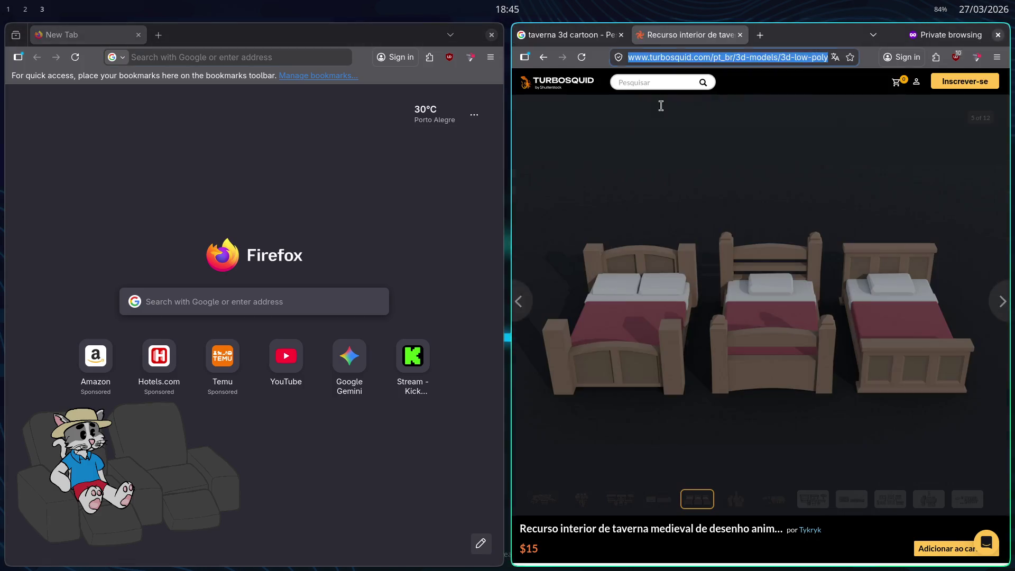
# Load itch.io in the main browser window and make it fullscreen.
pyautogui.hotkey('ctrl', 'l')
pyautogui.write('itch')
pyautogui.press('Return')
pyautogui.press('F11')
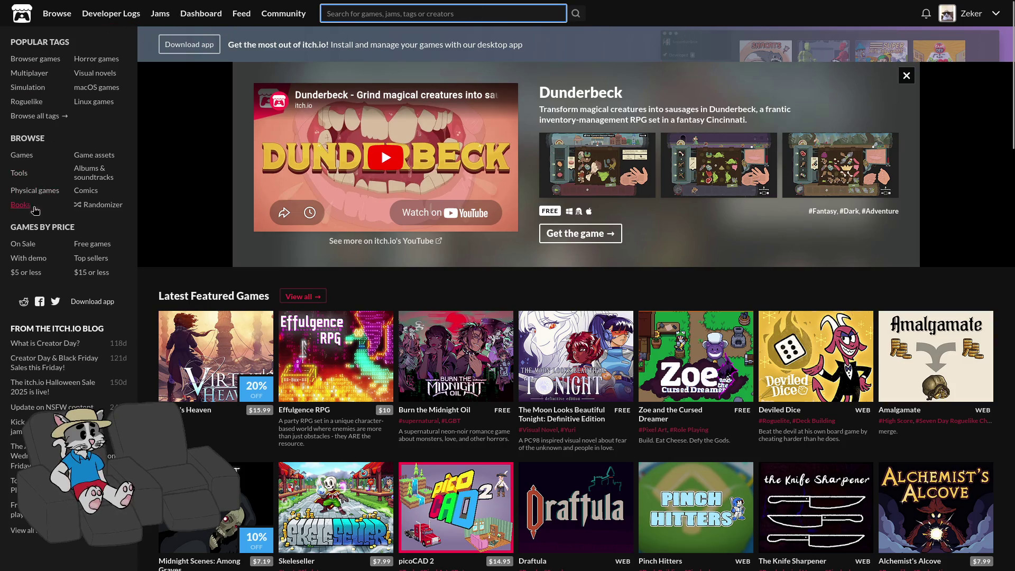
# Browse itch.io's game assets and go to Kenney's creator page.
pyautogui.click(83, 160)
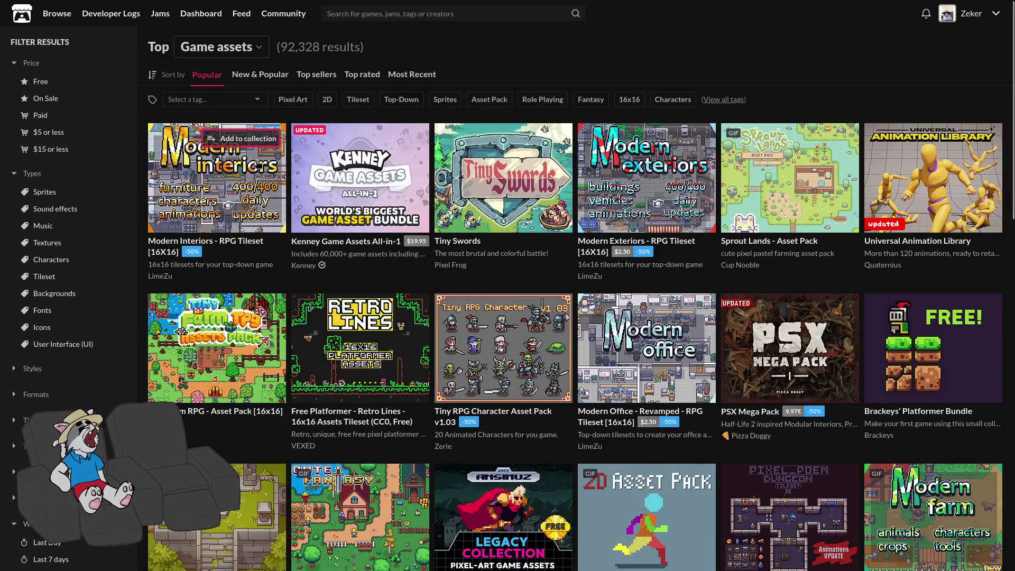
pyautogui.click(299, 260)
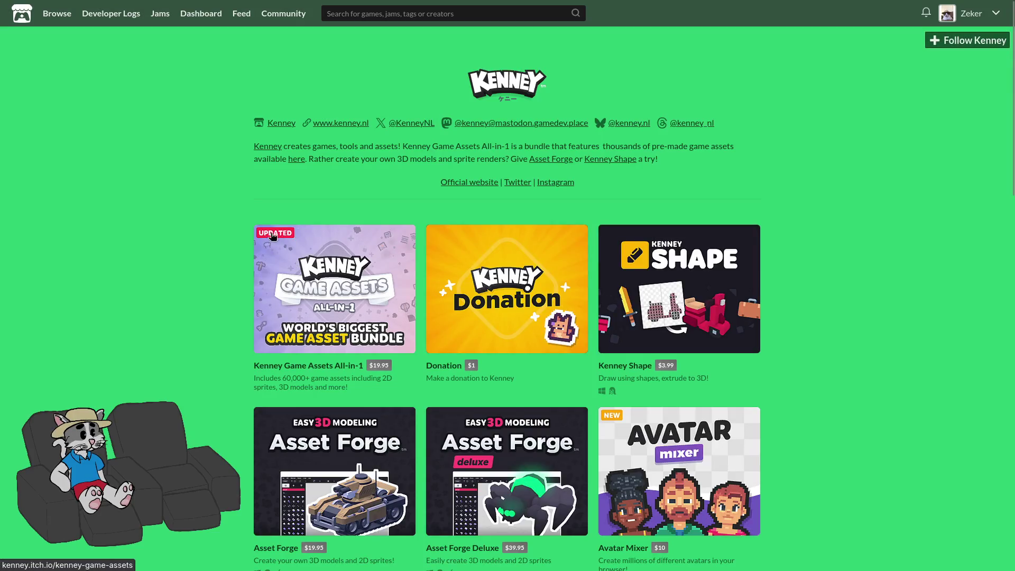
pyautogui.hotkey('alt', 'Left')
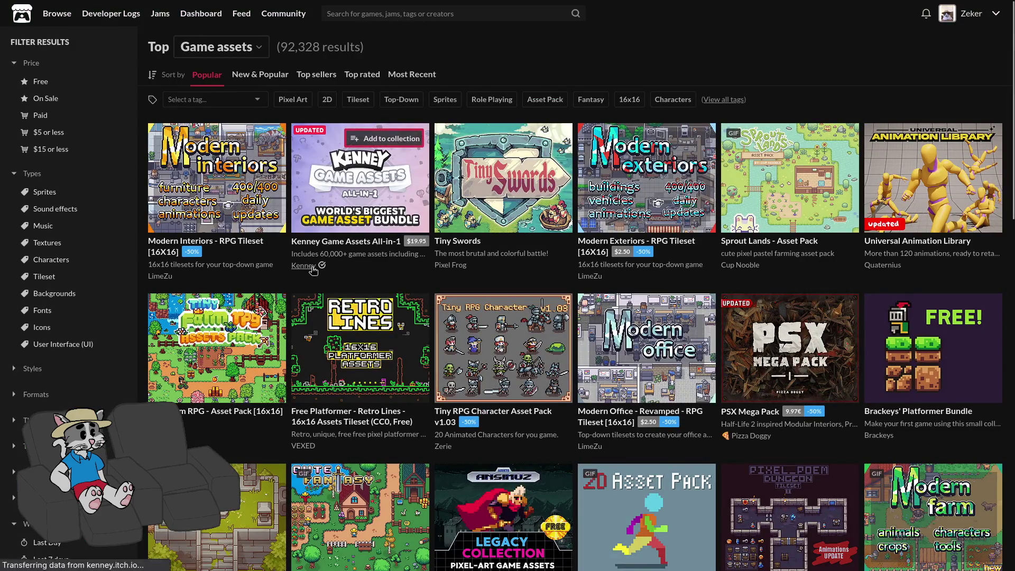
pyautogui.click(313, 270)
pyautogui.scroll(-2, 317, 267)
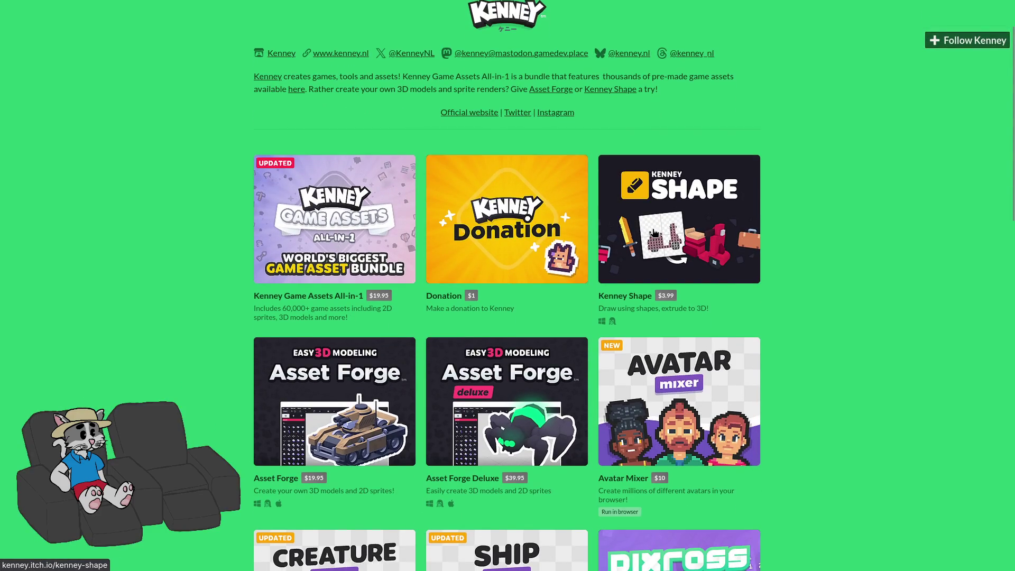
# Open Kenney Shape in a new tab, close Asset Forge Deluxe, and follow the link to kenney.nl.
pyautogui.middleClick(646, 153)
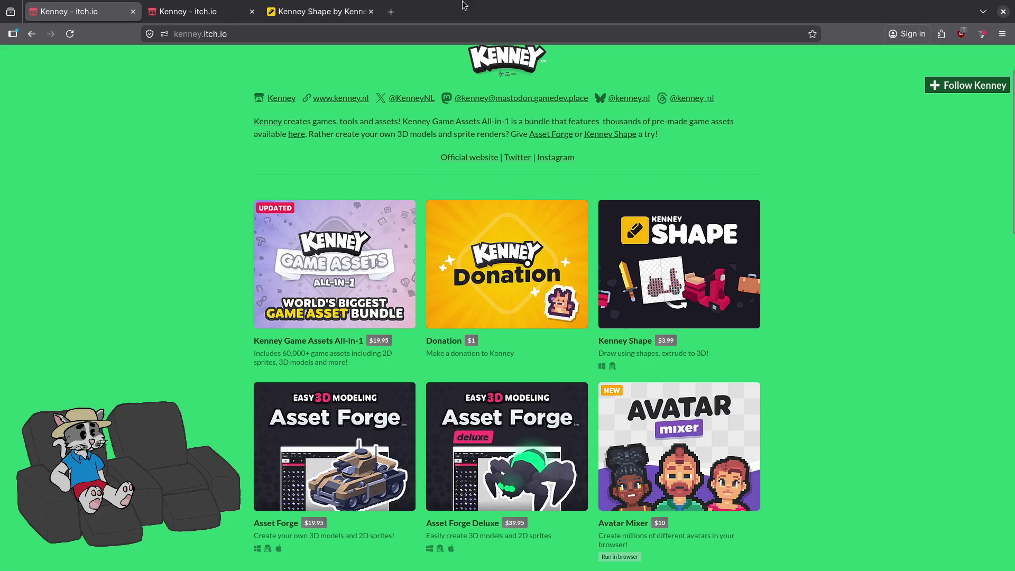
pyautogui.click(187, 11)
pyautogui.click(317, 11)
pyautogui.click(58, 6)
pyautogui.scroll(-3, 474, 302)
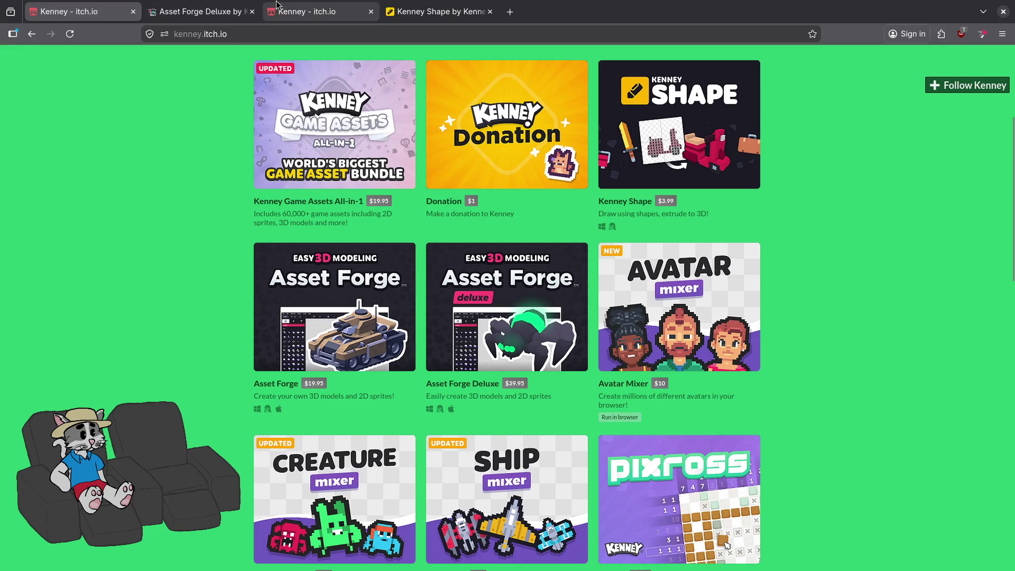
pyautogui.click(201, 8)
pyautogui.hotkey('ctrl', 'w')
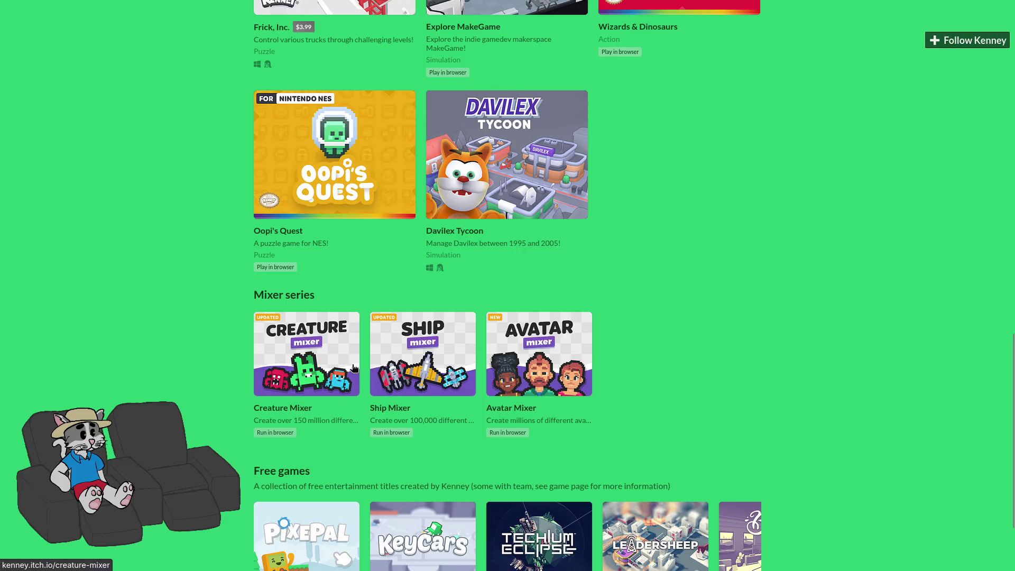
pyautogui.scroll(-2, 379, 404)
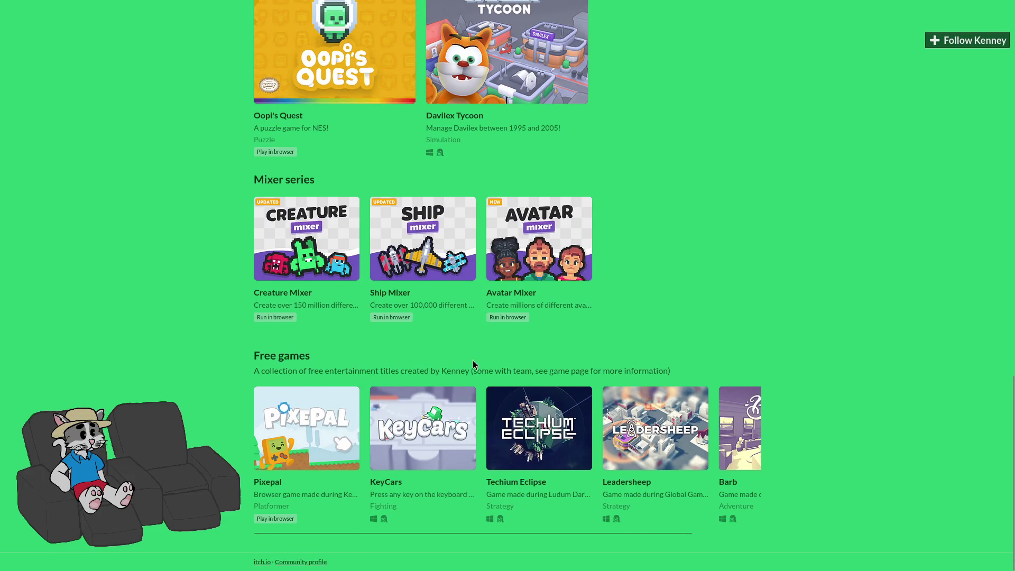
pyautogui.scroll(15, 494, 359)
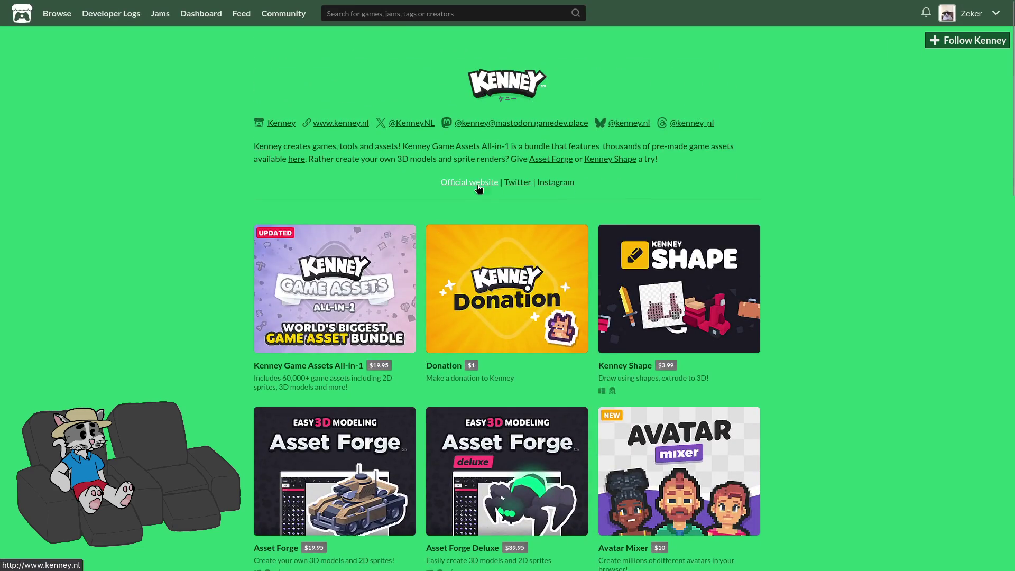
pyautogui.click(483, 187)
# Continue to kenney.nl, filter the free assets to 3D kits, and go to page 2.
pyautogui.click(415, 246)
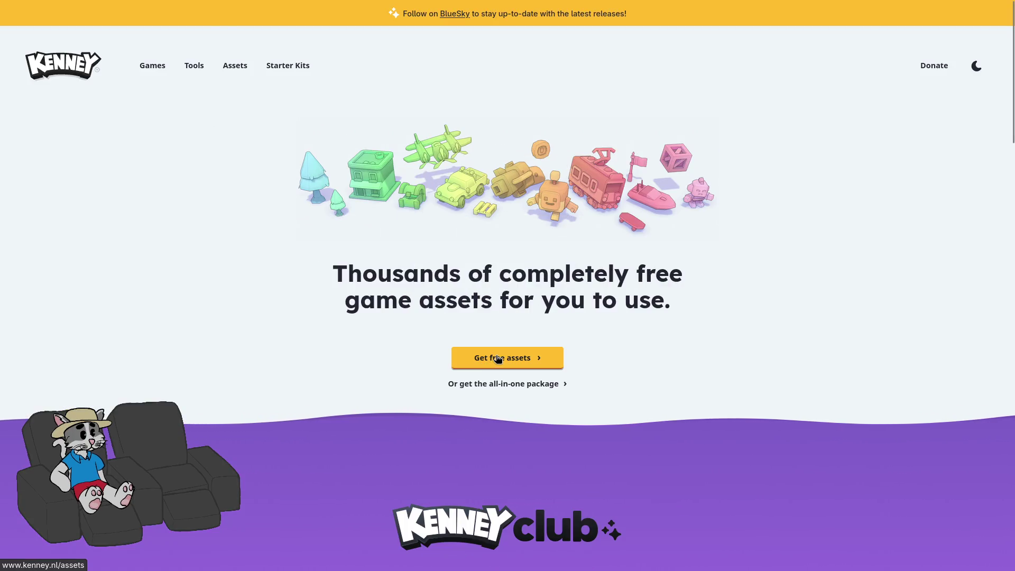
pyautogui.click(494, 358)
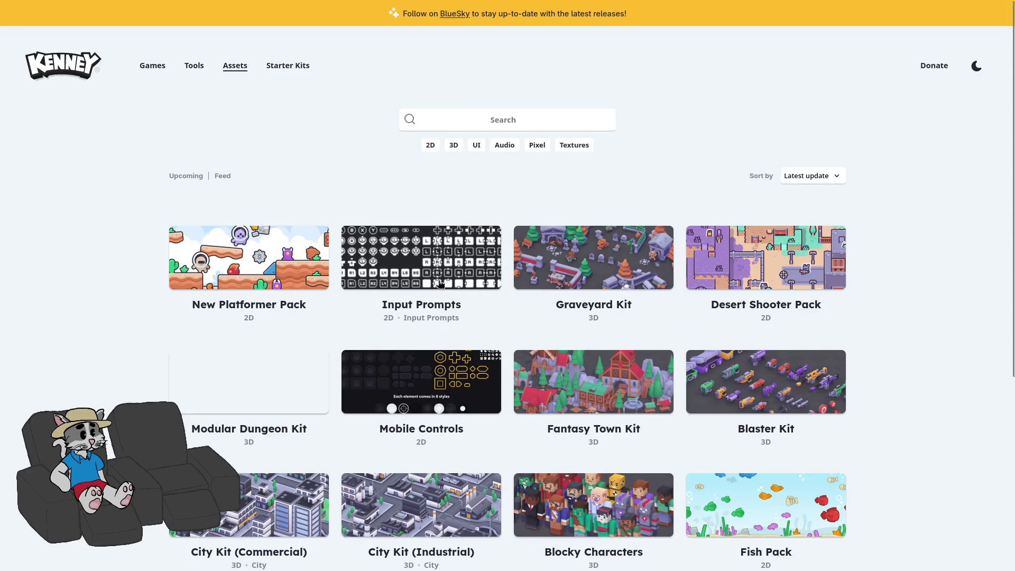
pyautogui.click(454, 145)
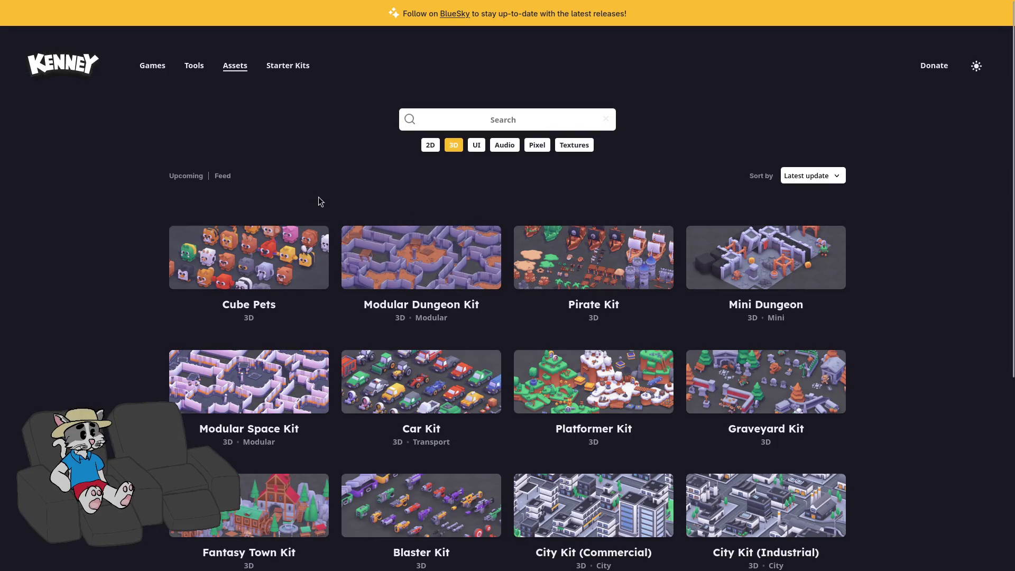
pyautogui.scroll(-1, 674, 278)
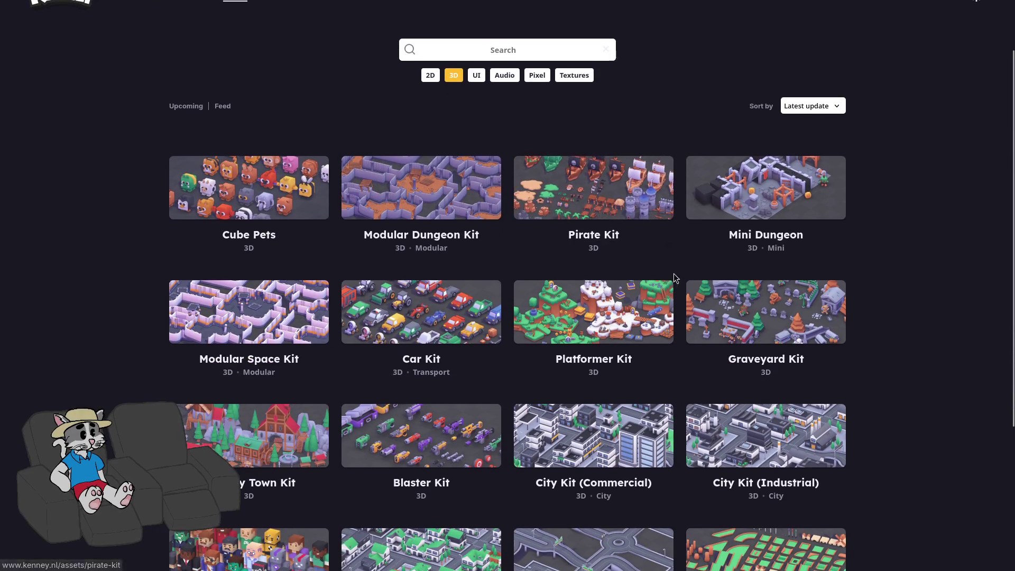
pyautogui.scroll(-1, 635, 296)
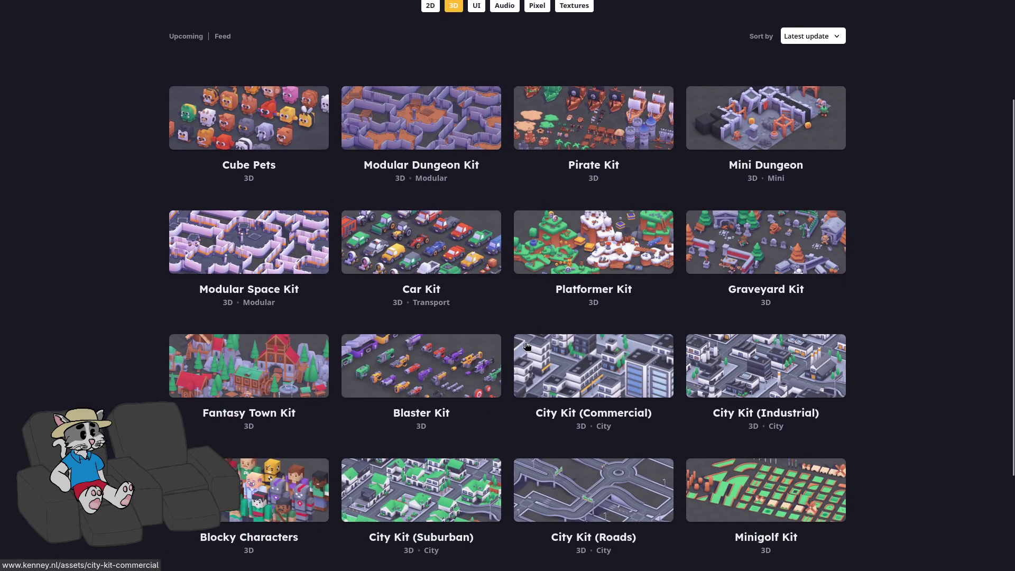
pyautogui.scroll(-1, 533, 346)
pyautogui.scroll(-1, 534, 346)
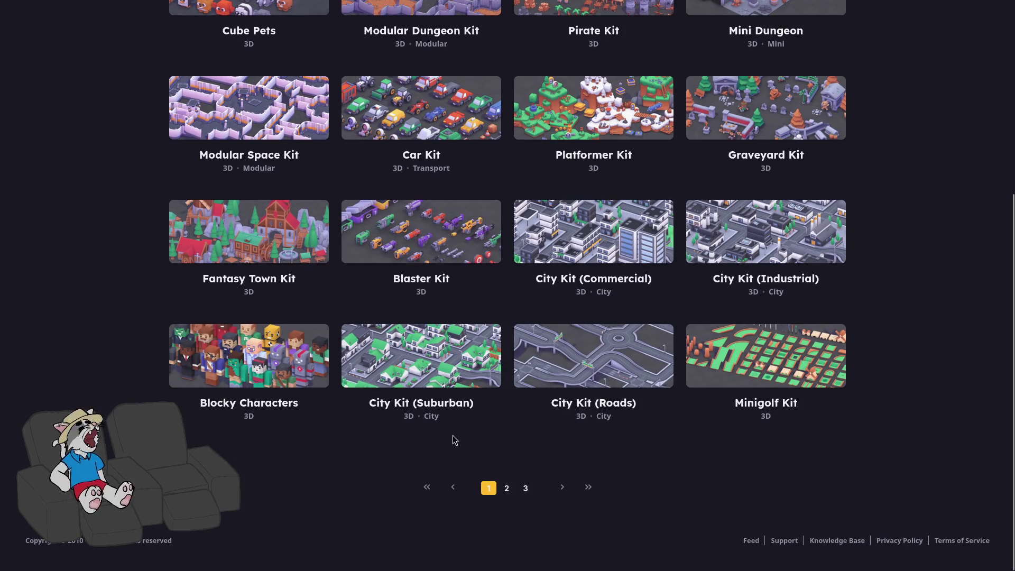
pyautogui.click(505, 489)
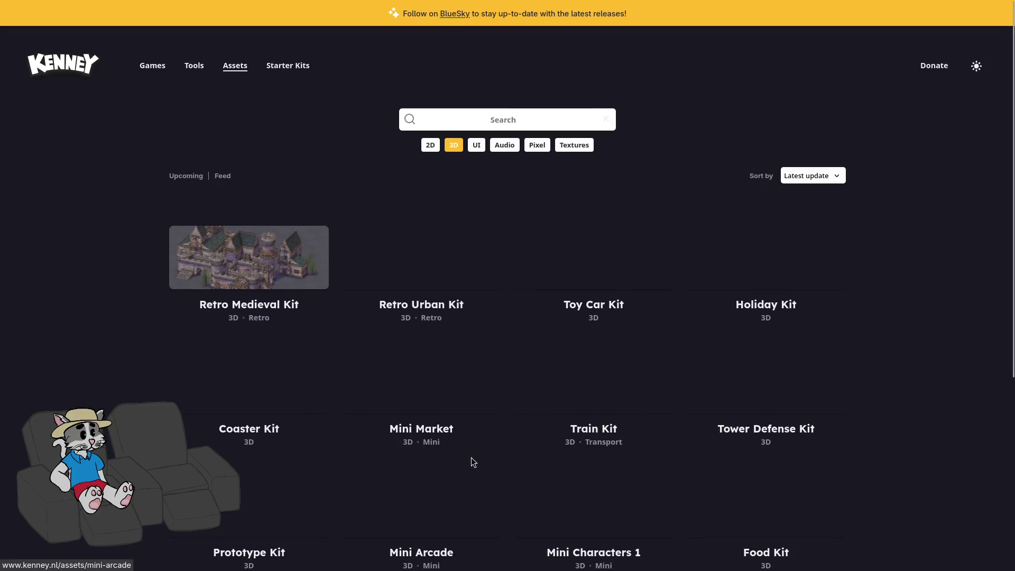
# View the Food Kit's preview enlarged from page 3, go back, then filter to UI packs.
pyautogui.scroll(-3, 529, 457)
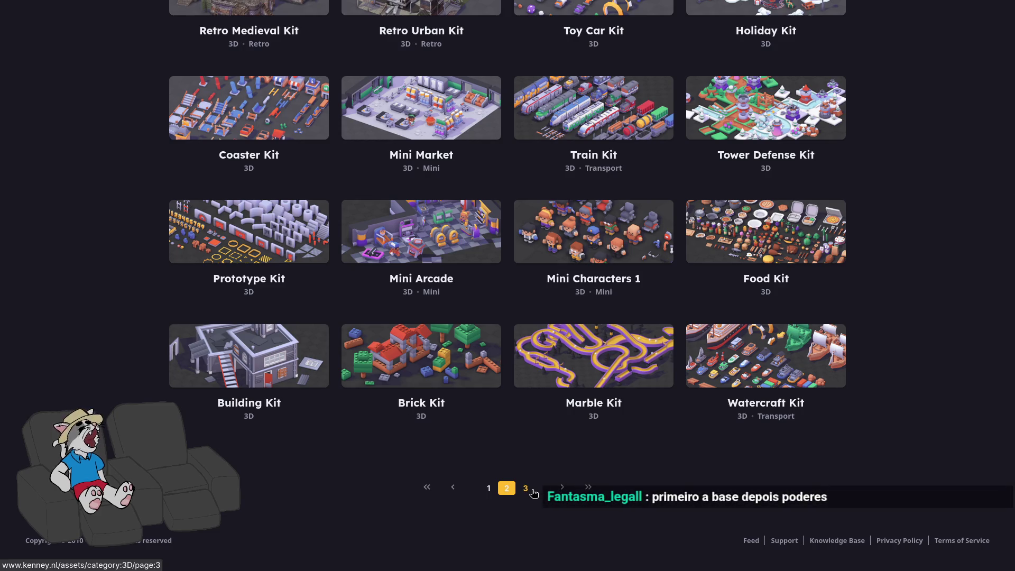
pyautogui.click(533, 492)
pyautogui.scroll(-2, 586, 386)
pyautogui.scroll(-10, 585, 385)
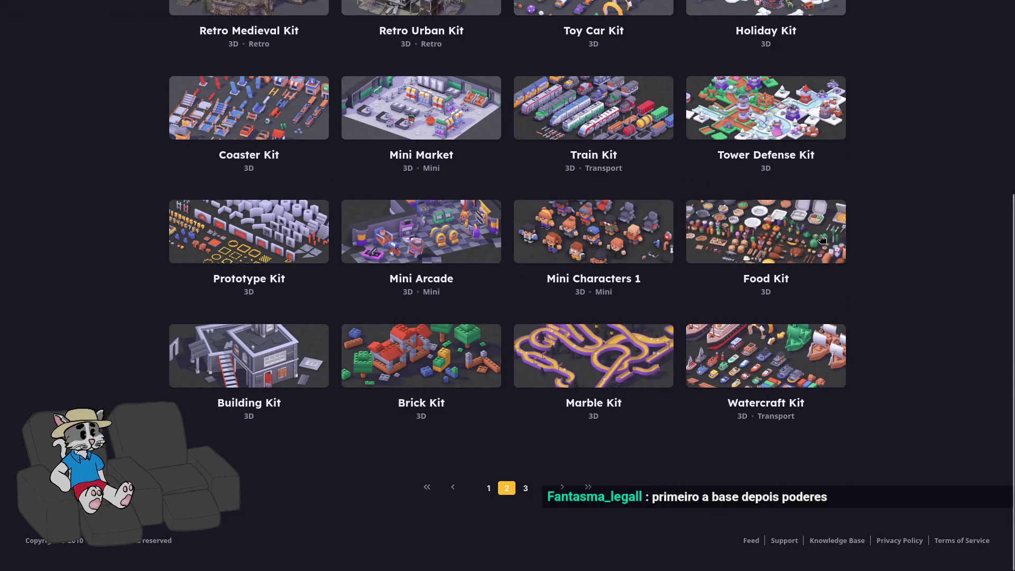
pyautogui.click(792, 263)
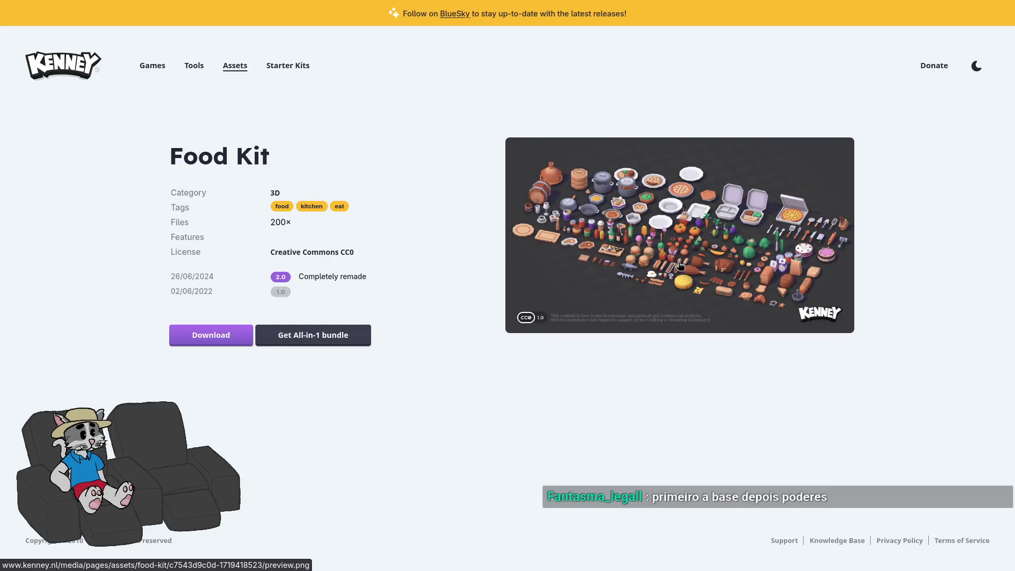
pyautogui.click(585, 211)
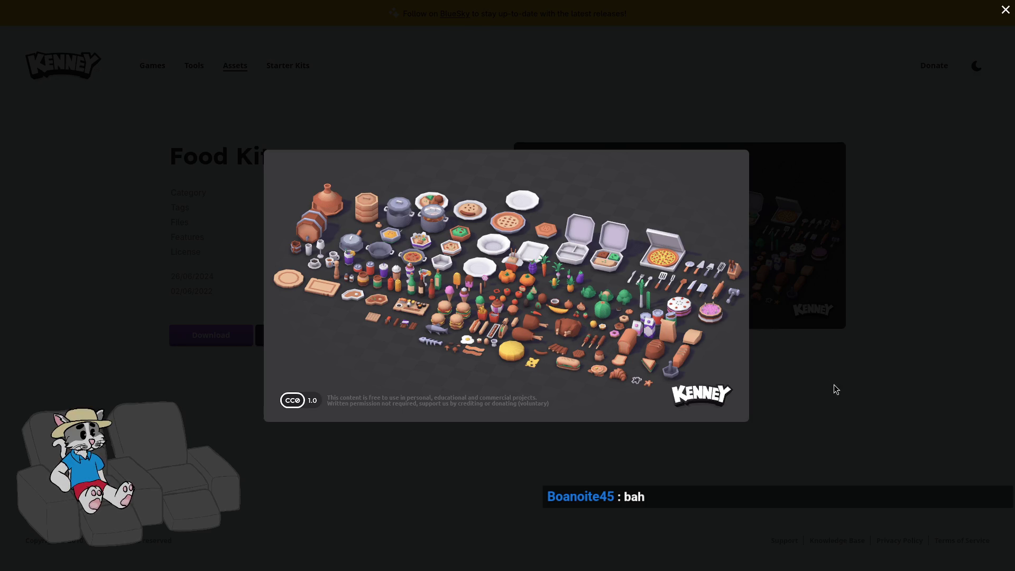
pyautogui.click(787, 365)
pyautogui.hotkey('alt', 'Left')
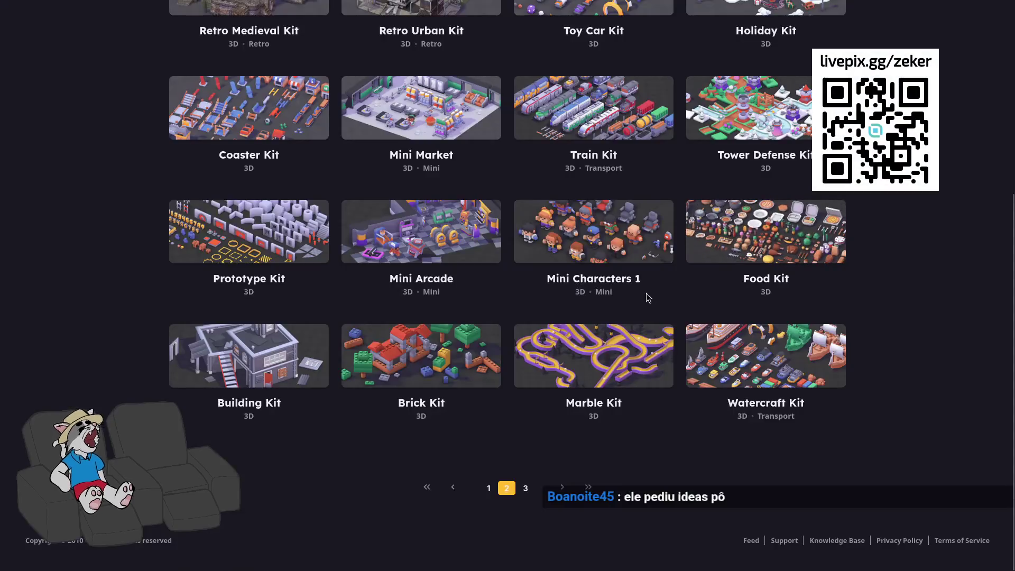
pyautogui.scroll(5, 579, 310)
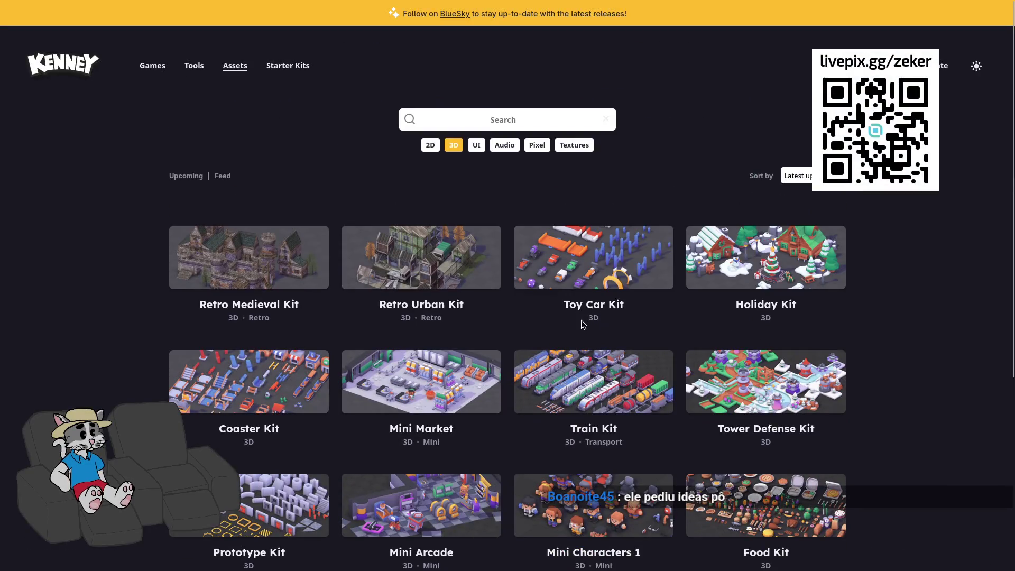
pyautogui.click(478, 146)
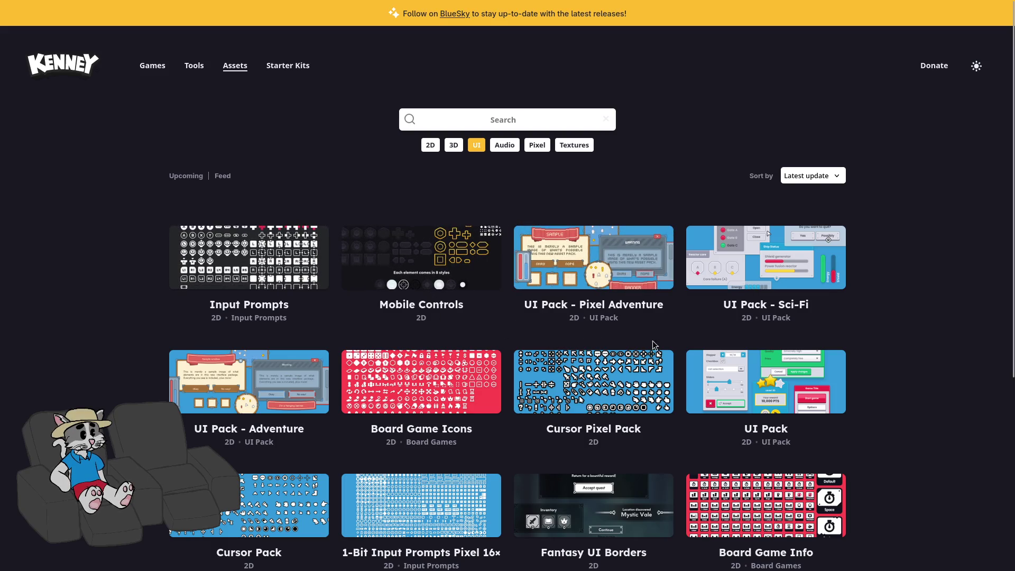
# Preview the UI Pack - Pixel Adventure sample image, then return to the UI list.
pyautogui.scroll(-1, 646, 345)
pyautogui.scroll(-1, 574, 141)
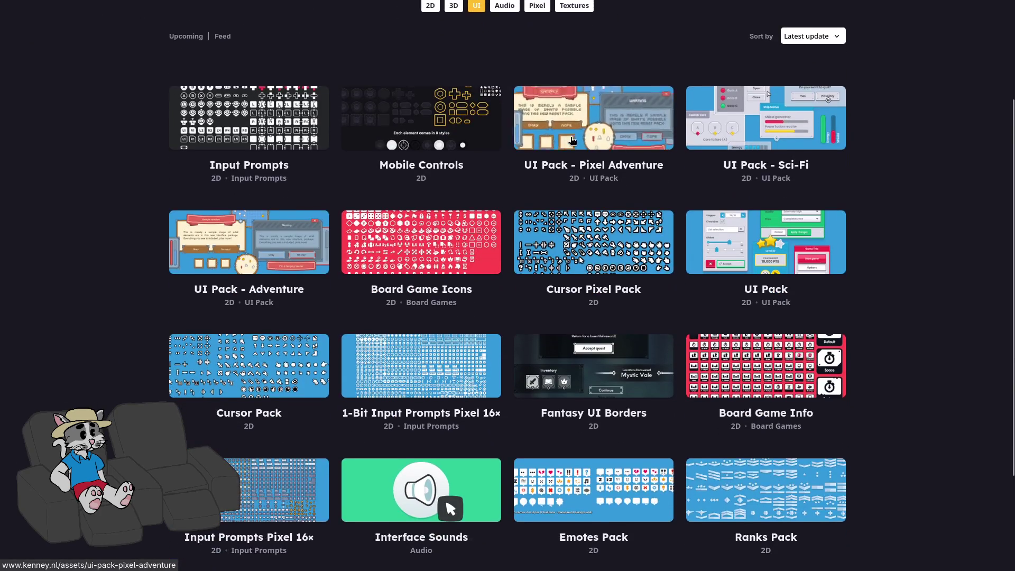
pyautogui.click(574, 141)
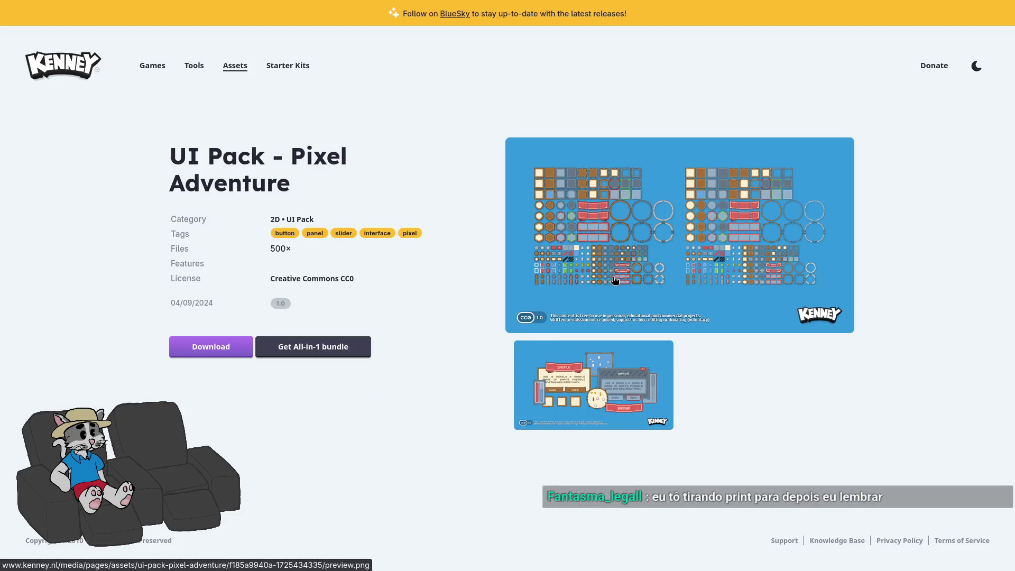
pyautogui.click(642, 391)
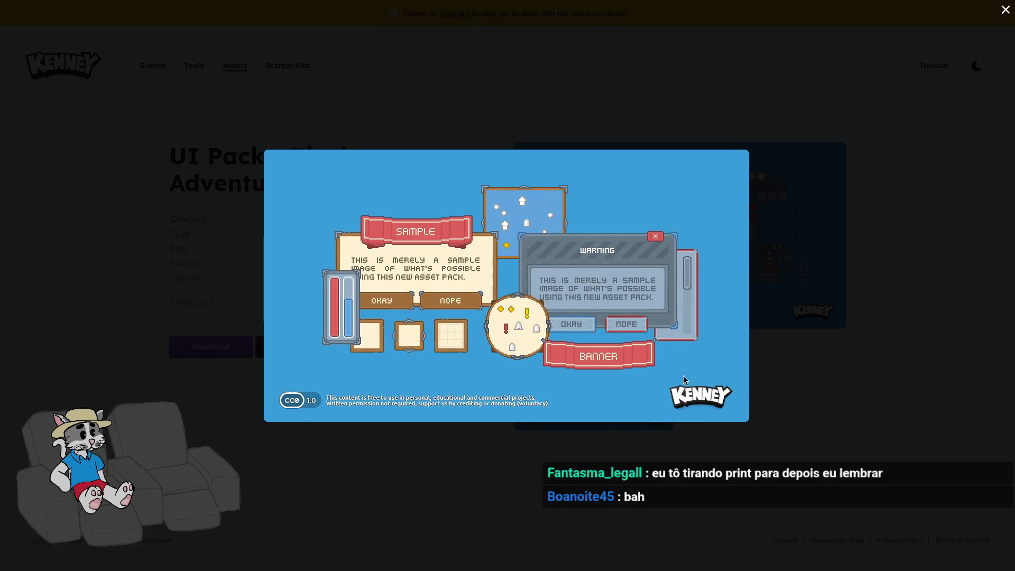
pyautogui.click(850, 372)
pyautogui.hotkey('alt', 'Left')
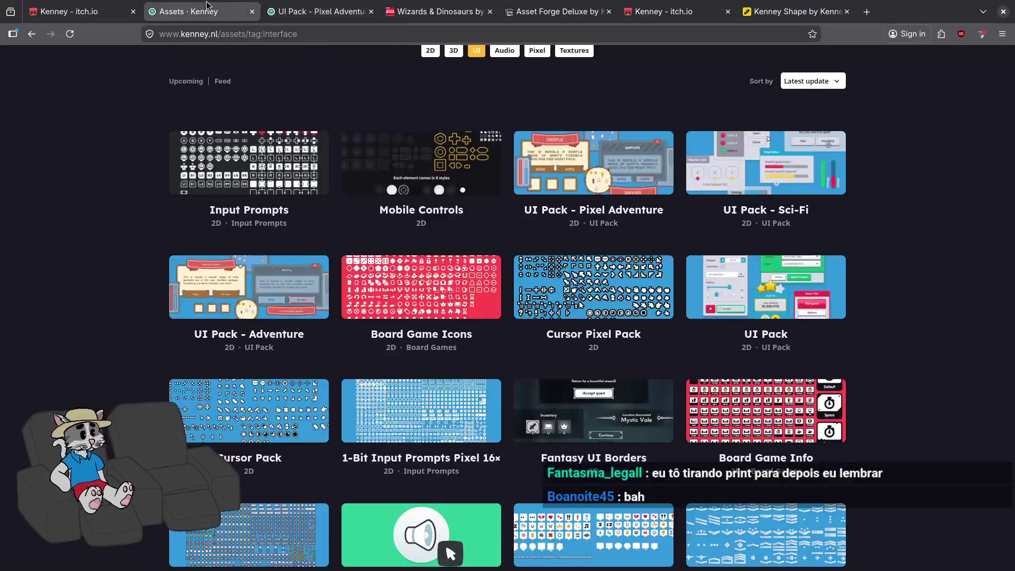
pyautogui.scroll(3, 488, 183)
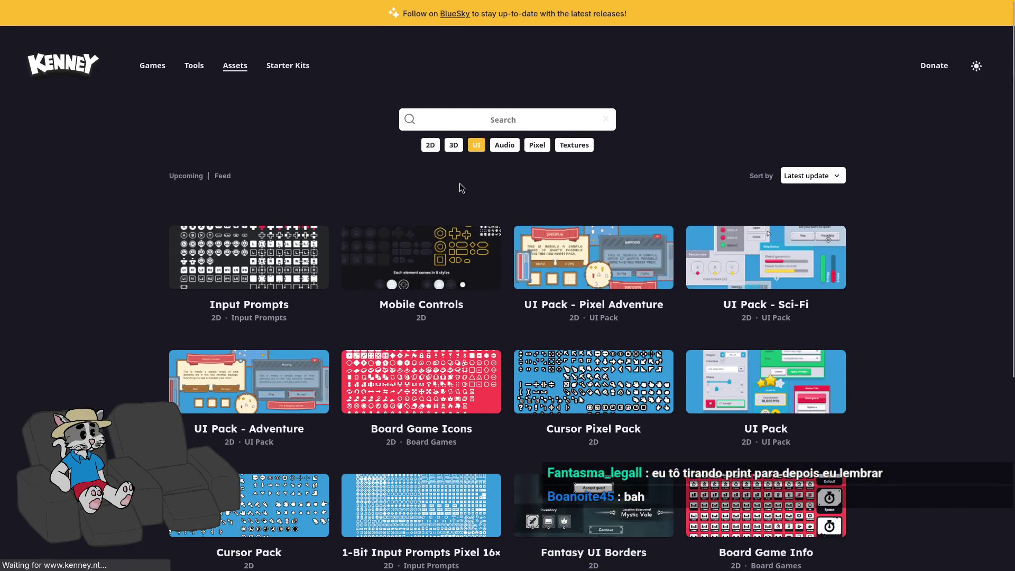
pyautogui.click(461, 148)
pyautogui.click(477, 152)
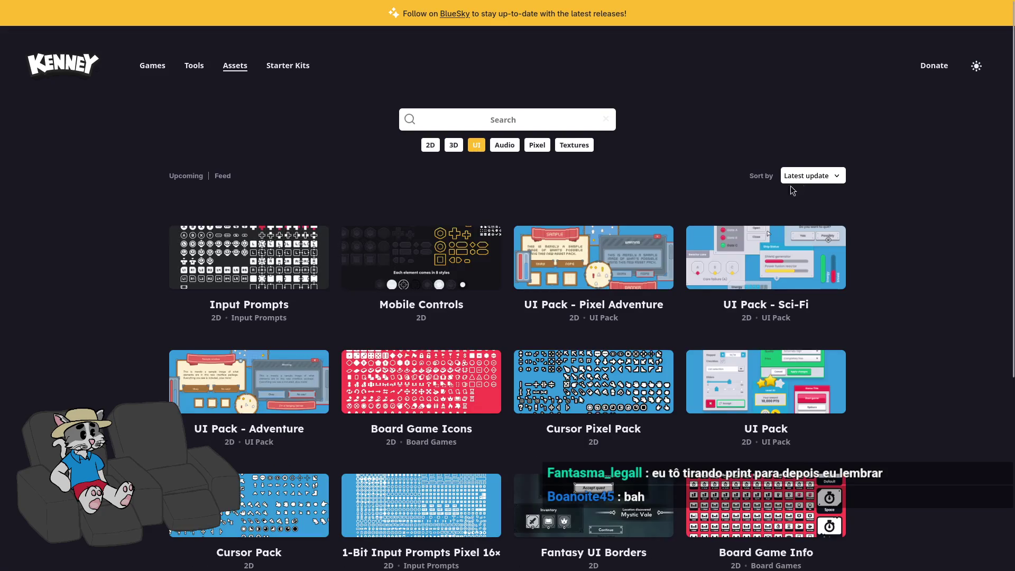
pyautogui.click(809, 176)
pyautogui.scroll(-3, 451, 272)
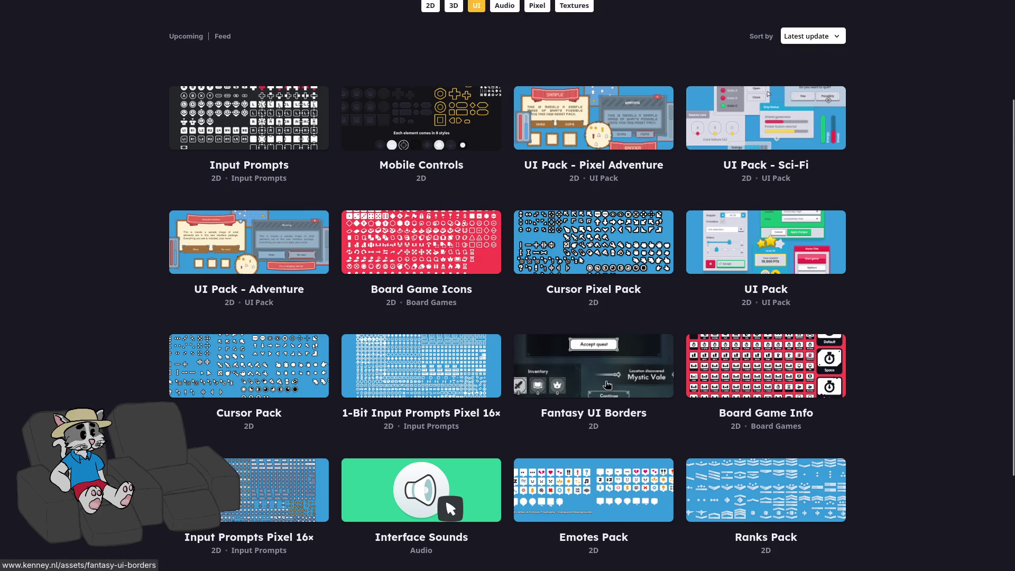
# Open Fantasy UI Borders and Emotes Pack in new tabs and enlarge their previews.
pyautogui.middleClick(608, 385)
pyautogui.click(324, 85)
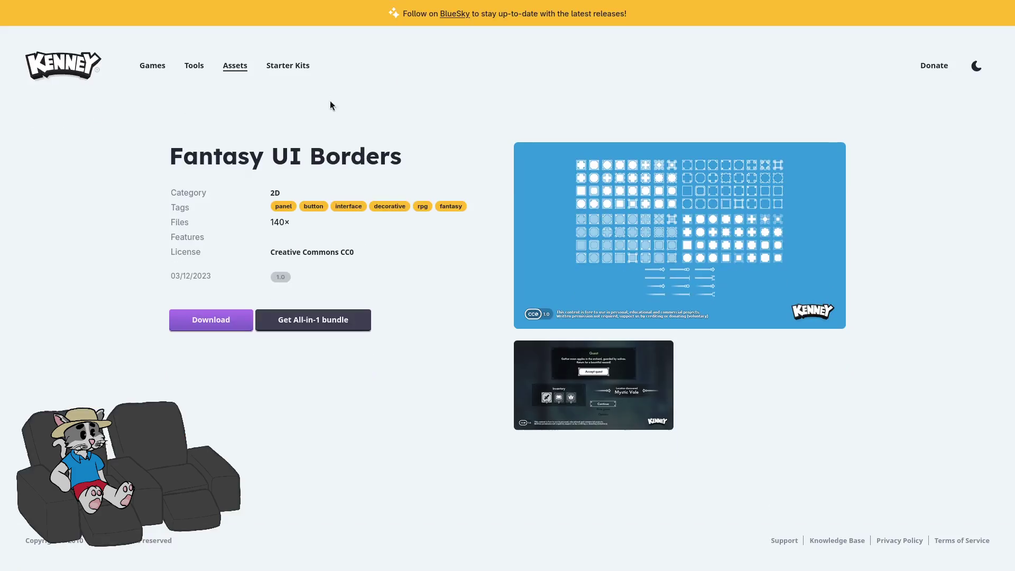
pyautogui.click(596, 379)
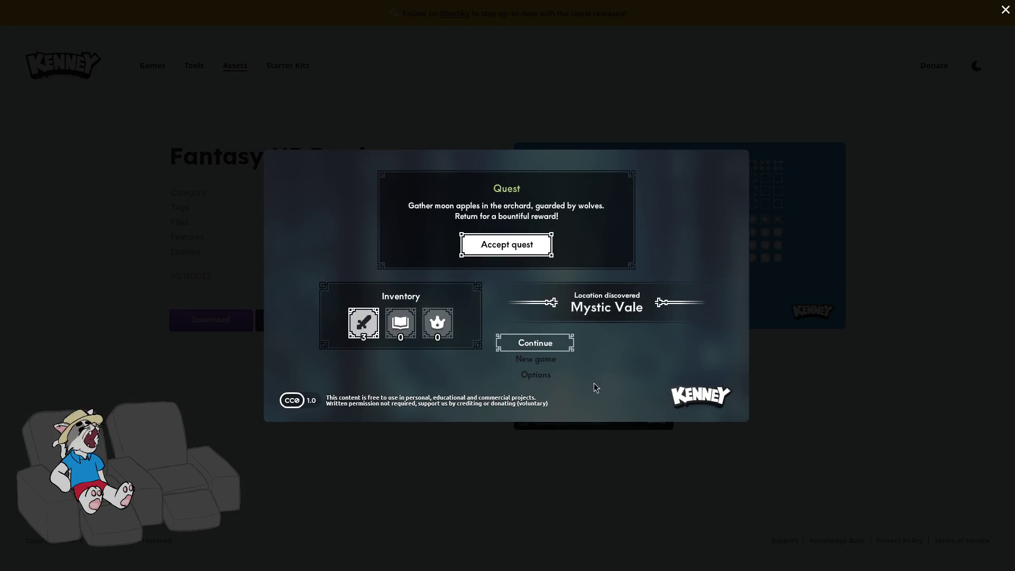
pyautogui.click(579, 483)
pyautogui.click(132, 10)
pyautogui.scroll(-3, 463, 358)
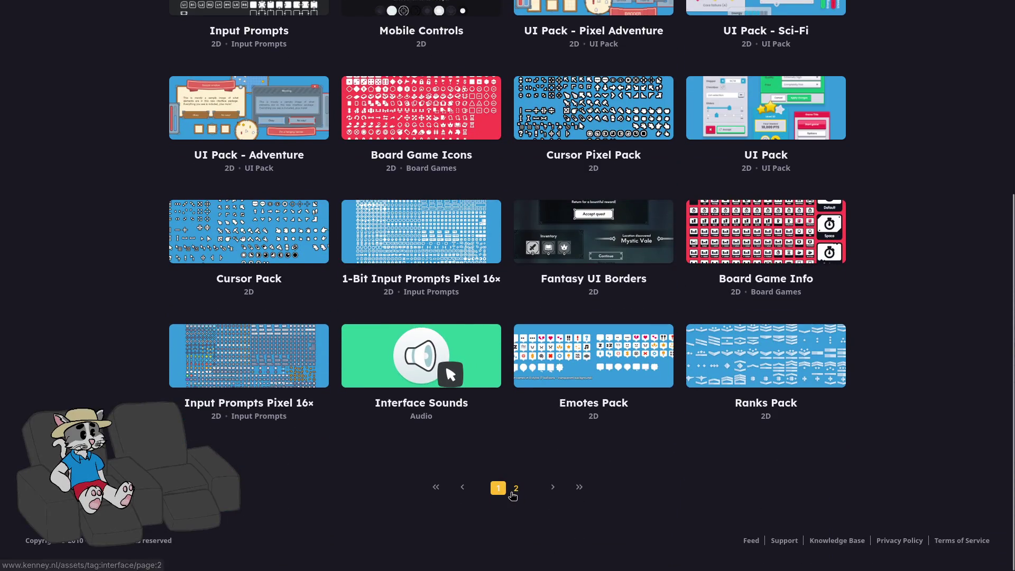
pyautogui.click(555, 365)
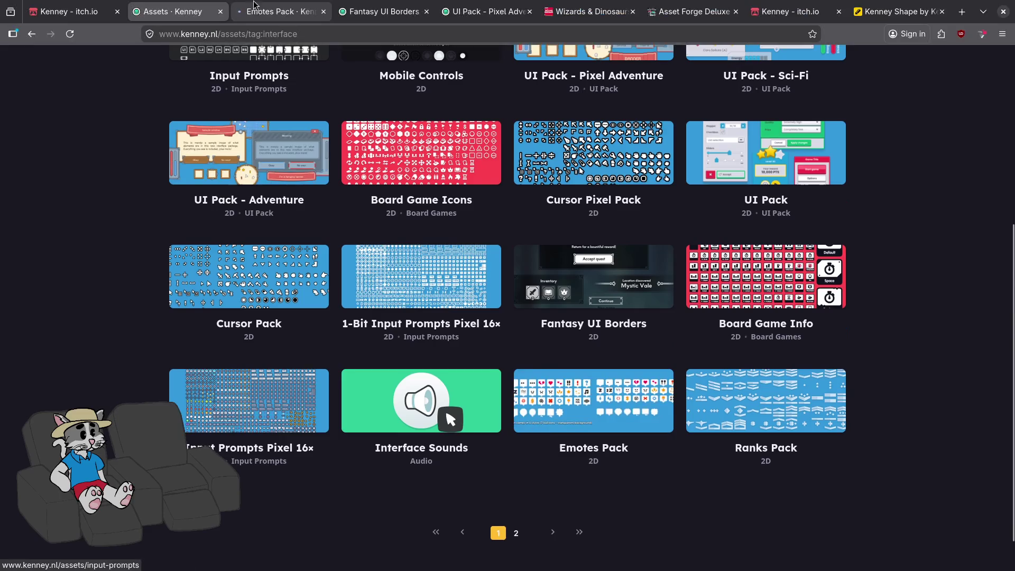
pyautogui.click(729, 269)
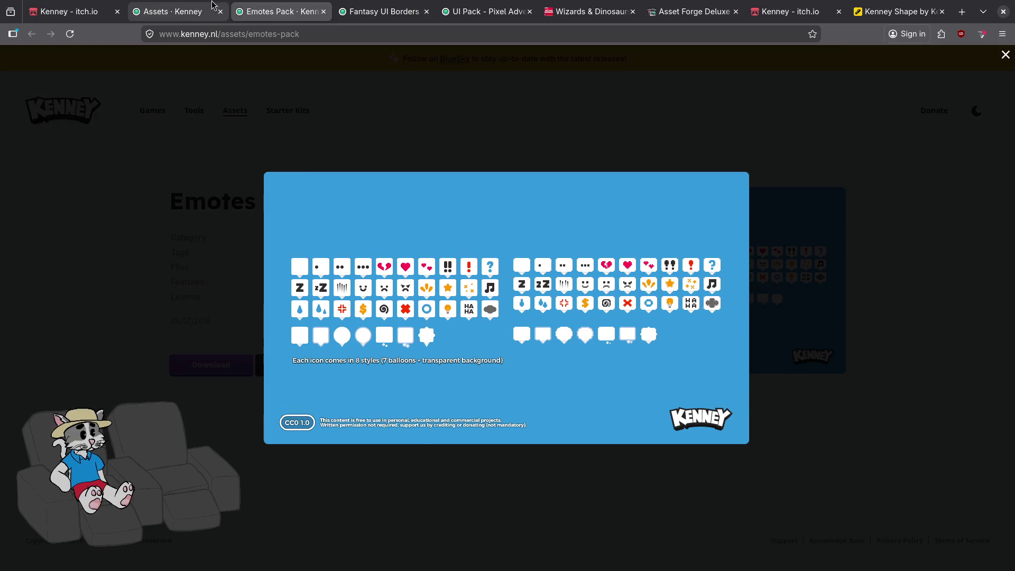
pyautogui.click(11, 32)
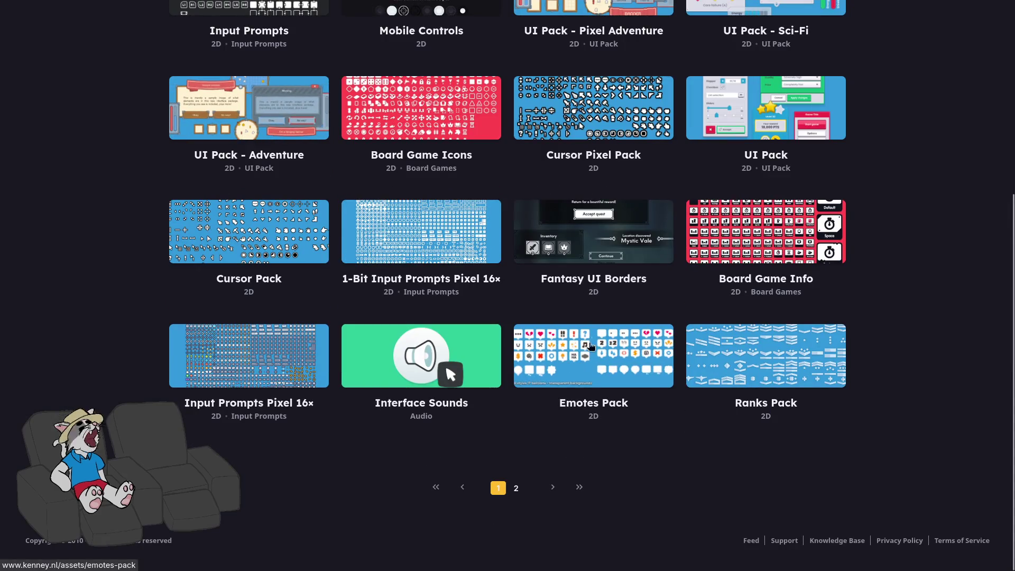
# Open 1-Bit Input Prompts Pixel 16× and Cursor Pack in new tabs and enlarge their previews.
pyautogui.click(421, 231)
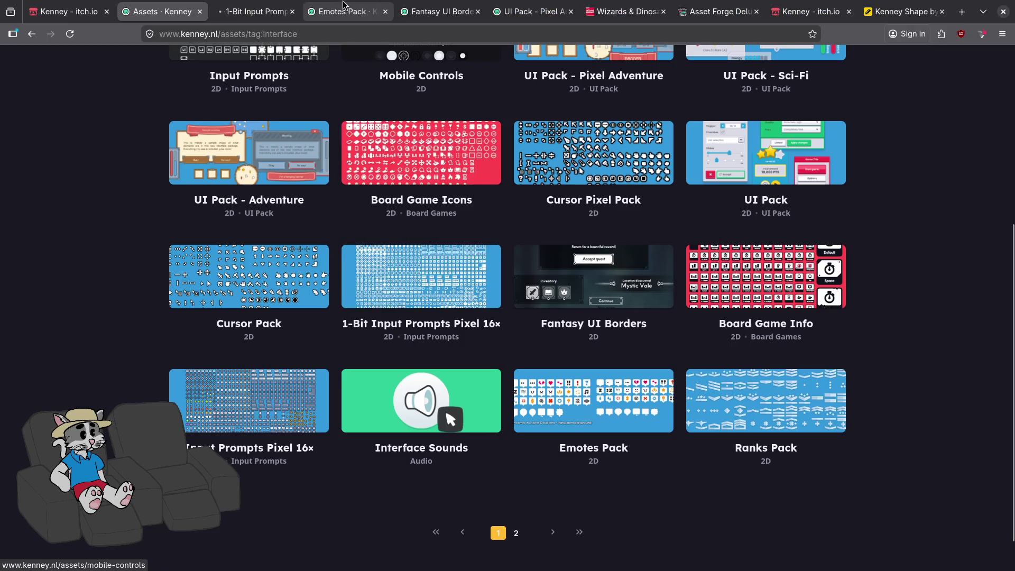
pyautogui.click(595, 238)
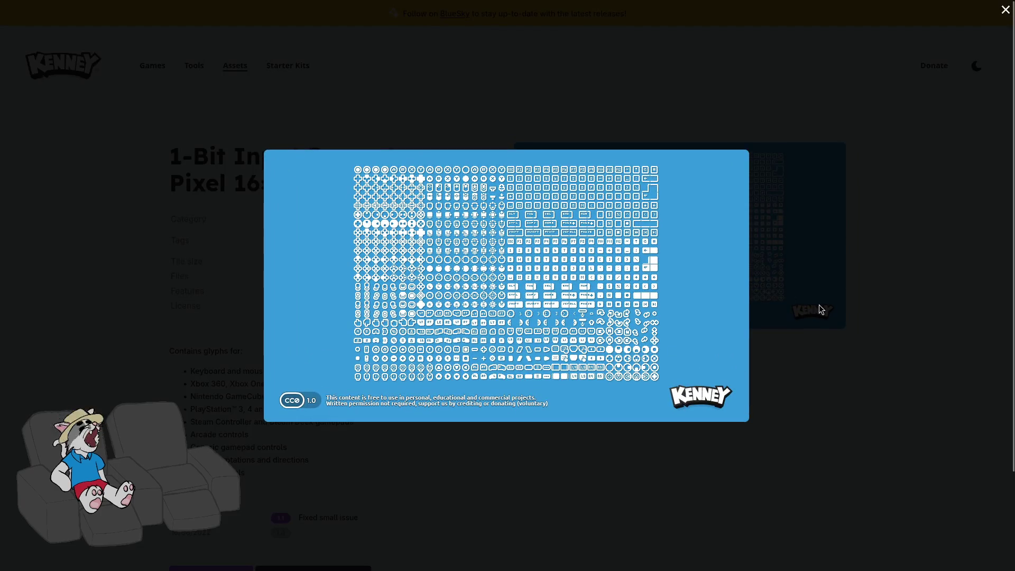
pyautogui.click(820, 304)
pyautogui.click(607, 287)
pyautogui.click(797, 268)
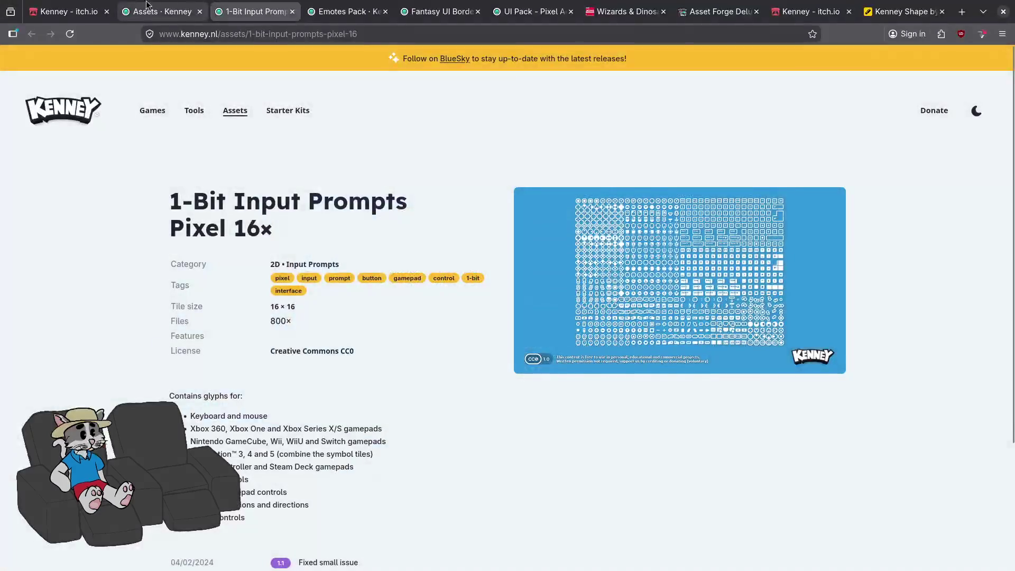
pyautogui.click(159, 8)
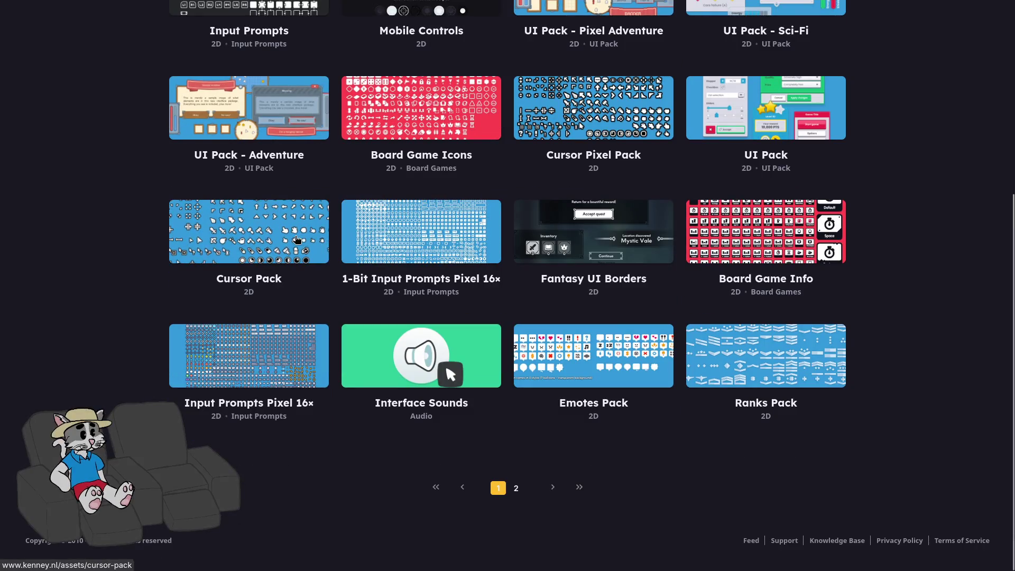
pyautogui.click(277, 222)
pyautogui.click(598, 296)
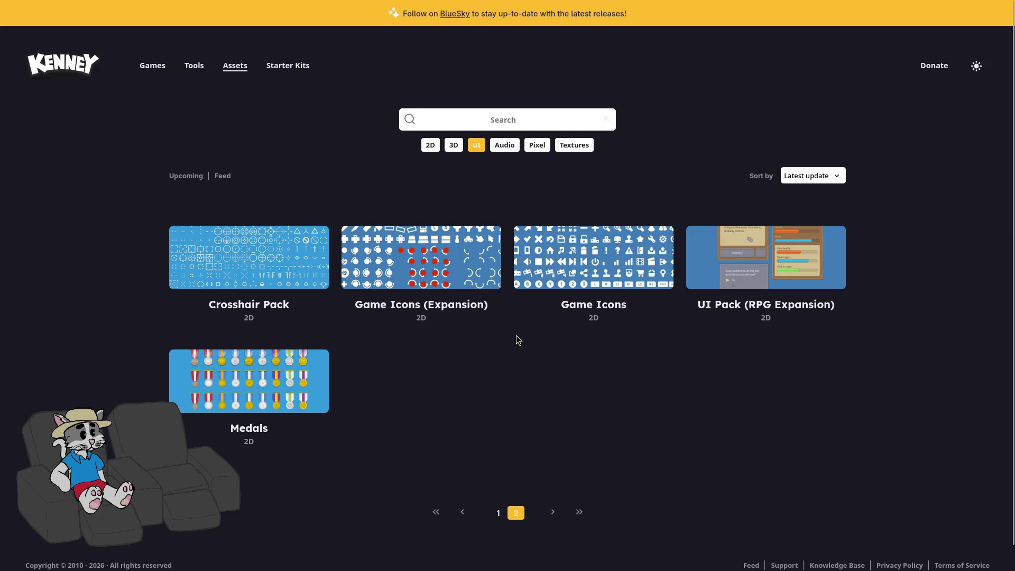
# Glance at UI Pack (RPG Expansion), go back to page 1, and open Input Prompts.
pyautogui.click(745, 280)
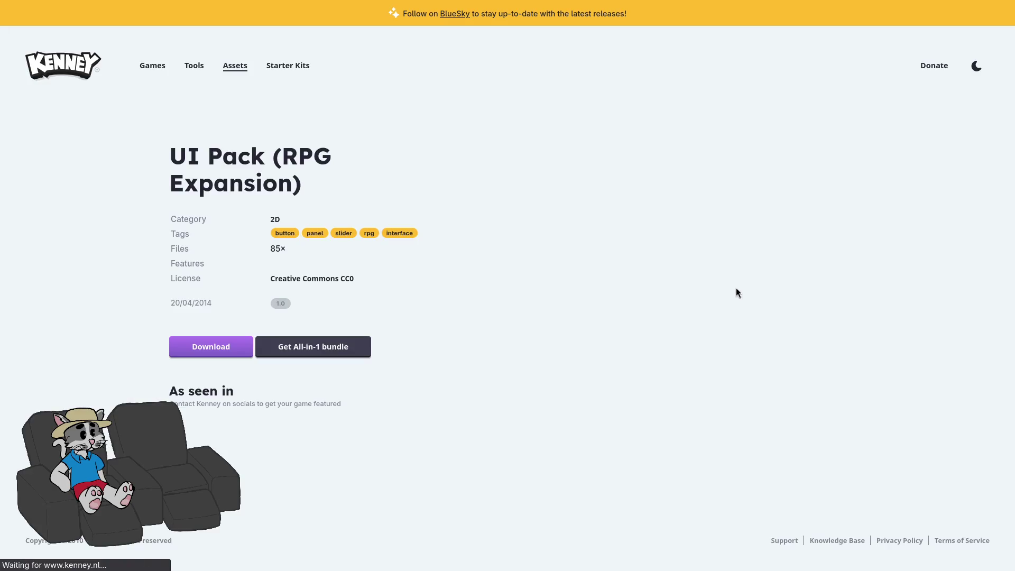
pyautogui.hotkey('alt', 'Left')
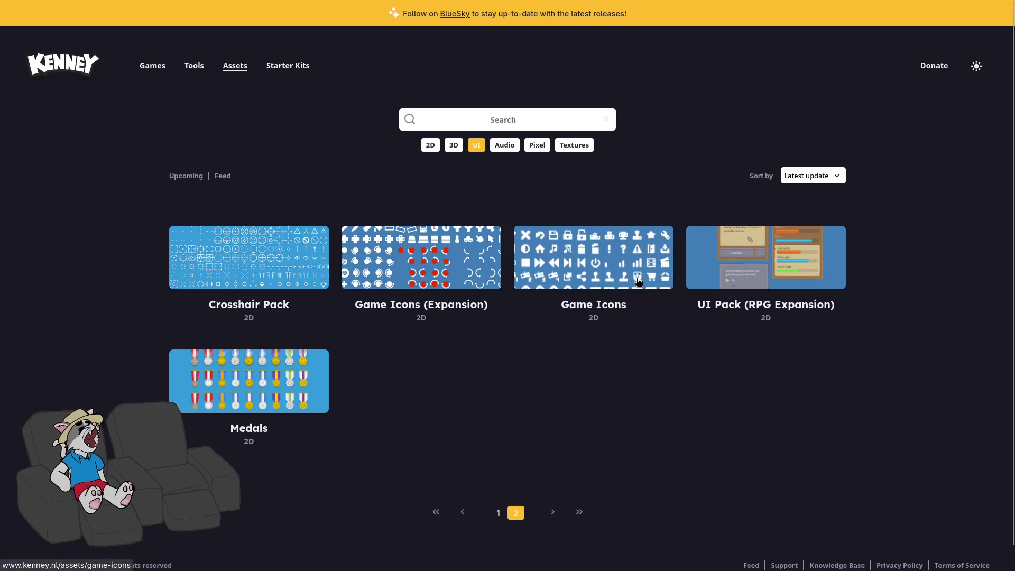
pyautogui.hotkey('alt', 'Left')
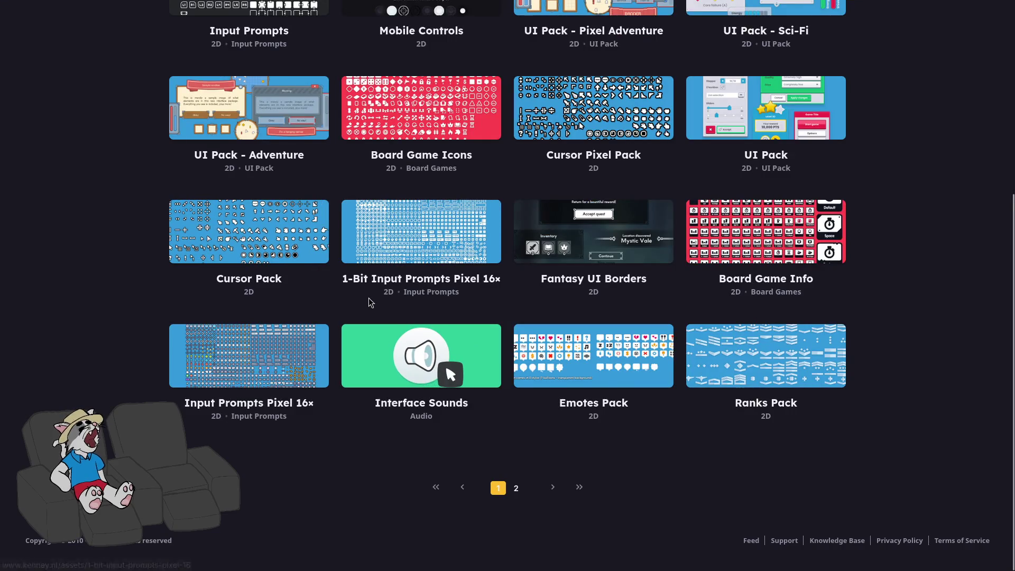
pyautogui.scroll(2, 418, 473)
pyautogui.scroll(4, 417, 473)
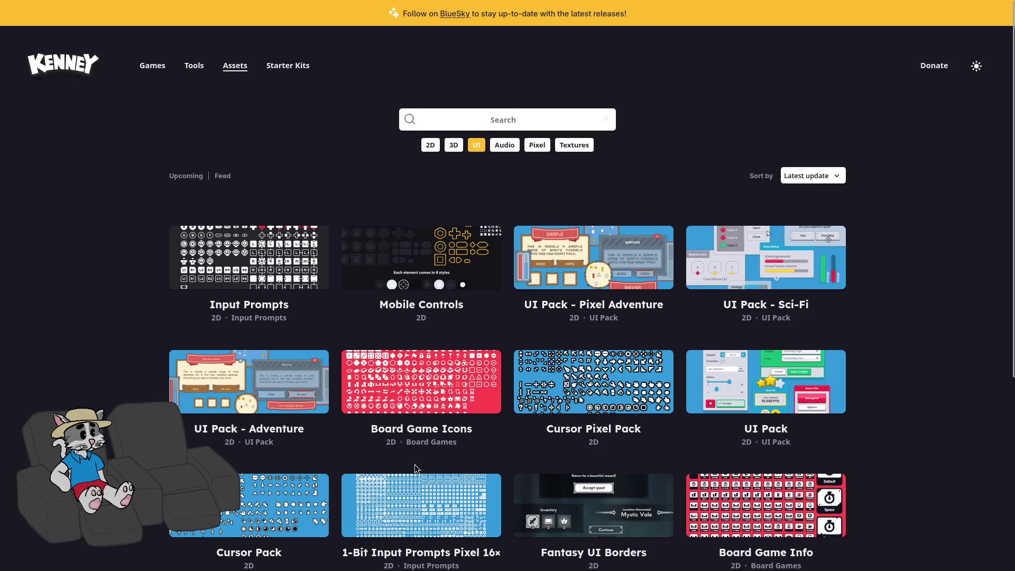
pyautogui.scroll(-3, 241, 207)
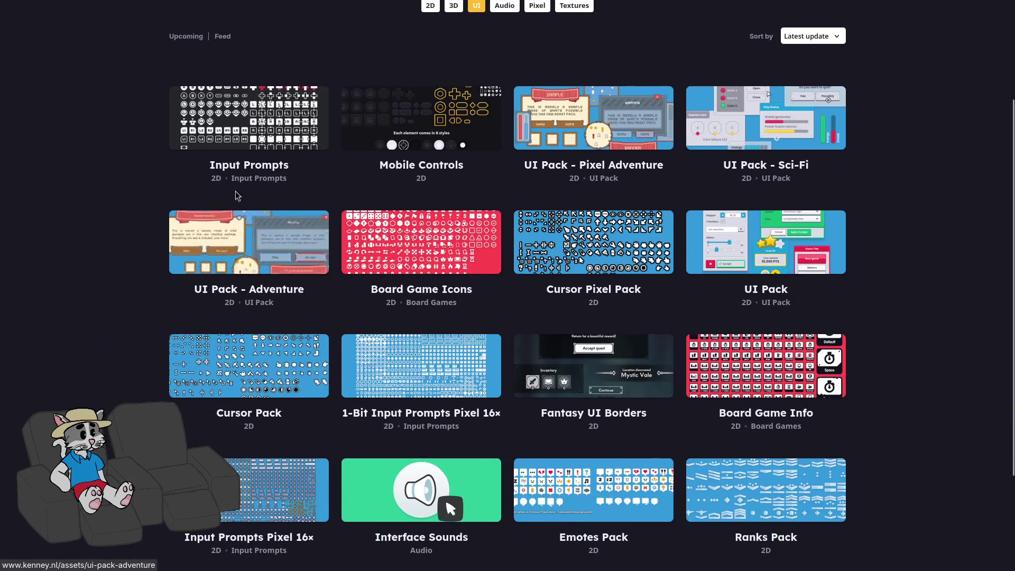
pyautogui.click(236, 141)
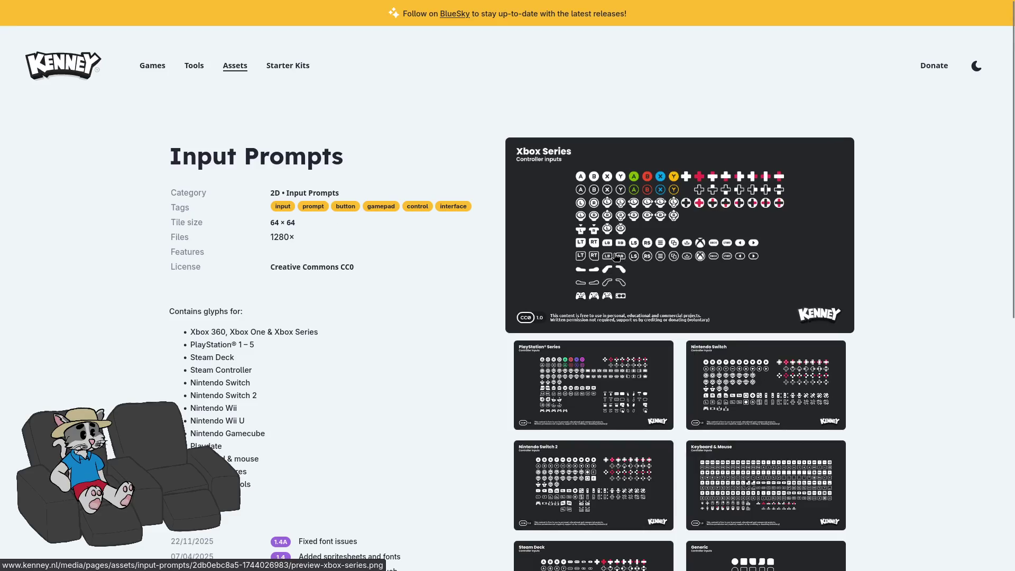
# Enlarge the Xbox Series and Keyboard & Mouse preview images on the Input Prompts page.
pyautogui.click(616, 258)
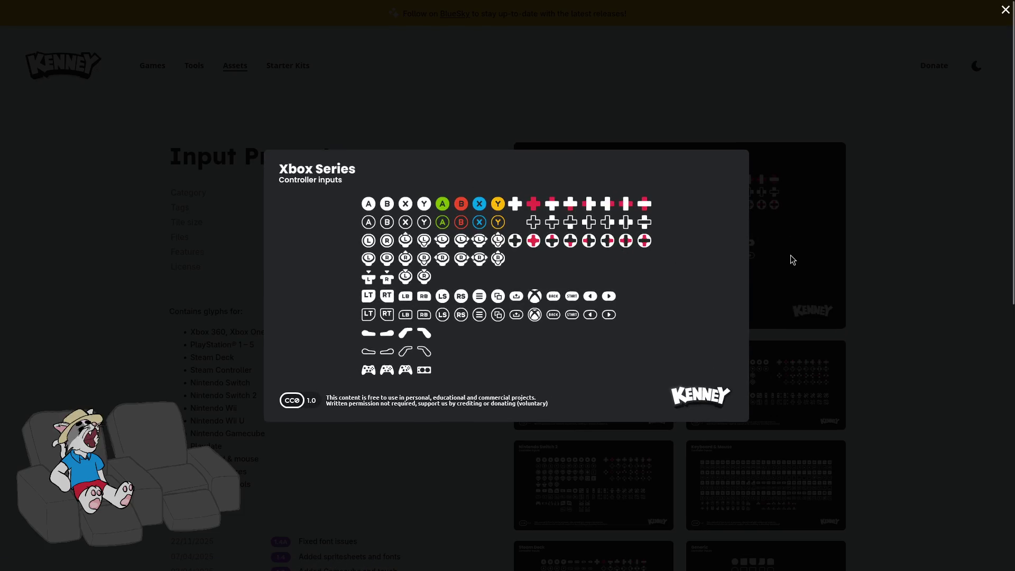
pyautogui.click(778, 255)
pyautogui.scroll(-1, 740, 423)
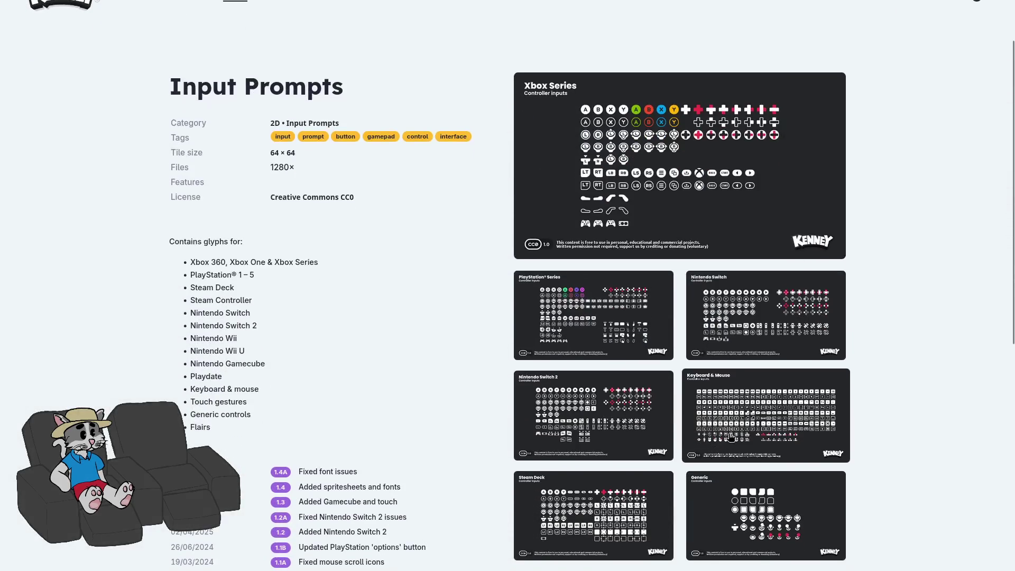
pyautogui.click(731, 433)
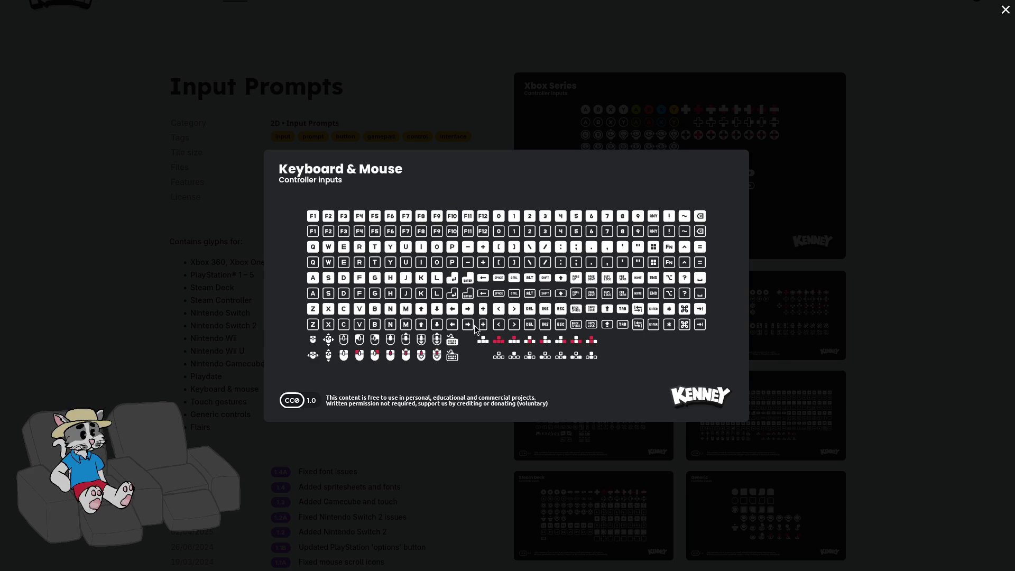
pyautogui.click(784, 338)
# View the Keyboard & Mouse preview enlarged again, then switch to the Cursor Pack tab.
pyautogui.scroll(-6, 581, 401)
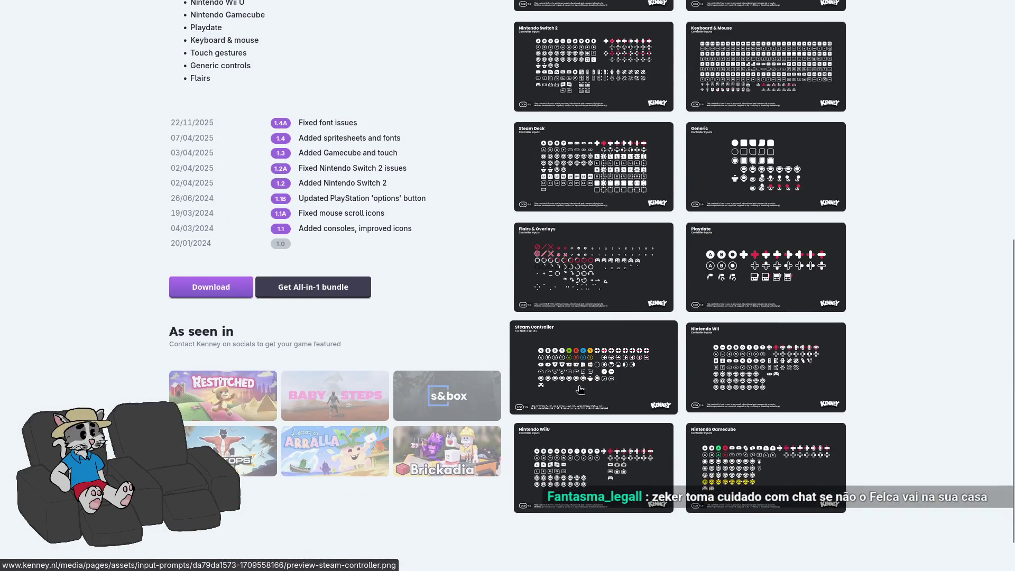
pyautogui.scroll(4, 638, 399)
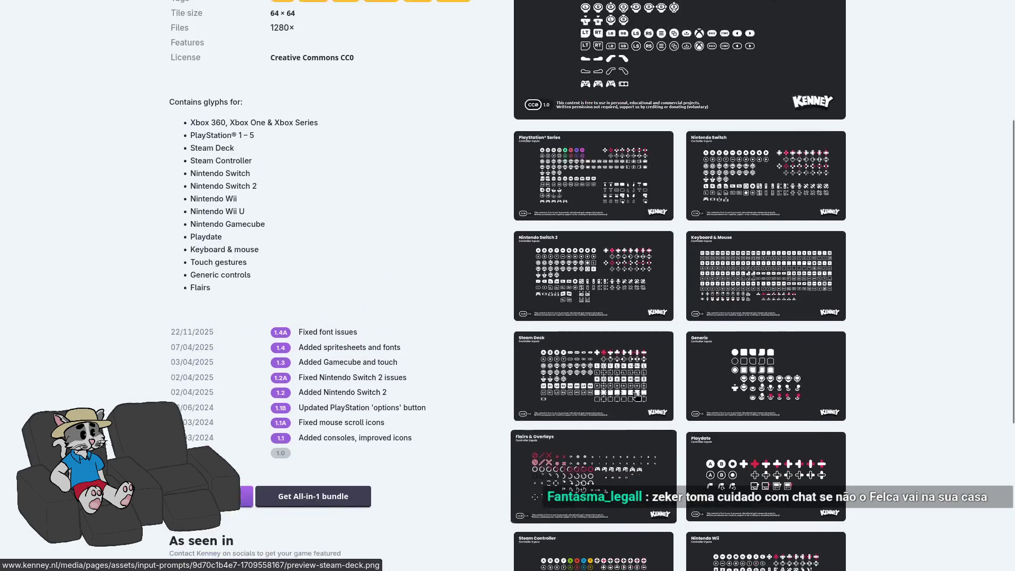
pyautogui.scroll(4, 638, 399)
pyautogui.click(710, 492)
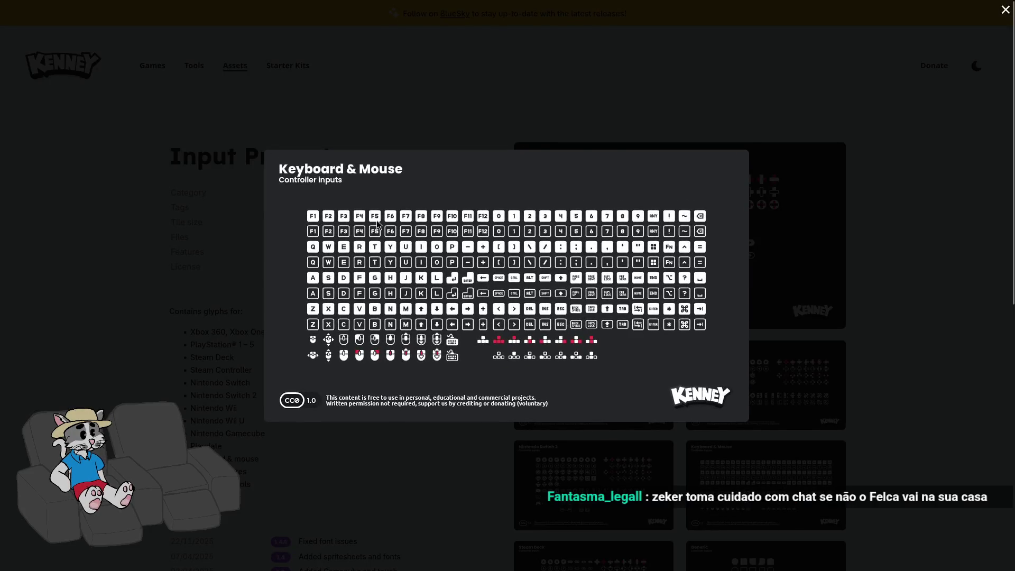
pyautogui.click(885, 316)
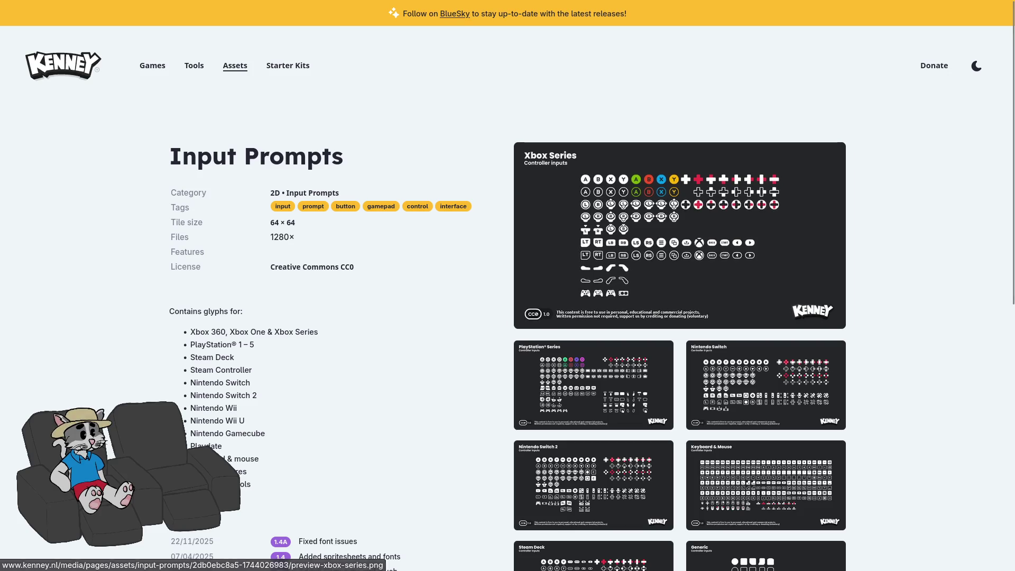
pyautogui.moveTo(296, 4)
pyautogui.click(247, 11)
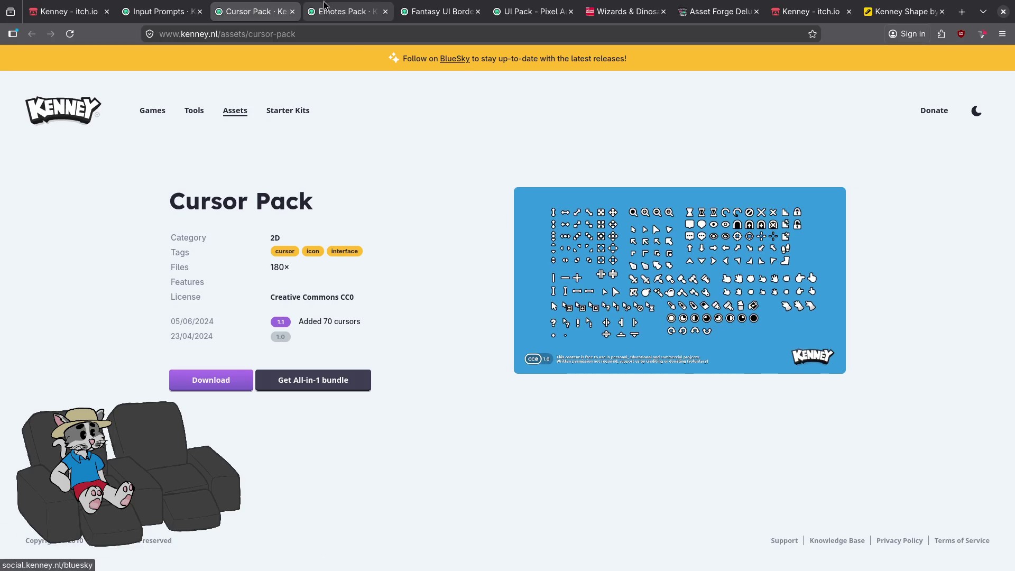
# Close the Cursor Pack tab and view the blue borders and Quest previews in Fantasy UI Borders.
pyautogui.middleClick(267, 16)
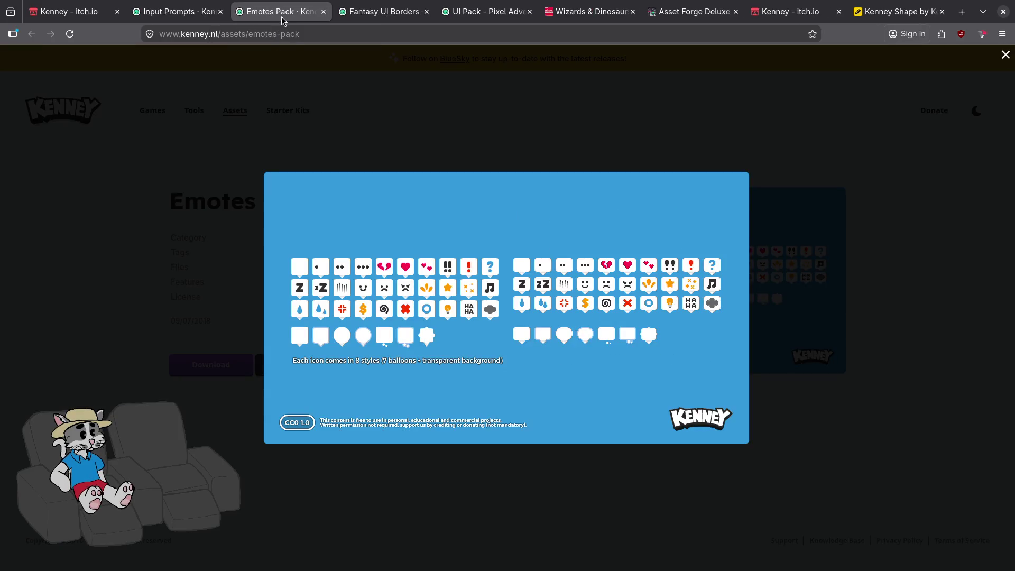
pyautogui.hotkey('ctrl', 'shift', 'Tab')
pyautogui.click(771, 489)
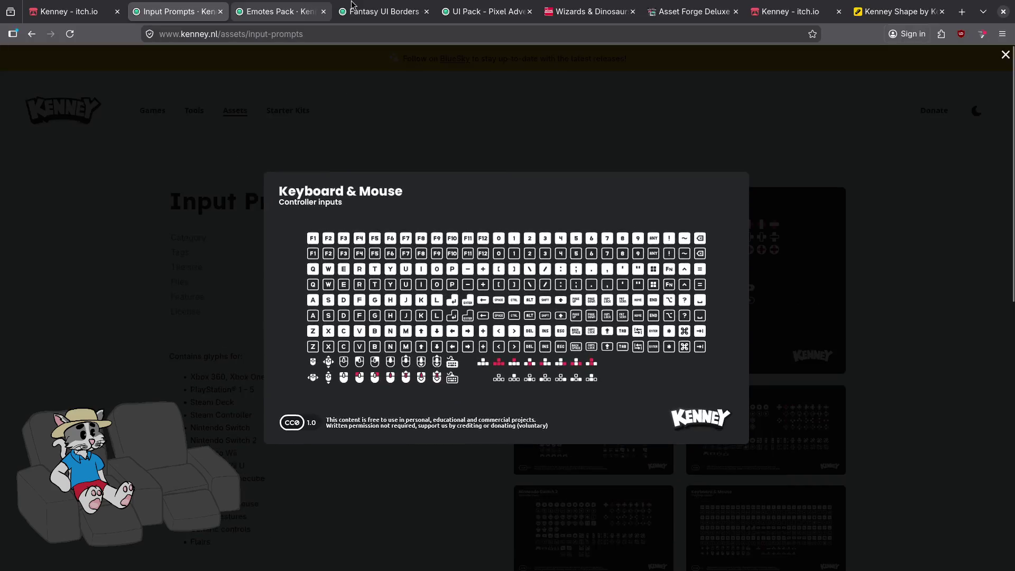
pyautogui.click(351, 5)
pyautogui.click(640, 232)
pyautogui.click(798, 294)
pyautogui.click(617, 393)
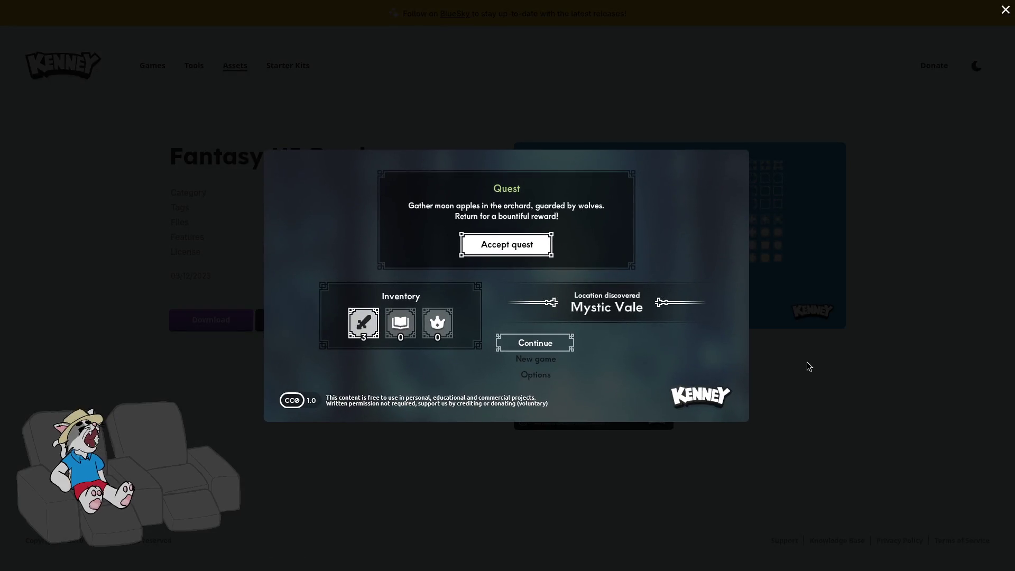
pyautogui.click(807, 360)
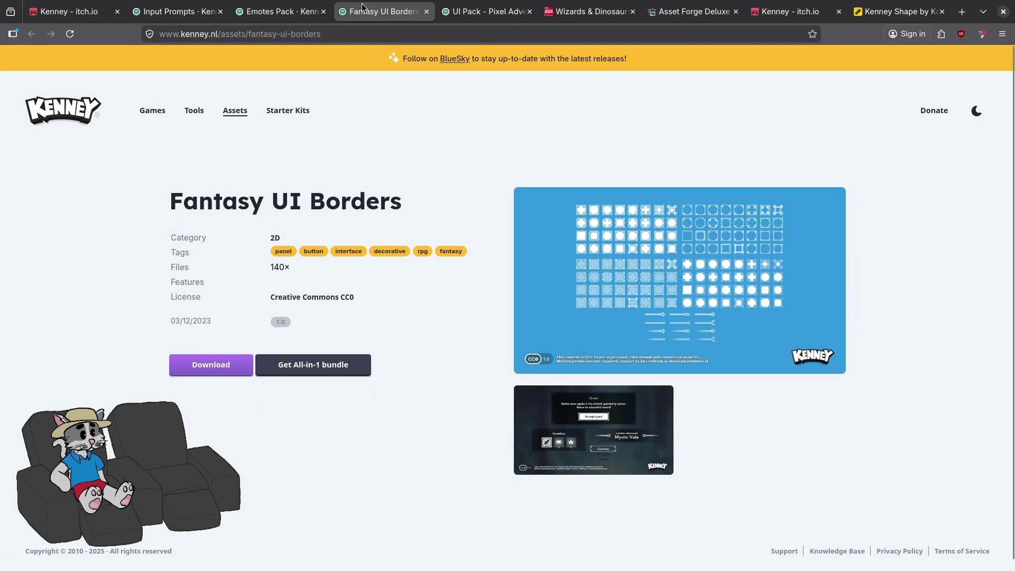
# Close the Fantasy UI Borders, UI Pack, Wizards & Dinosaurs and Asset Forge Deluxe tabs, then browse itch.io.
pyautogui.hotkey('ctrl', 'w')
pyautogui.hotkey('ctrl', 'w')
pyautogui.press('Home')
pyautogui.click(490, 12)
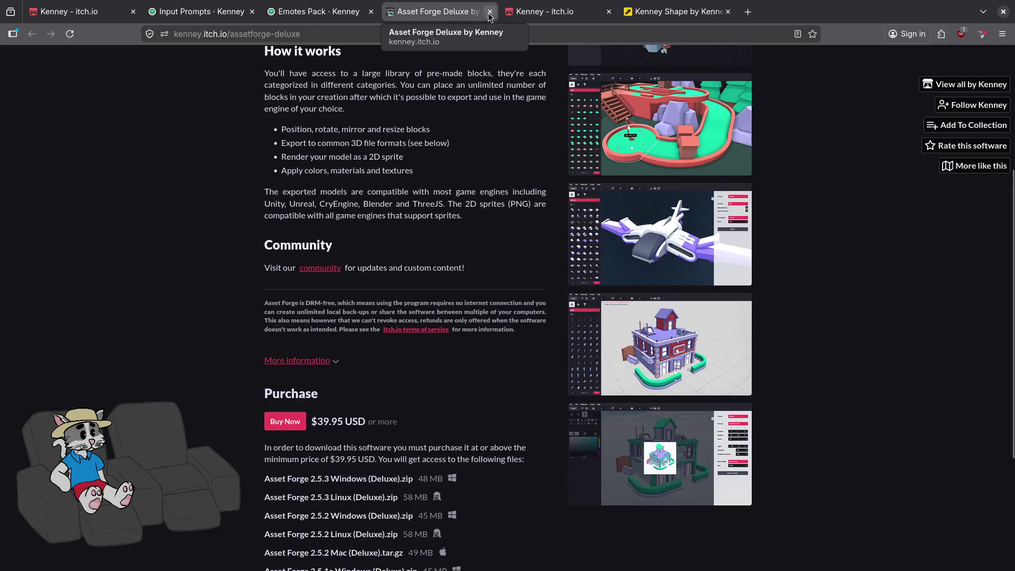
pyautogui.click(490, 11)
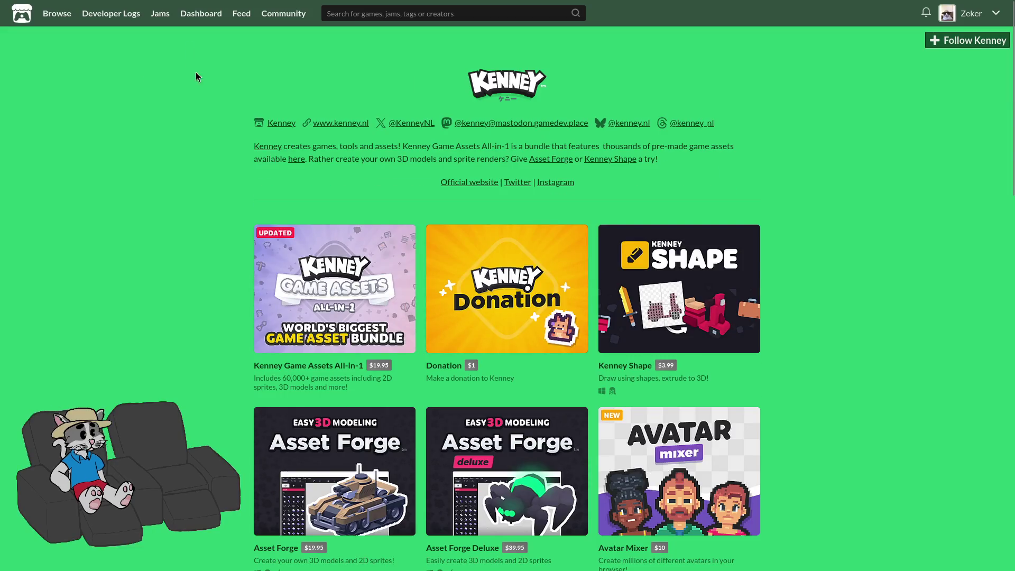
pyautogui.click(54, 18)
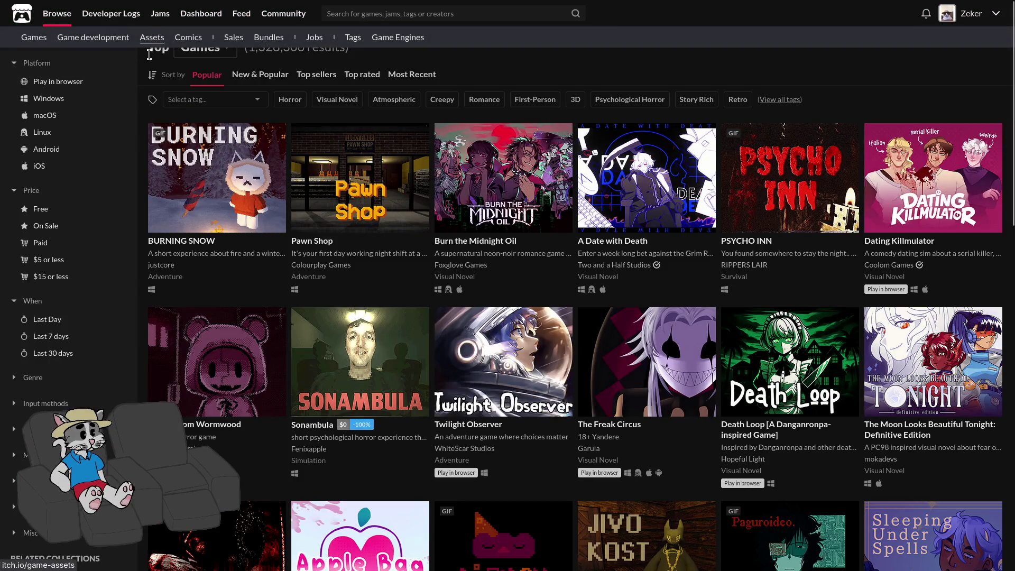
# Filter itch.io's browse listing to game assets tagged 3D, showing 12,258 results.
pyautogui.click(150, 46)
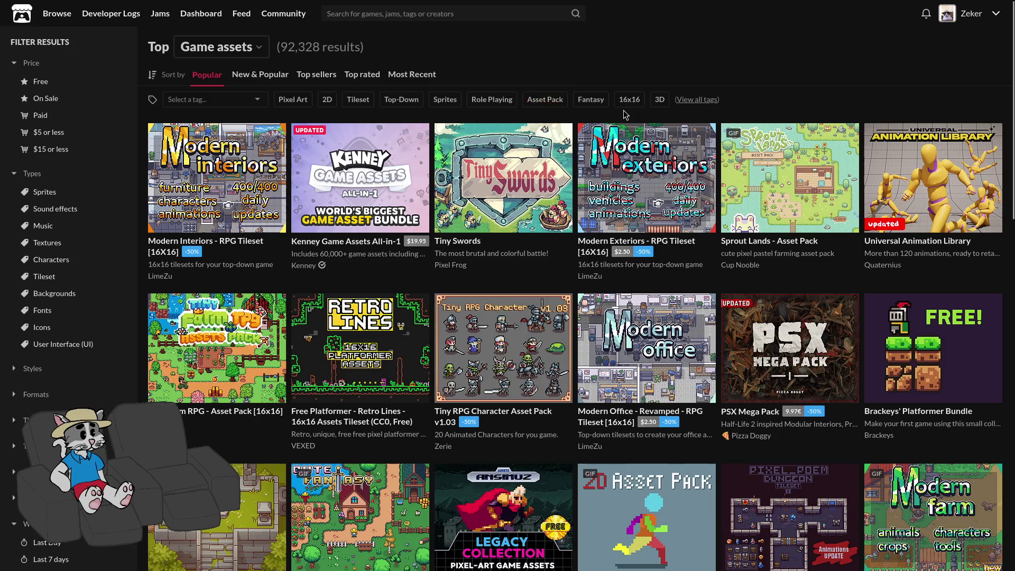
pyautogui.click(658, 108)
pyautogui.moveTo(587, 161)
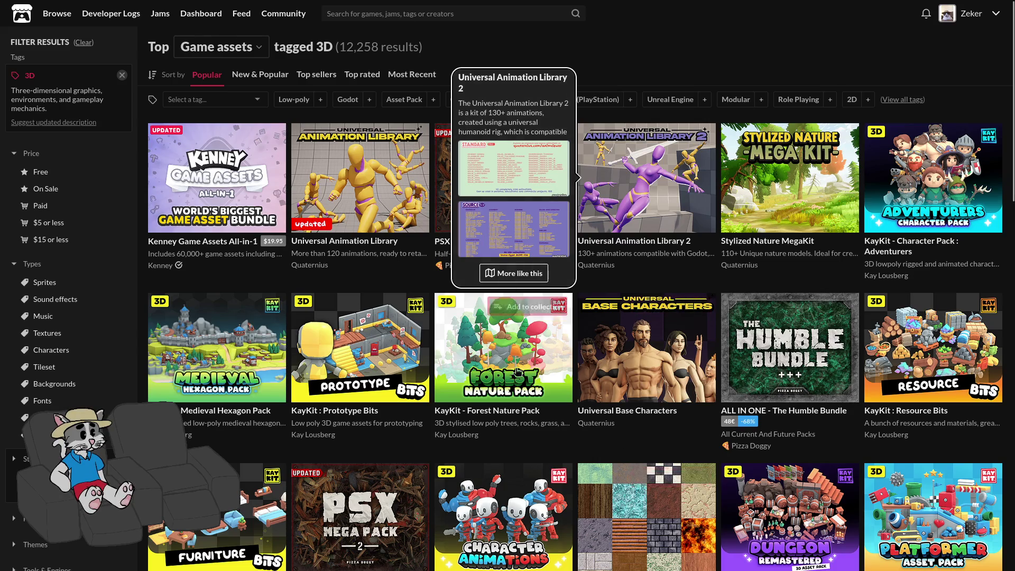
pyautogui.moveTo(423, 176)
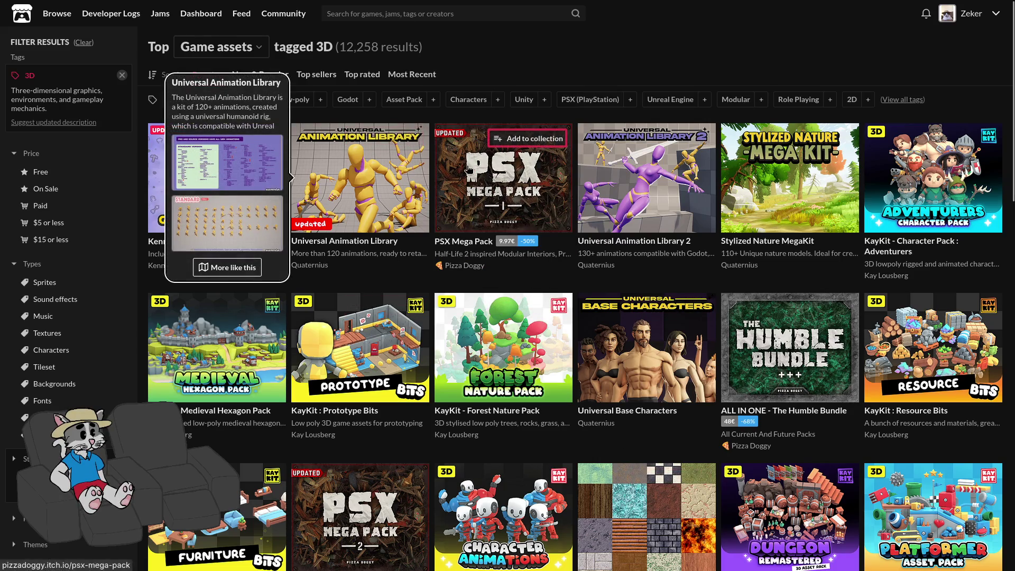
pyautogui.moveTo(902, 184)
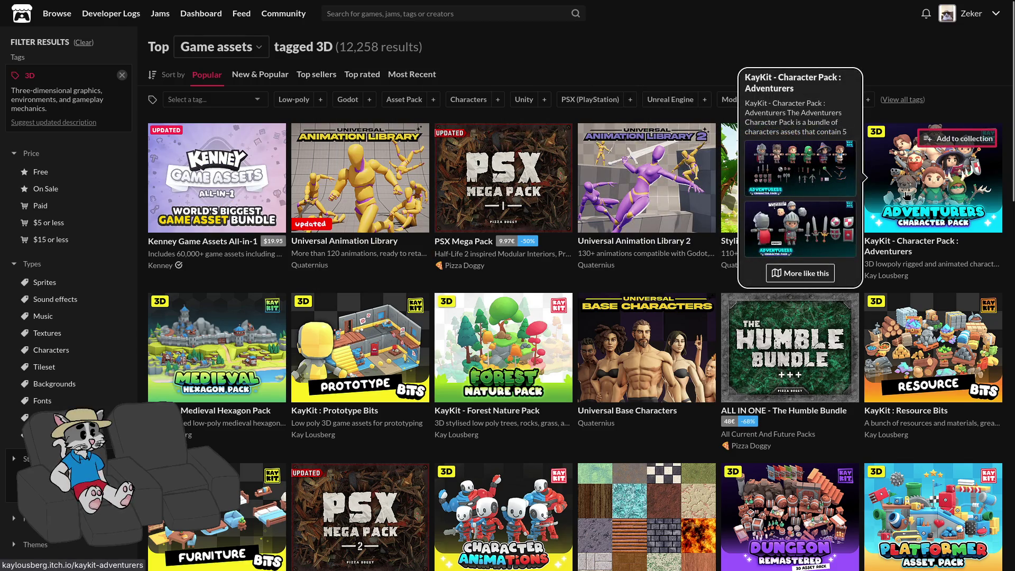
# Look through the KayKit Adventurers pack page, then return to the 3D assets listing.
pyautogui.click(907, 196)
pyautogui.scroll(-3, 576, 279)
pyautogui.scroll(-10, 532, 300)
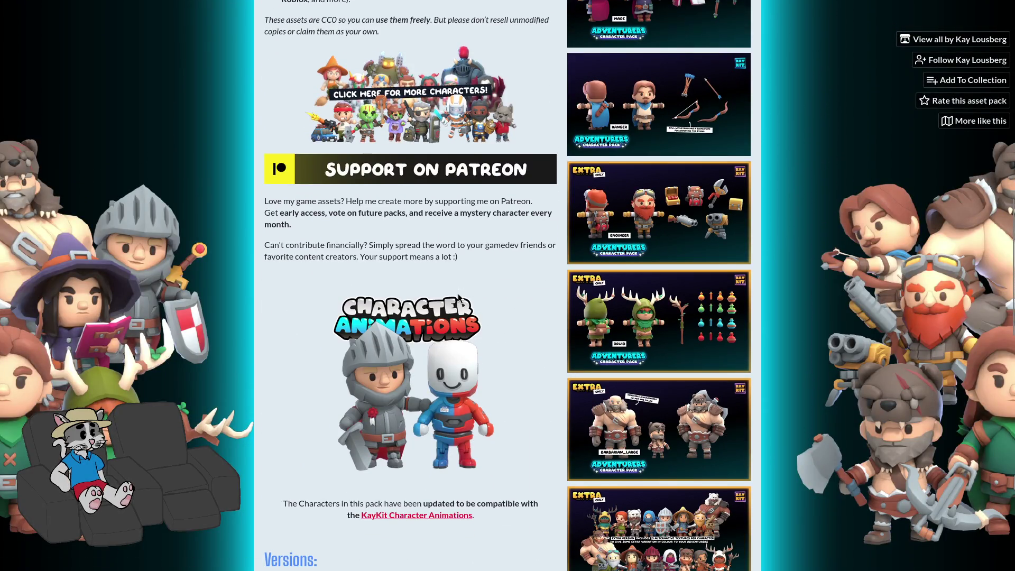
pyautogui.scroll(-4, 459, 300)
pyautogui.scroll(6, 457, 305)
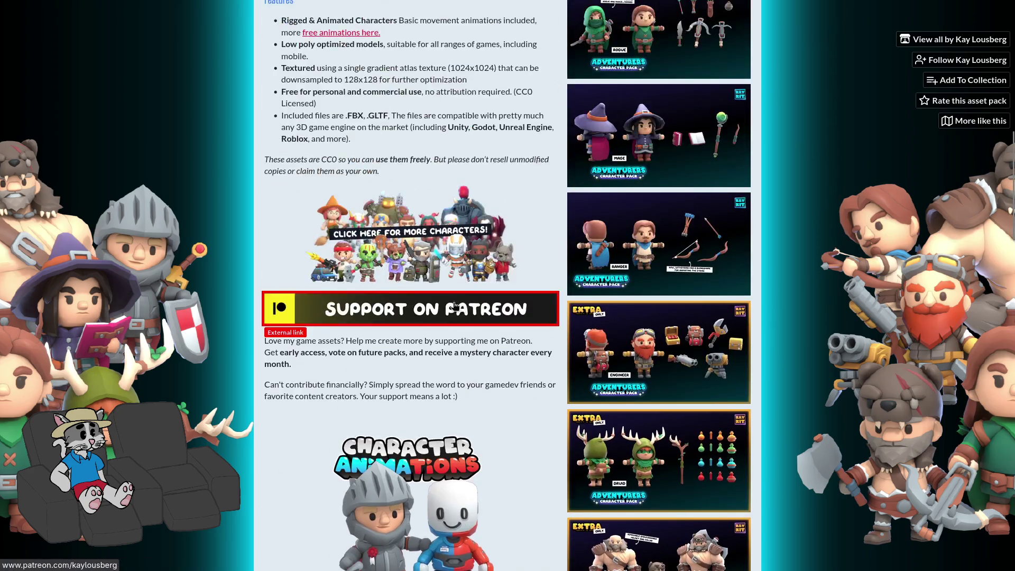
pyautogui.scroll(10, 458, 306)
pyautogui.hotkey('alt', 'Left')
# Preview the KayKit Medieval Hexagon Pack, then enlarge the third KayKit : Resource Bits screenshot.
pyautogui.click(244, 362)
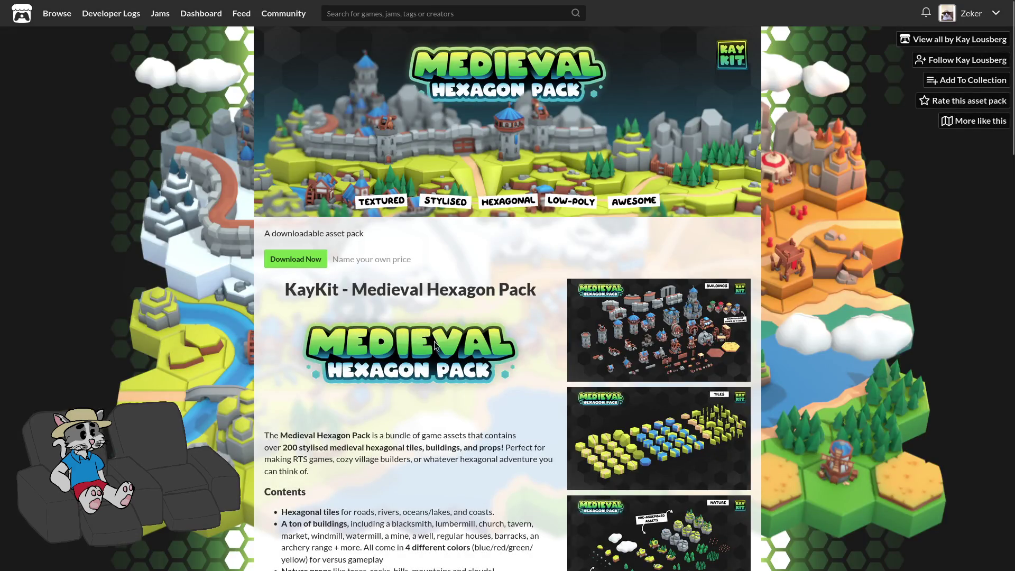
pyautogui.scroll(-1, 431, 339)
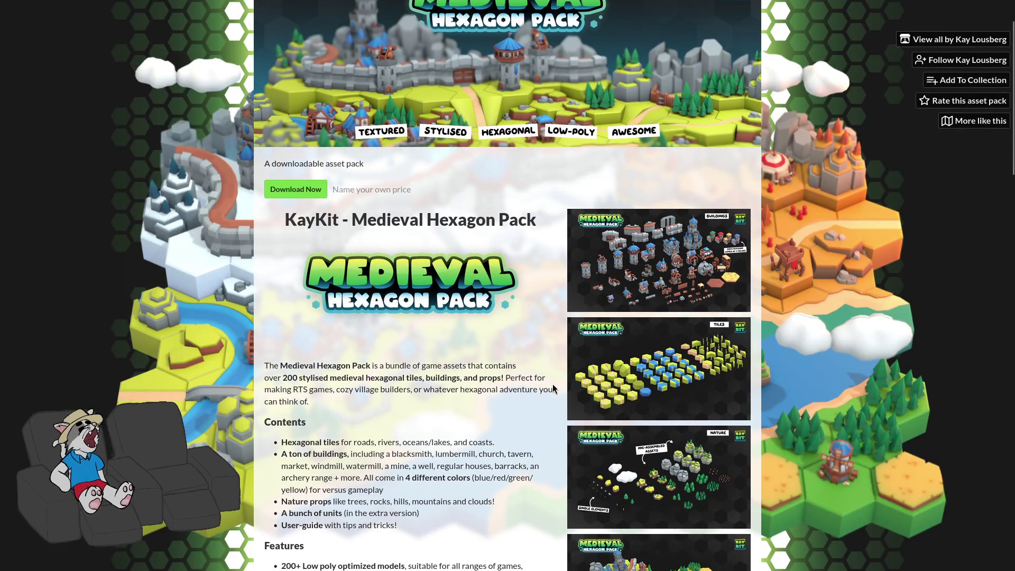
pyautogui.hotkey('alt', 'Left')
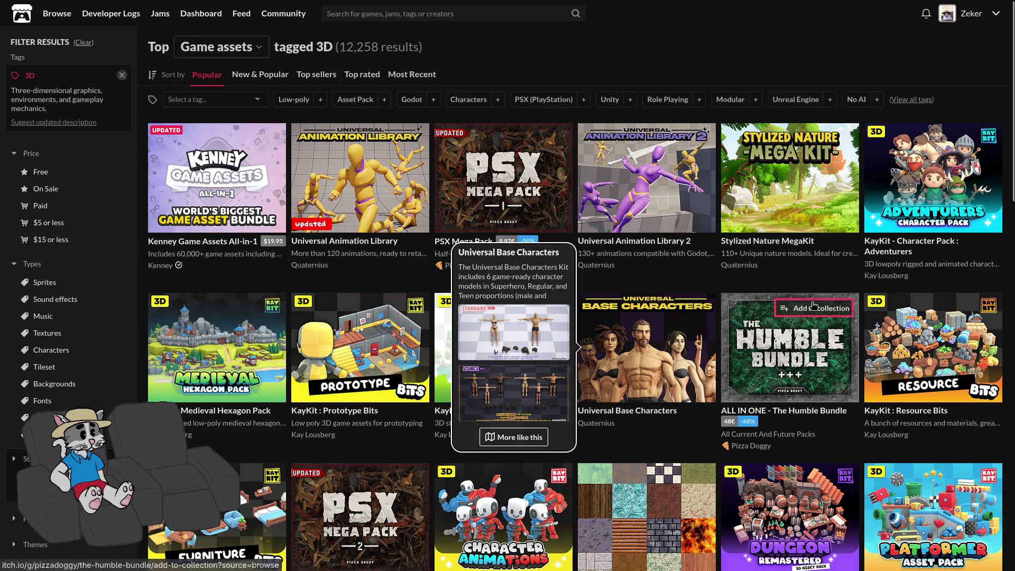
pyautogui.click(945, 368)
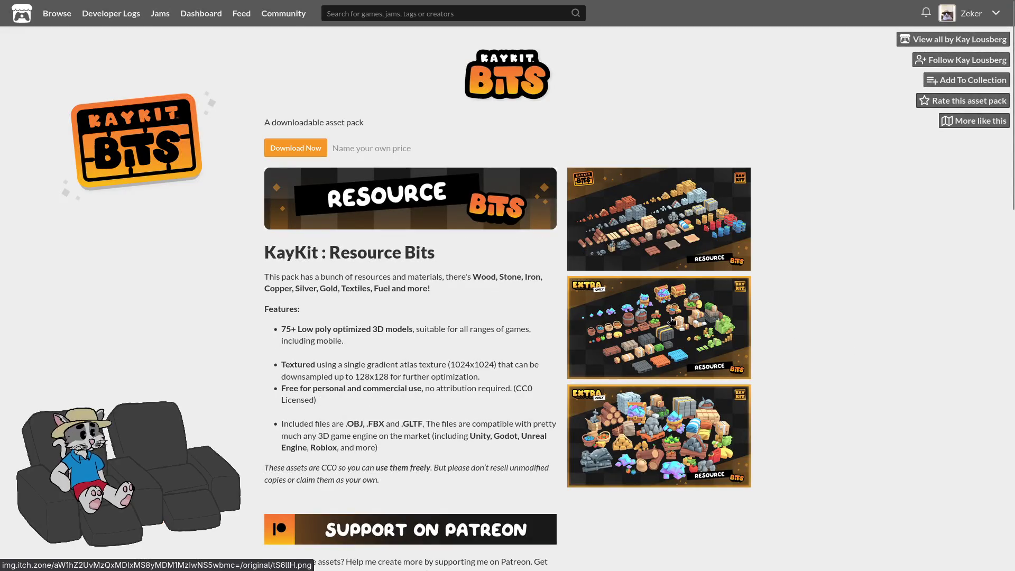
pyautogui.click(638, 450)
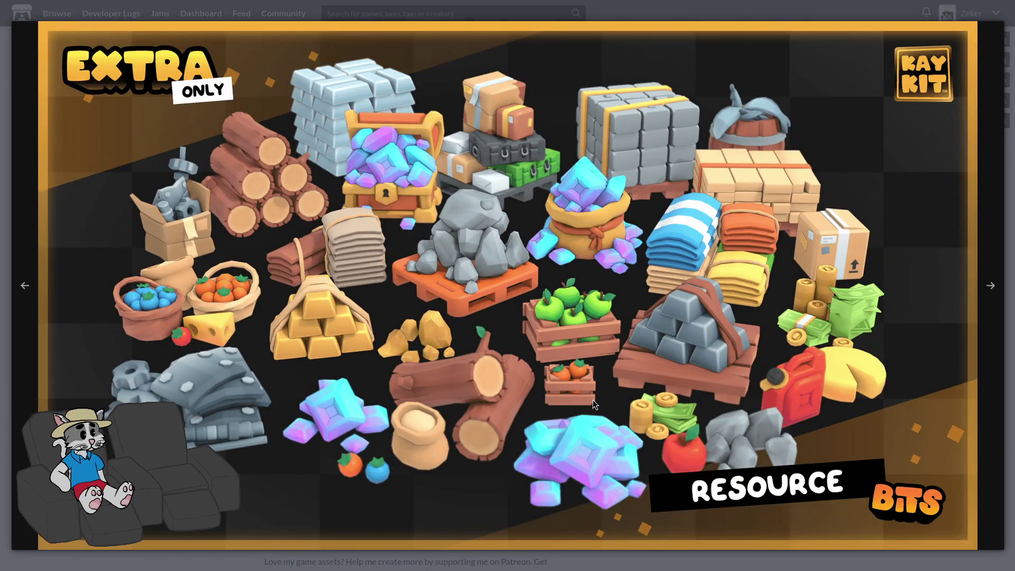
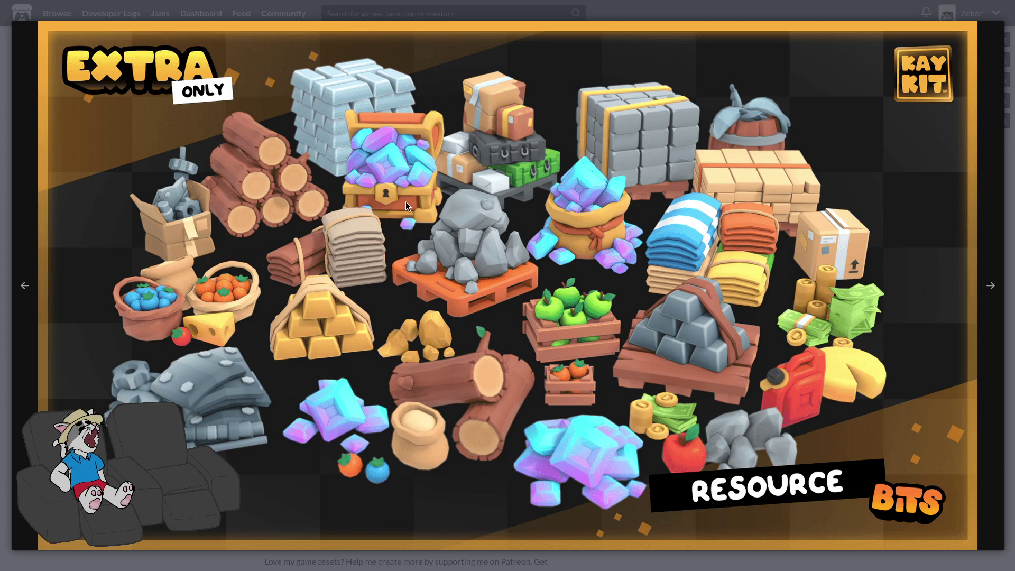
# View the next KayKit Resource Bits screenshot, then close the screenshot viewer.
pyautogui.click(985, 265)
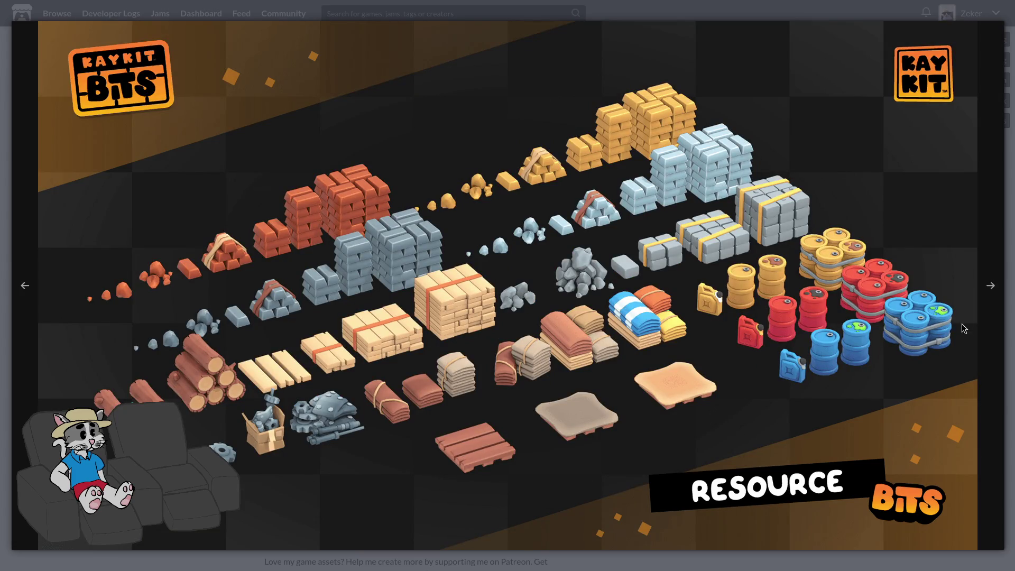
pyautogui.press('Escape')
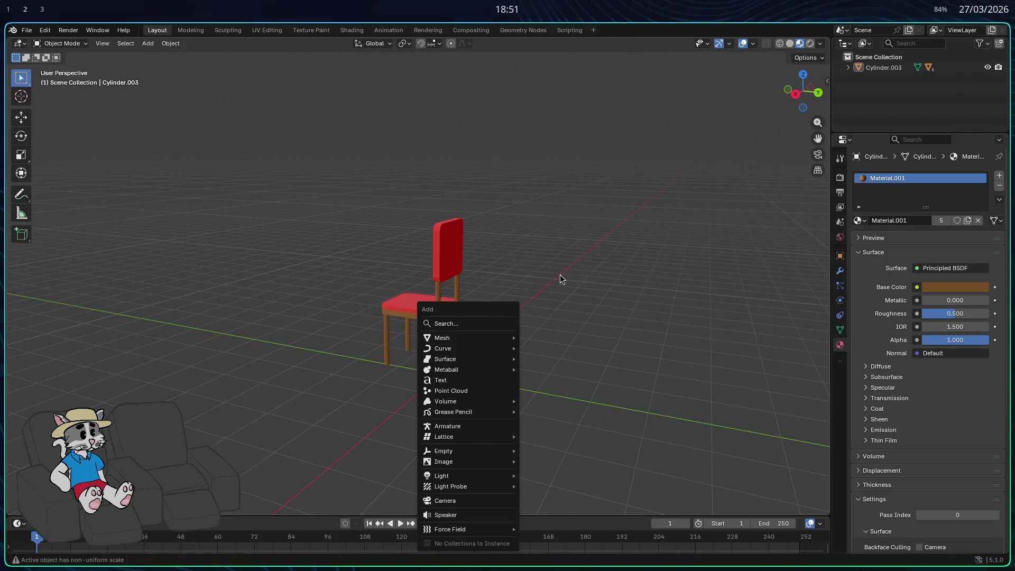
# Add a new cube mesh to the scene next to the chair.
pyautogui.press('Escape')
pyautogui.moveTo(653, 309); pyautogui.dragTo(722, 325, button='middle')
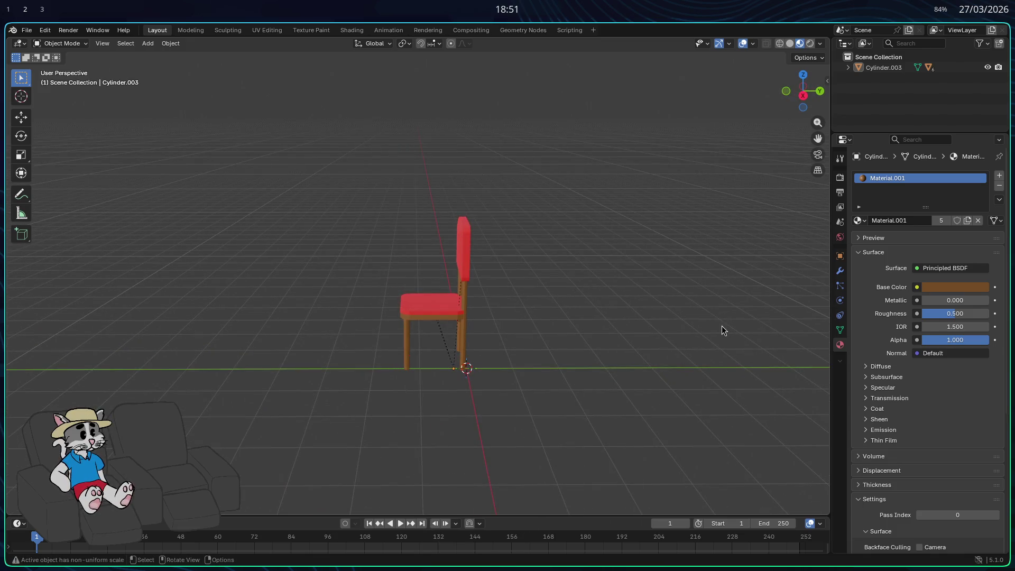
pyautogui.hotkey('shift', 'a')
pyautogui.moveTo(464, 311)
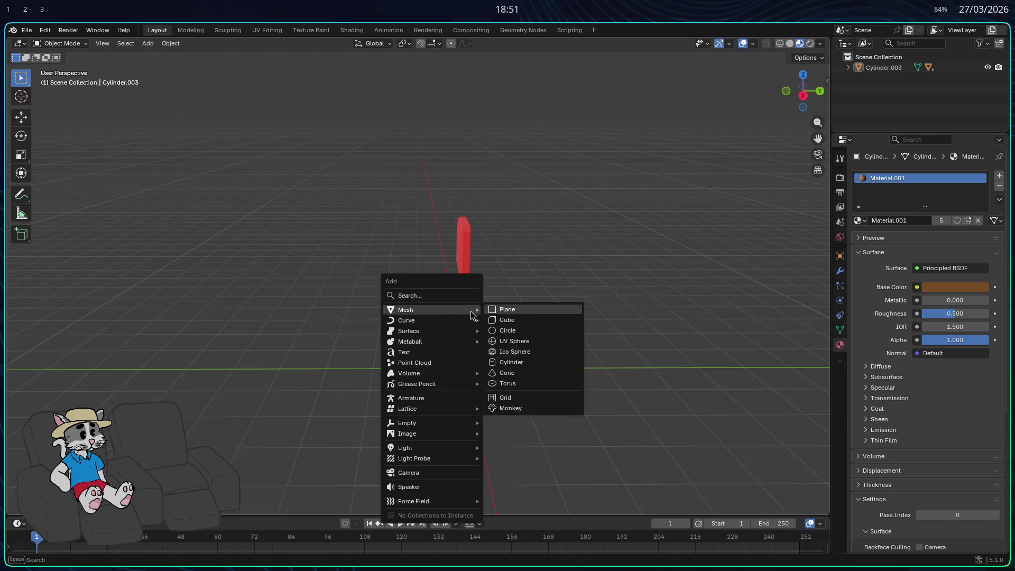
pyautogui.click(529, 321)
pyautogui.moveTo(529, 322); pyautogui.dragTo(585, 348, button='middle')
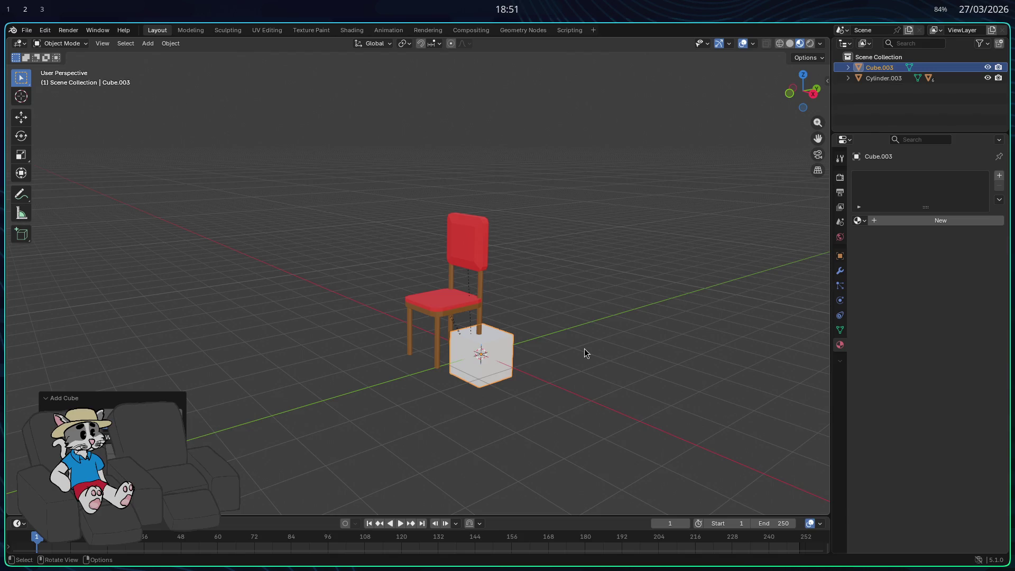
pyautogui.moveTo(480, 407)
pyautogui.mouseDown(button='middle')
pyautogui.moveTo(431, 388)
pyautogui.moveTo(520, 415)
pyautogui.moveTo(585, 408)
pyautogui.mouseUp(button='middle')
# Move the cube along Y, X and Z until it rests on the chair seat.
pyautogui.press('g')
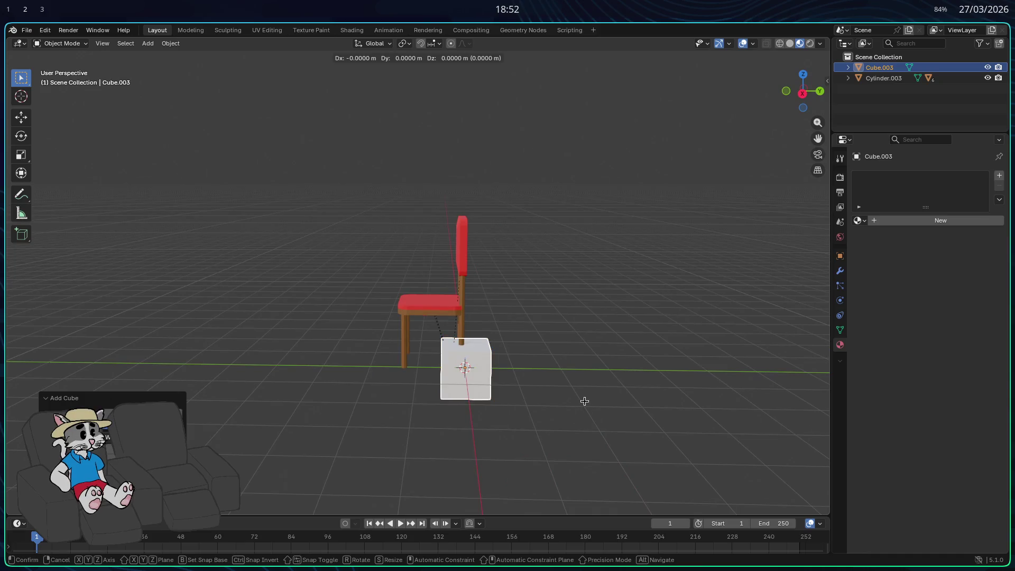
pyautogui.press('y')
pyautogui.click(550, 399)
pyautogui.moveTo(550, 399)
pyautogui.mouseDown(button='middle')
pyautogui.moveTo(658, 419)
pyautogui.moveTo(591, 395)
pyautogui.mouseUp(button='middle')
pyautogui.press('g')
pyautogui.press('x')
pyautogui.click(637, 411)
pyautogui.press('g')
pyautogui.press('z')
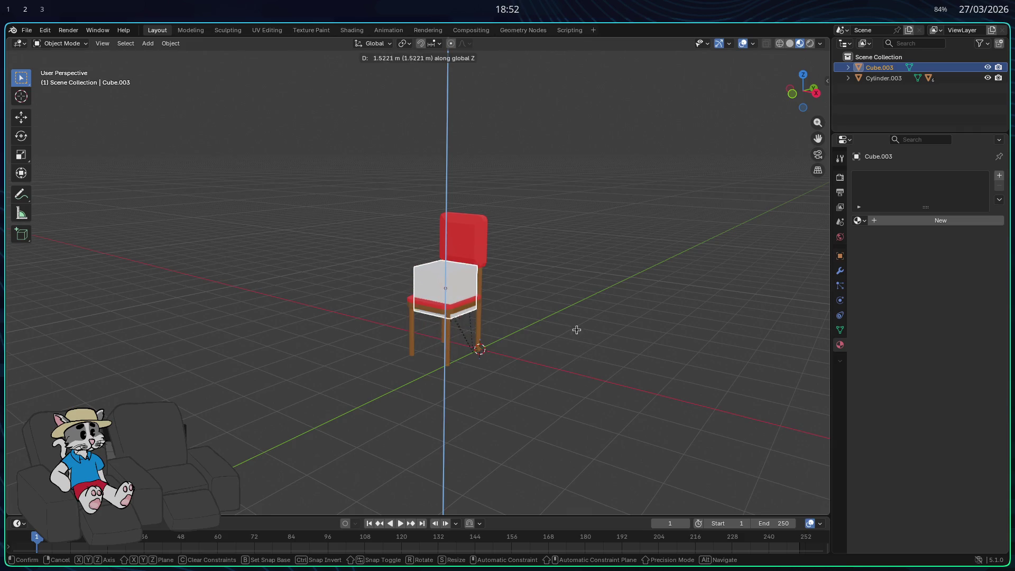
pyautogui.click(570, 314)
pyautogui.moveTo(570, 313)
pyautogui.mouseDown(button='middle')
pyautogui.moveTo(490, 344)
pyautogui.moveTo(637, 354)
pyautogui.moveTo(626, 357)
pyautogui.moveTo(641, 347)
pyautogui.mouseUp(button='middle')
pyautogui.press('g')
pyautogui.click(505, 338)
# Flatten the cube along Z into a shallow block and set its height on the seat.
pyautogui.press('s')
pyautogui.press('z')
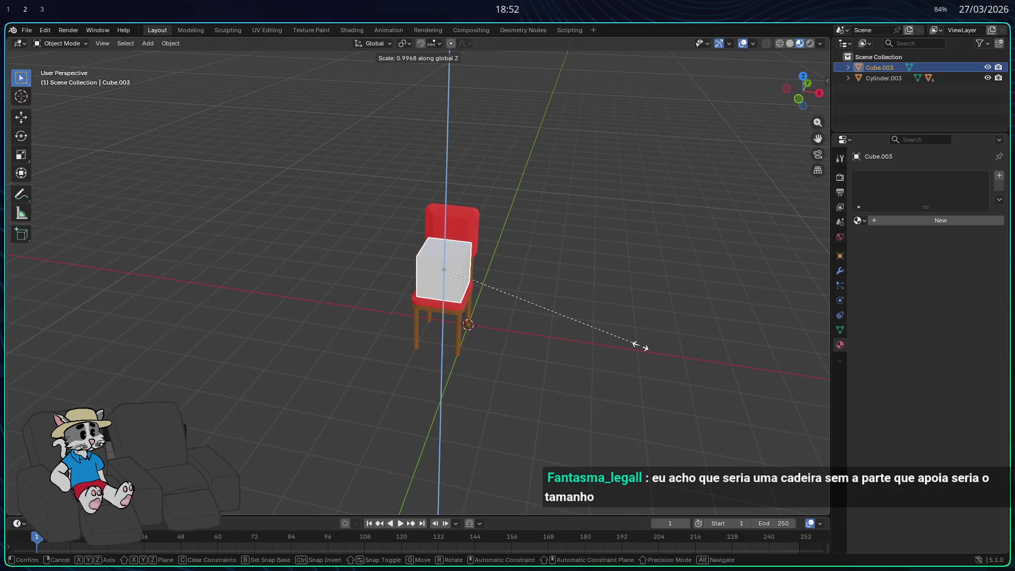
pyautogui.click(565, 300)
pyautogui.moveTo(565, 300)
pyautogui.mouseDown(button='middle')
pyautogui.moveTo(566, 265)
pyautogui.moveTo(569, 281)
pyautogui.moveTo(582, 281)
pyautogui.moveTo(565, 270)
pyautogui.moveTo(557, 277)
pyautogui.moveTo(569, 304)
pyautogui.moveTo(483, 318)
pyautogui.mouseUp(button='middle')
pyautogui.press('g')
pyautogui.press('z')
pyautogui.click(575, 290)
pyautogui.scroll(2, 557, 278)
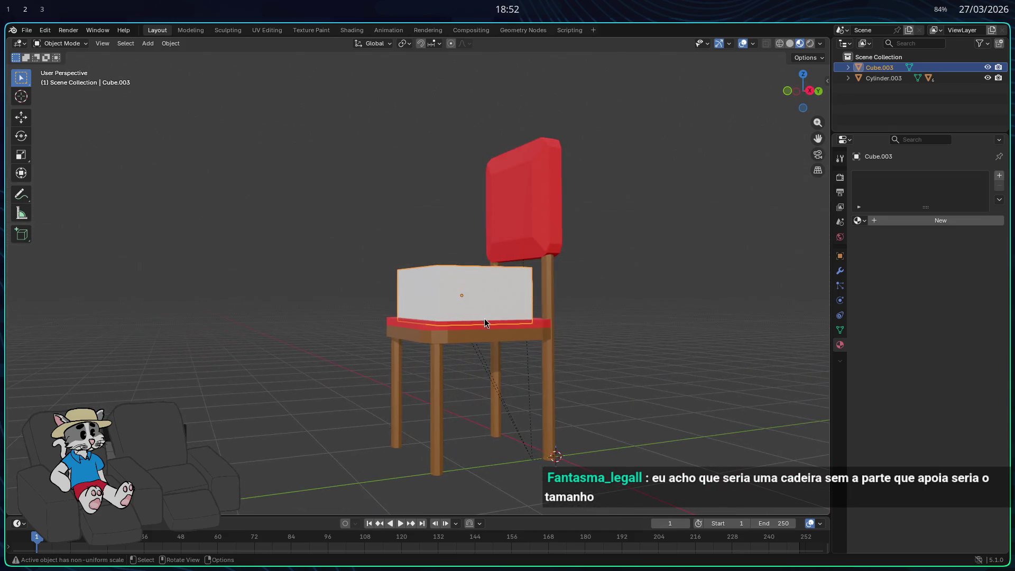
pyautogui.scroll(-2, 471, 365)
pyautogui.moveTo(471, 365); pyautogui.dragTo(594, 383, button='middle')
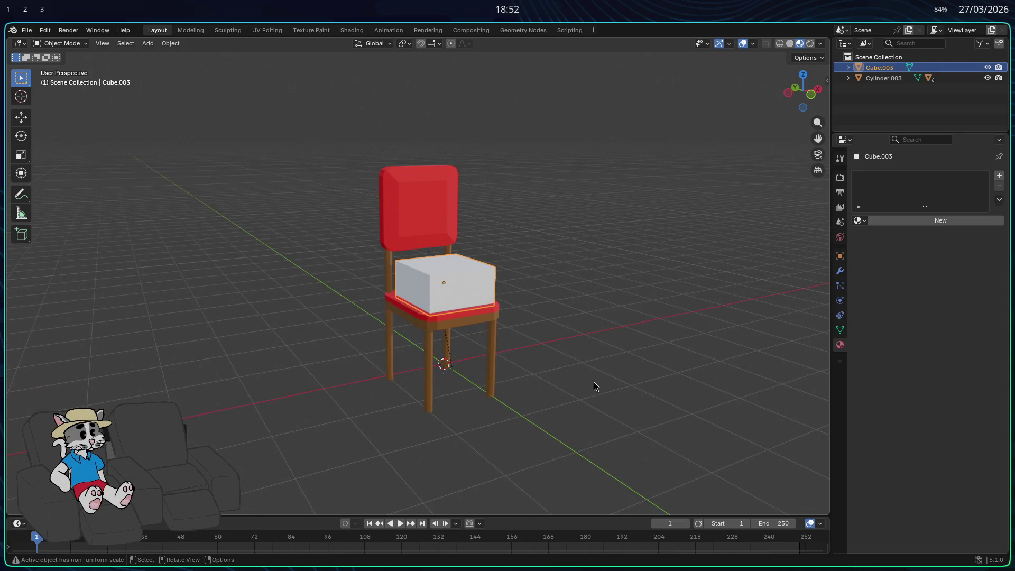
pyautogui.moveTo(669, 337); pyautogui.dragTo(598, 351, button='middle')
# Scale the block along X and shrink it along Y to roughly cover the seat.
pyautogui.press('s')
pyautogui.press('x')
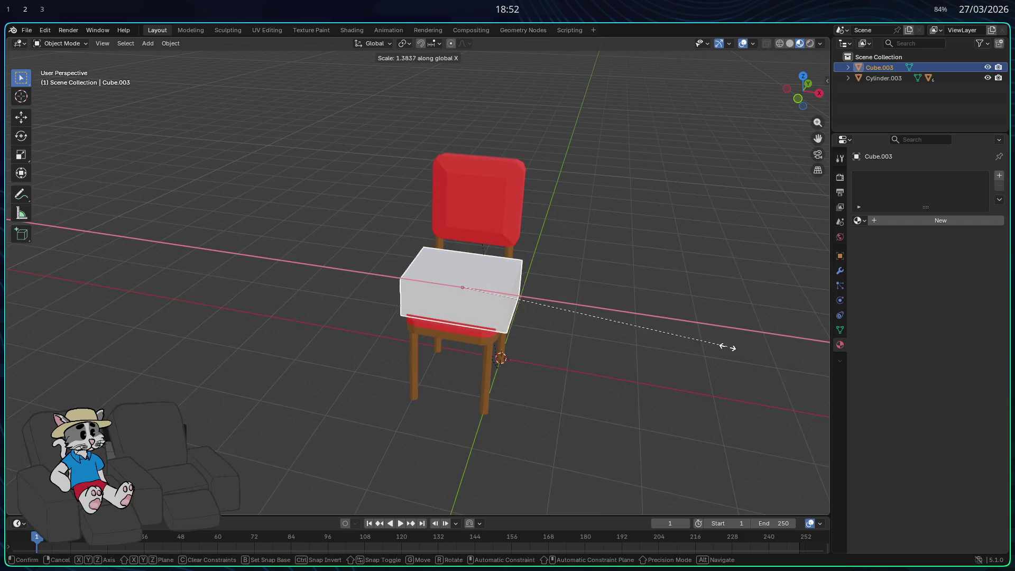
pyautogui.click(759, 356)
pyautogui.moveTo(677, 386); pyautogui.dragTo(605, 361, button='middle')
pyautogui.press('x')
pyautogui.press('Escape')
pyautogui.press('s')
pyautogui.press('x')
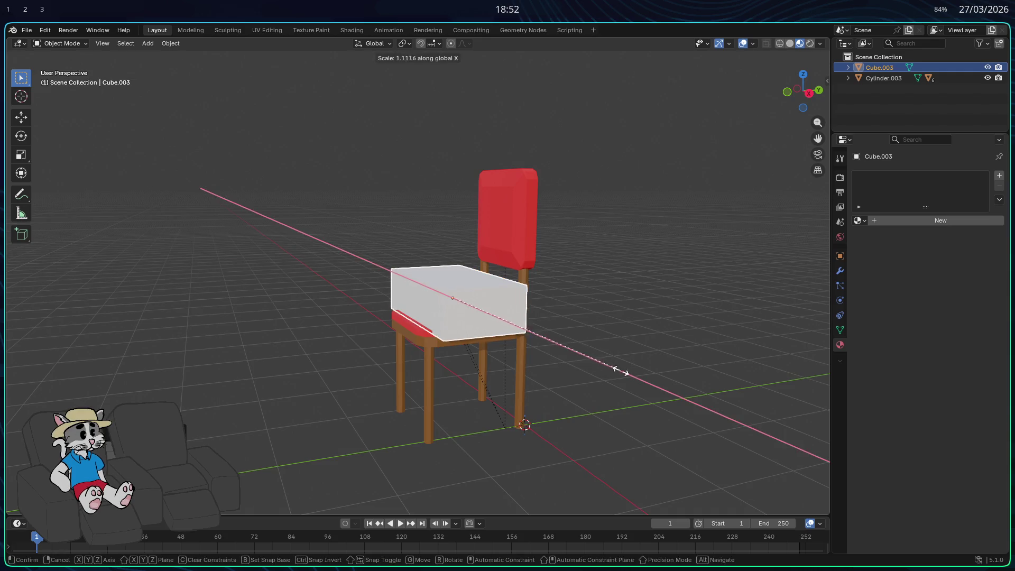
pyautogui.click(618, 386)
pyautogui.moveTo(618, 385)
pyautogui.mouseDown(button='middle')
pyautogui.moveTo(680, 397)
pyautogui.moveTo(622, 428)
pyautogui.mouseUp(button='middle')
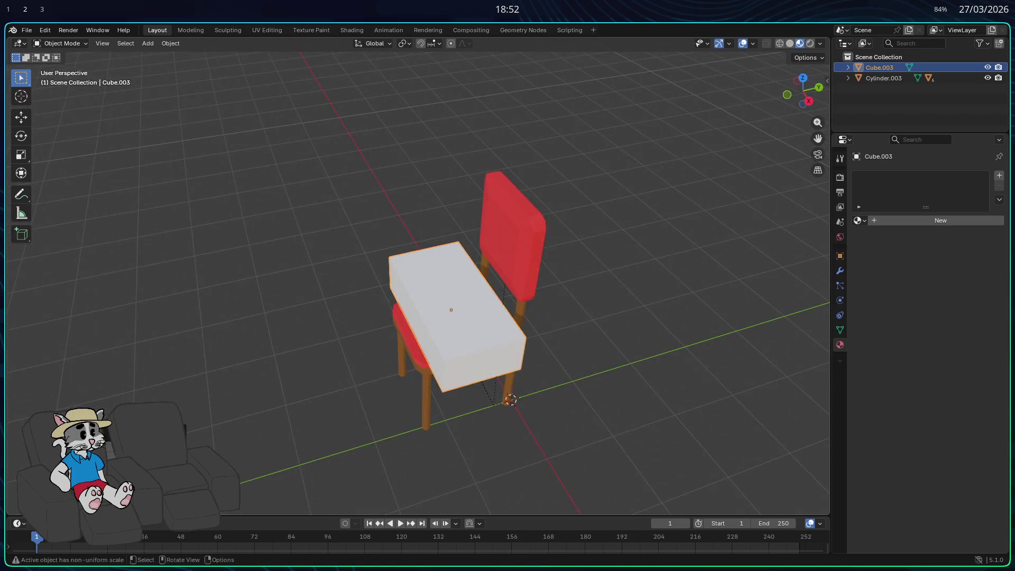
pyautogui.press('s')
pyautogui.press('y')
pyautogui.moveTo(675, 410)
pyautogui.keyDown('alt'); pyautogui.mouseDown(button='middle')
pyautogui.moveTo(730, 394)
pyautogui.moveTo(572, 377)
pyautogui.moveTo(596, 386)
pyautogui.moveTo(462, 283)
pyautogui.moveTo(399, 309)
pyautogui.mouseUp(button='middle'); pyautogui.keyUp('alt')
pyautogui.click(688, 388)
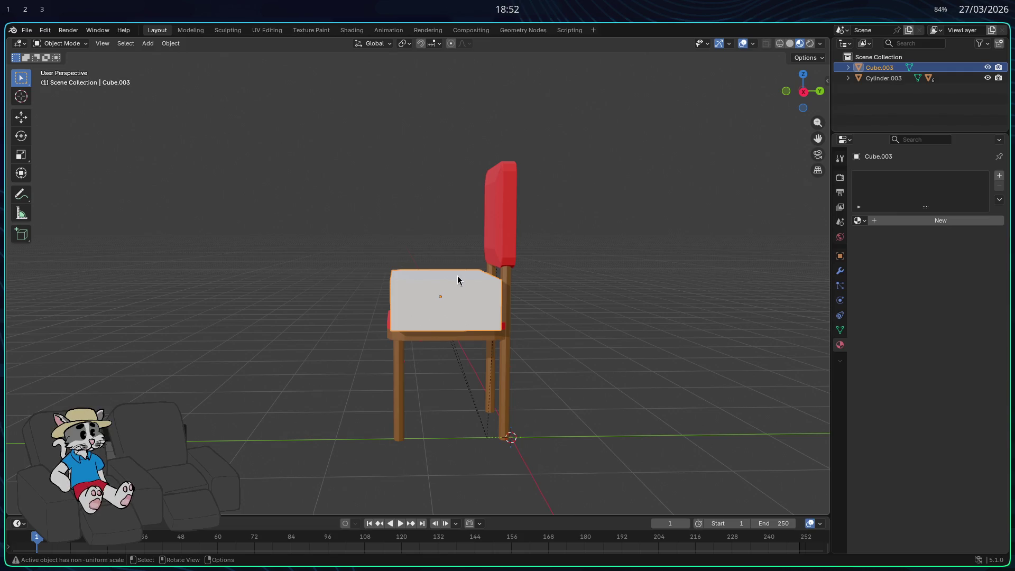
# Extrude the box's top face upward and scale it inward into a narrower lid.
pyautogui.press('Tab')
pyautogui.moveTo(440, 277)
pyautogui.mouseDown(button='middle')
pyautogui.moveTo(523, 371)
pyautogui.moveTo(171, 74)
pyautogui.mouseUp(button='middle')
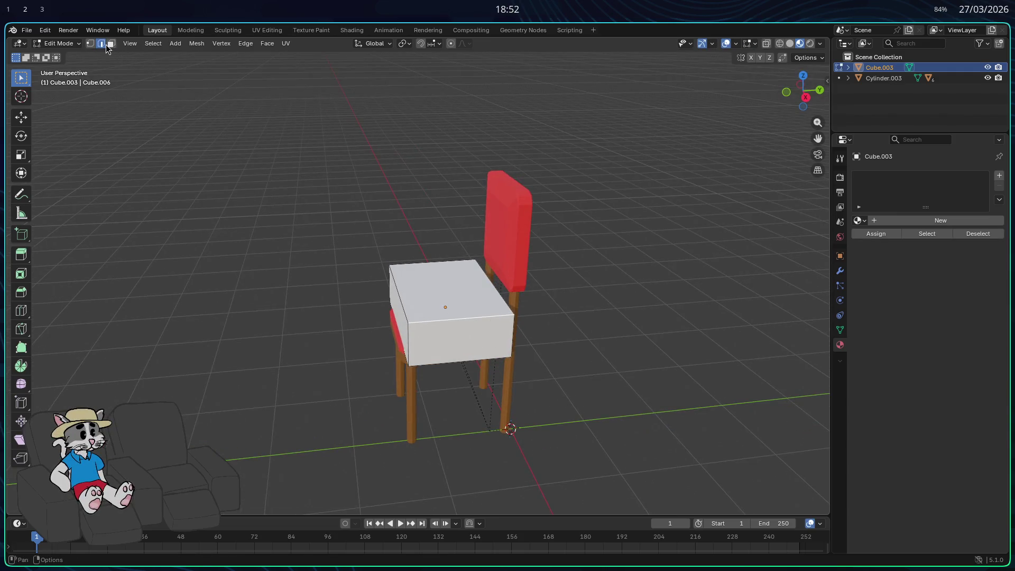
pyautogui.click(442, 284)
pyautogui.press('e')
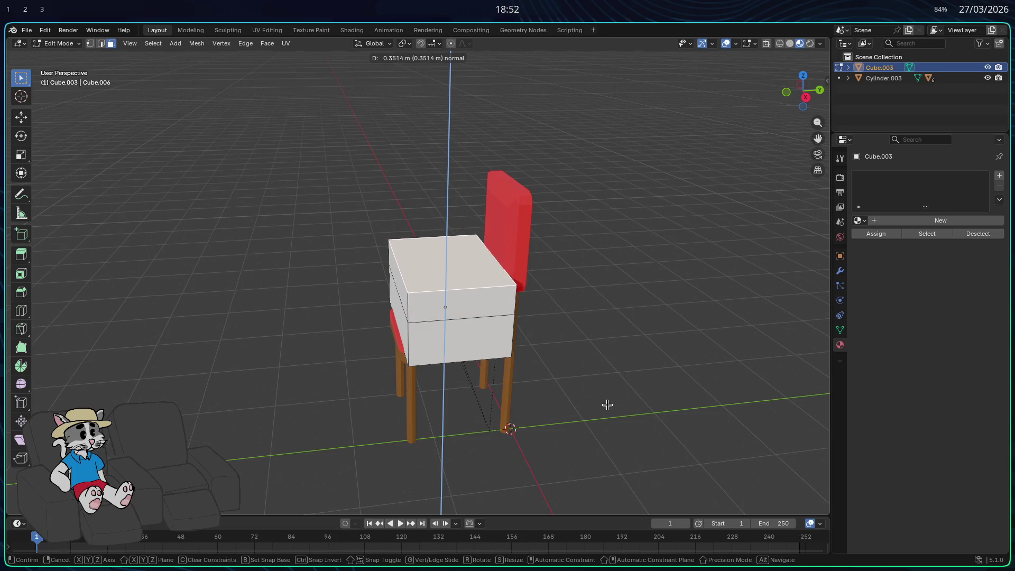
pyautogui.click(607, 405)
pyautogui.press('s')
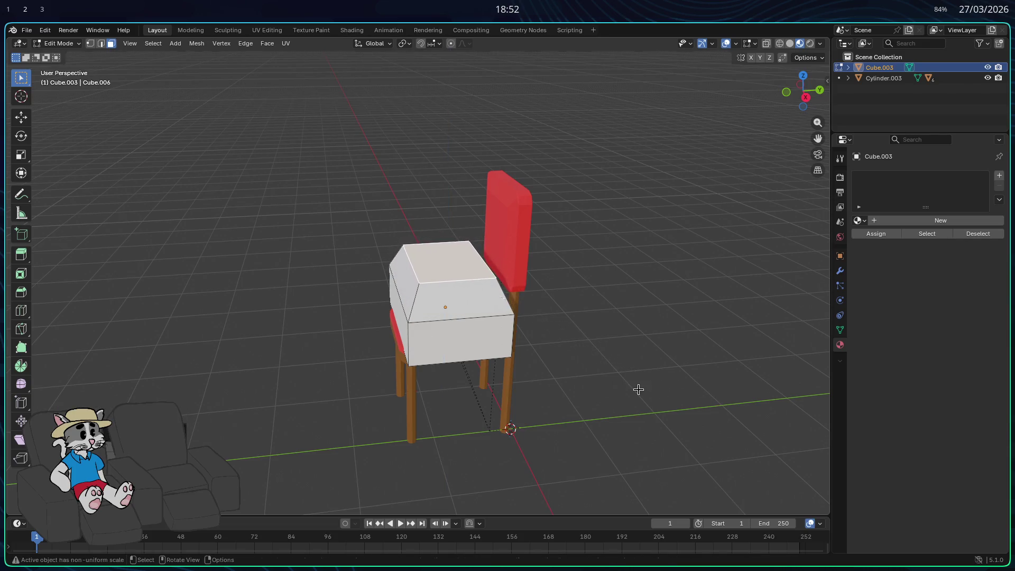
pyautogui.click(597, 383)
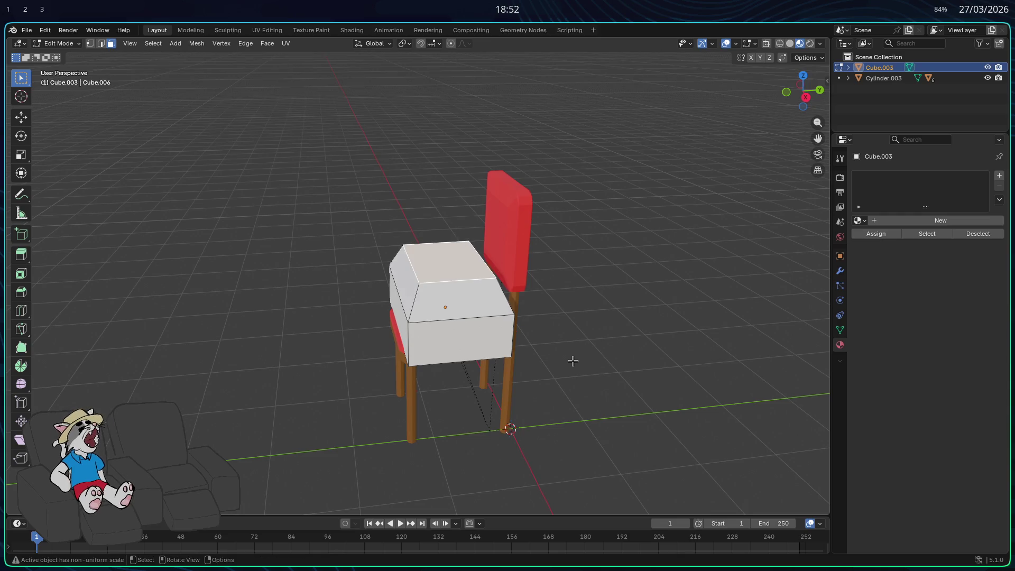
# Bevel the lid's edges with three segments and return to Object Mode.
pyautogui.hotkey('ctrl', 'b')
pyautogui.scroll(1, 594, 373)
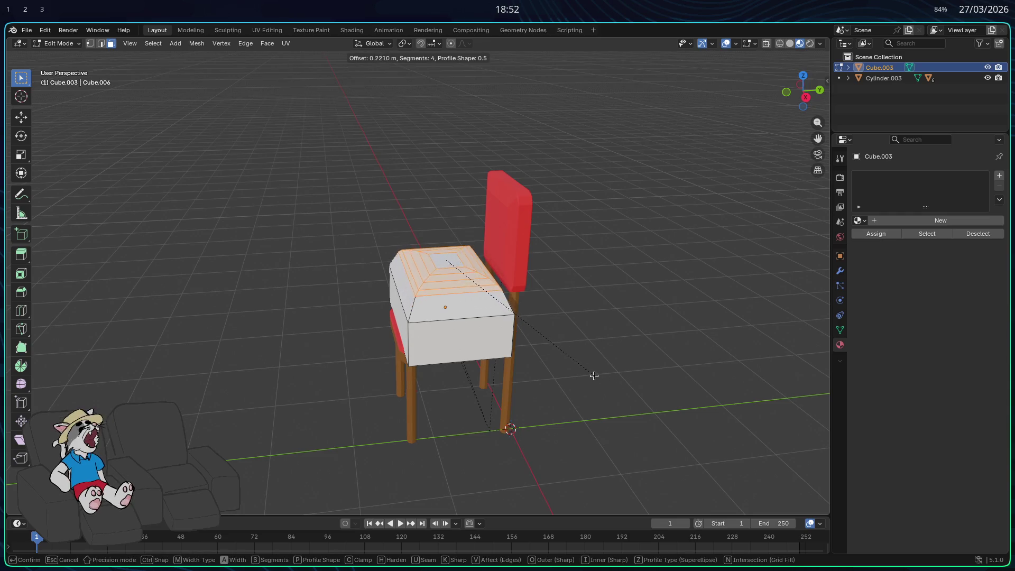
pyautogui.click(596, 375)
pyautogui.press('Tab')
pyautogui.moveTo(637, 370); pyautogui.dragTo(788, 360, button='middle')
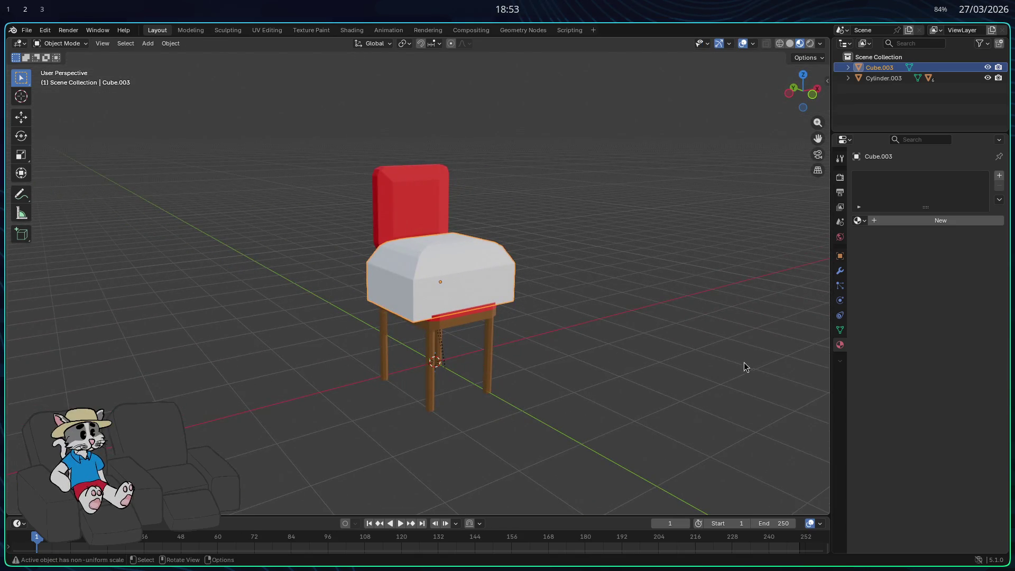
pyautogui.moveTo(584, 311)
pyautogui.mouseDown(button='middle')
pyautogui.moveTo(471, 317)
pyautogui.moveTo(476, 295)
pyautogui.moveTo(589, 298)
pyautogui.moveTo(433, 310)
pyautogui.moveTo(581, 321)
pyautogui.moveTo(617, 278)
pyautogui.moveTo(585, 309)
pyautogui.mouseUp(button='middle')
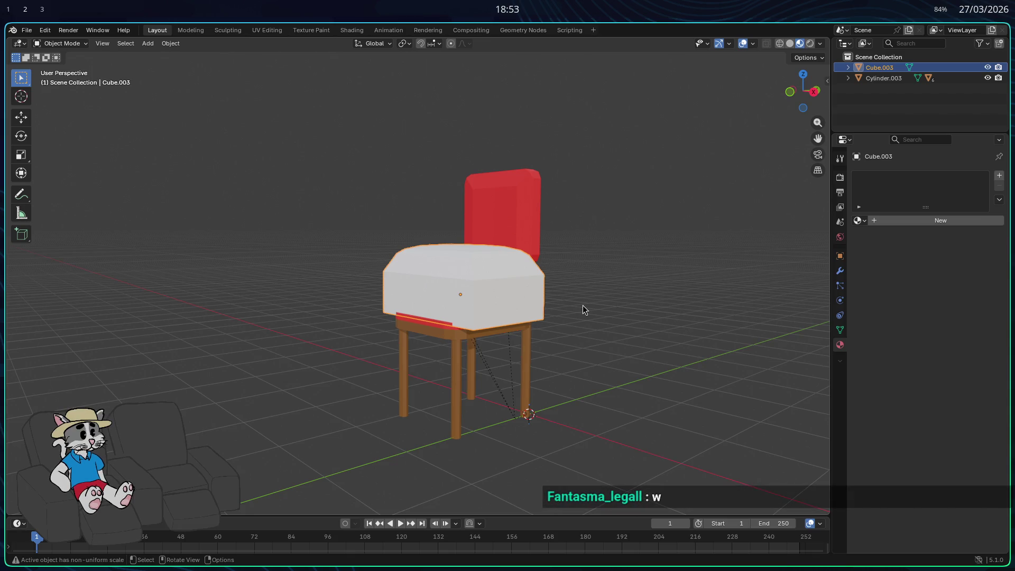
# Undo the bevelled lid, leaving the plain box.
pyautogui.press('Tab')
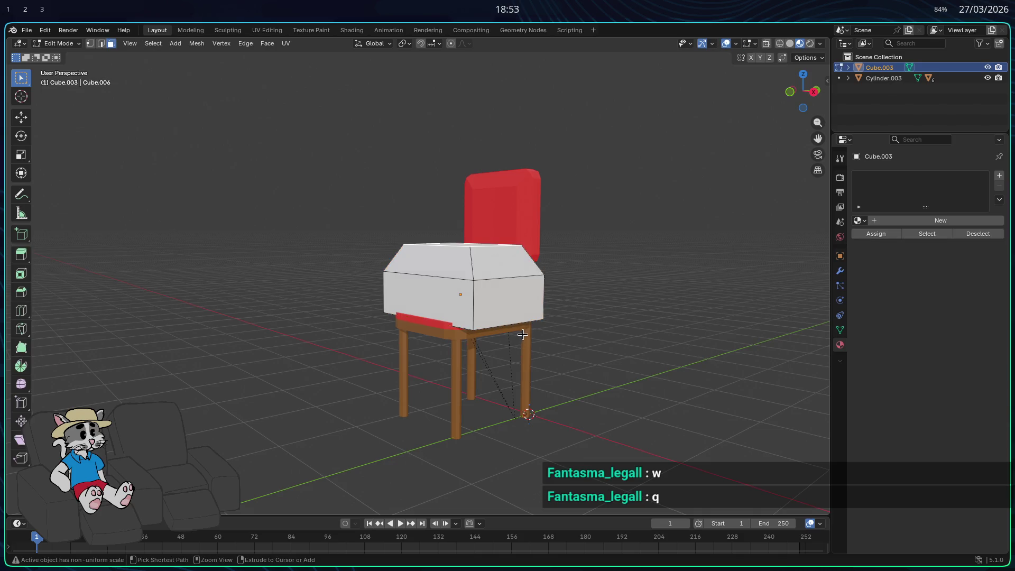
pyautogui.hotkey('ctrl', 'z')
pyautogui.moveTo(553, 356); pyautogui.dragTo(550, 347, button='middle')
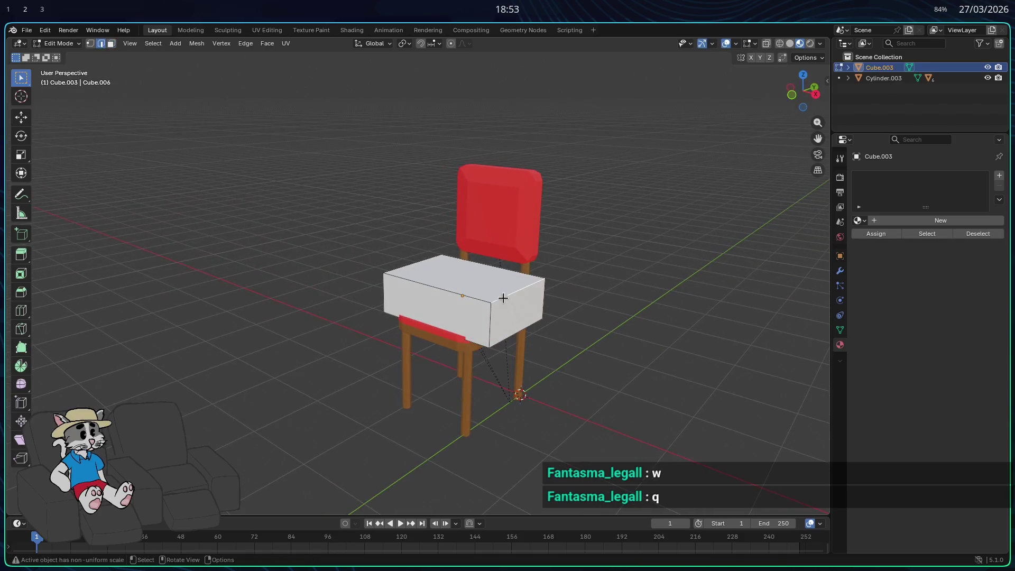
pyautogui.press('Tab')
# Move the box beside the chair and set face select mode.
pyautogui.press('g')
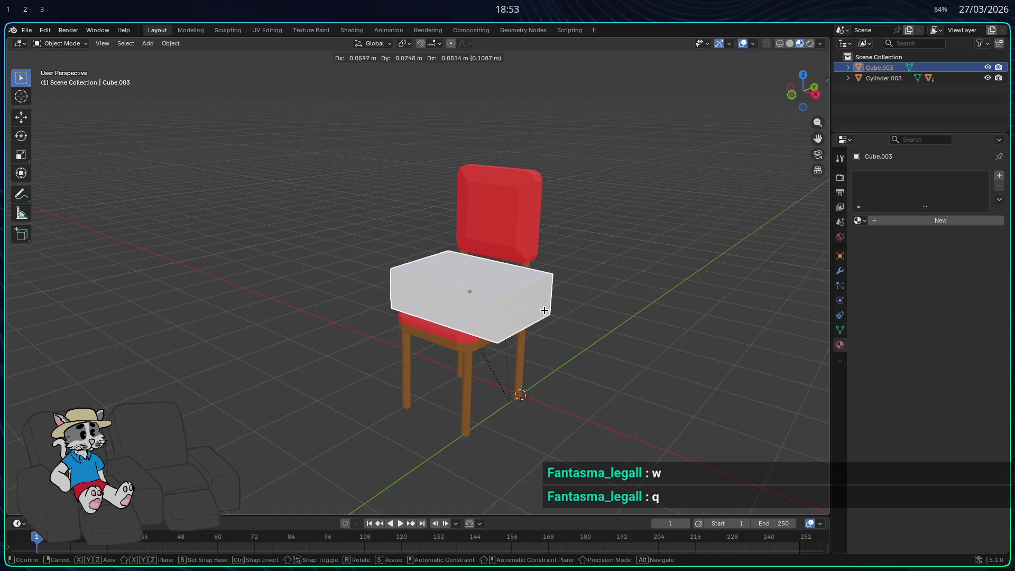
pyautogui.click(658, 397)
pyautogui.moveTo(659, 398)
pyautogui.mouseDown(button='middle')
pyautogui.moveTo(584, 386)
pyautogui.moveTo(608, 380)
pyautogui.moveTo(553, 380)
pyautogui.moveTo(562, 353)
pyautogui.moveTo(541, 357)
pyautogui.mouseUp(button='middle')
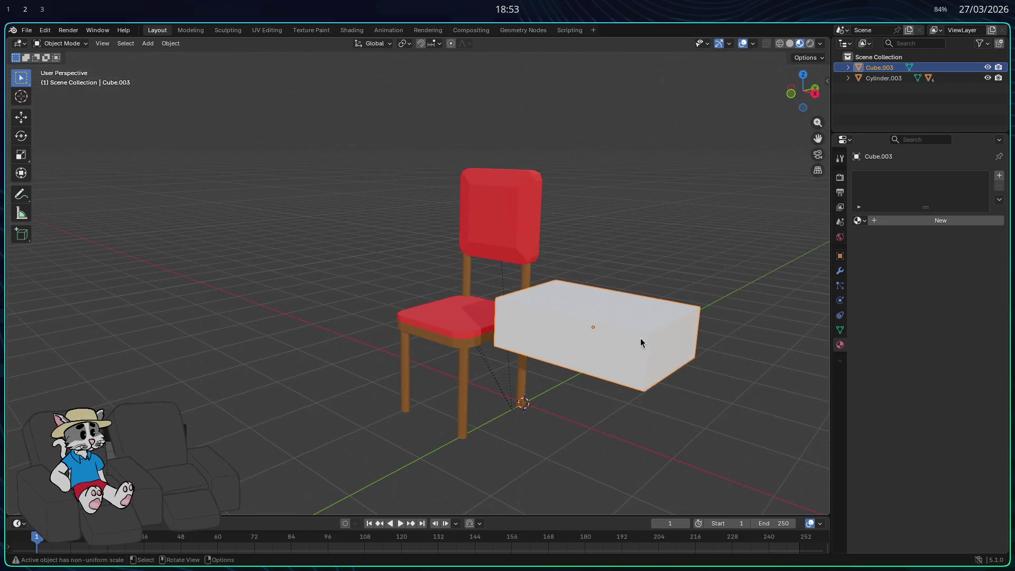
pyautogui.press('Tab')
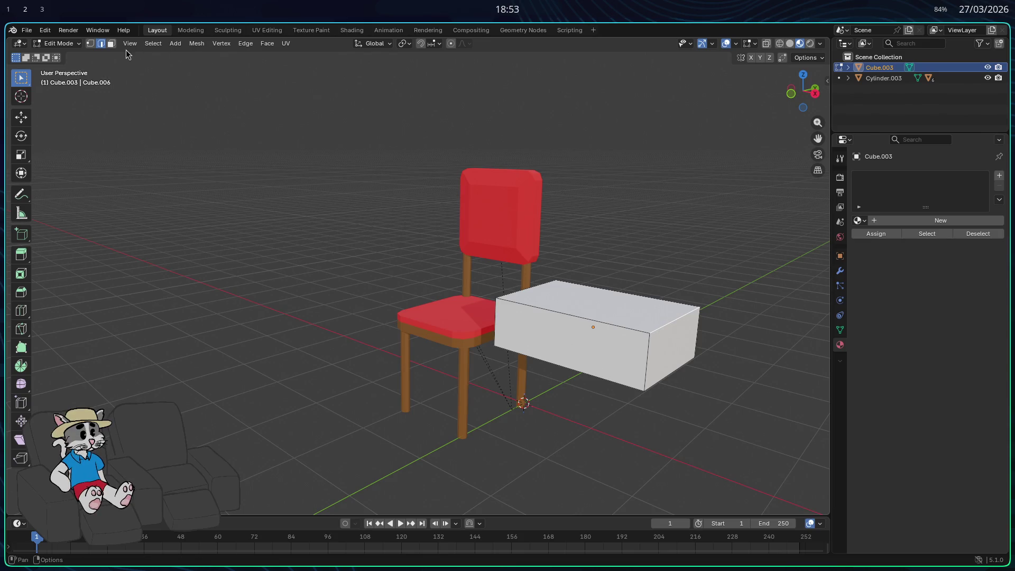
pyautogui.click(112, 45)
pyautogui.press('Tab')
# Try squashing the box along X into a thin panel, then undo back to the thick box.
pyautogui.press('s')
pyautogui.press('x')
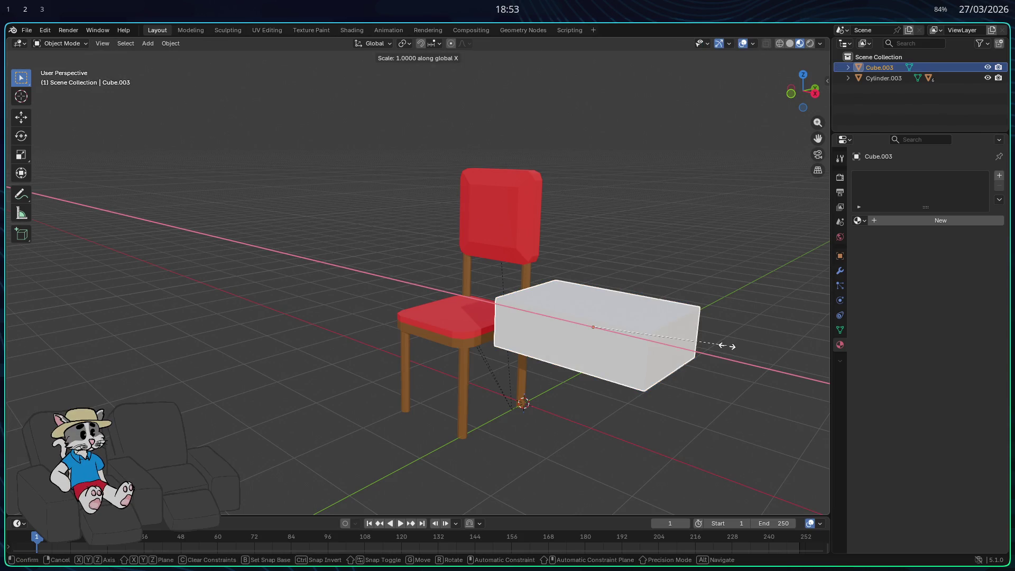
pyautogui.click(597, 321)
pyautogui.moveTo(605, 333)
pyautogui.mouseDown(button='middle')
pyautogui.moveTo(562, 340)
pyautogui.moveTo(546, 331)
pyautogui.moveTo(609, 348)
pyautogui.moveTo(645, 344)
pyautogui.moveTo(610, 329)
pyautogui.mouseUp(button='middle')
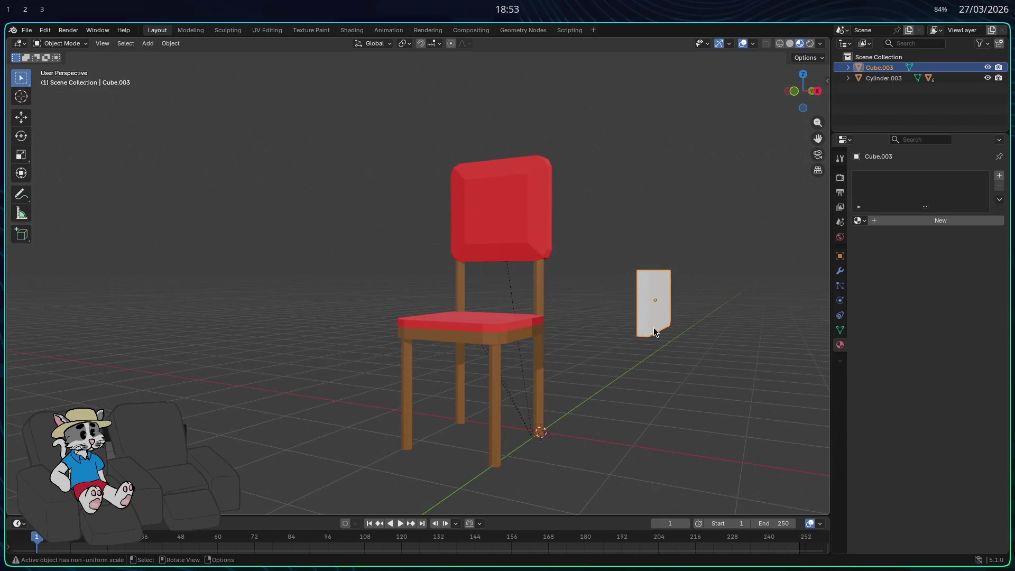
pyautogui.hotkey('ctrl', 'z')
pyautogui.hotkey('ctrl', 'z')
pyautogui.hotkey('ctrl', 'z')
pyautogui.moveTo(641, 338)
pyautogui.mouseDown(button='middle')
pyautogui.moveTo(614, 291)
pyautogui.moveTo(729, 316)
pyautogui.moveTo(732, 342)
pyautogui.moveTo(667, 299)
pyautogui.moveTo(626, 340)
pyautogui.moveTo(546, 178)
pyautogui.mouseUp(button='middle')
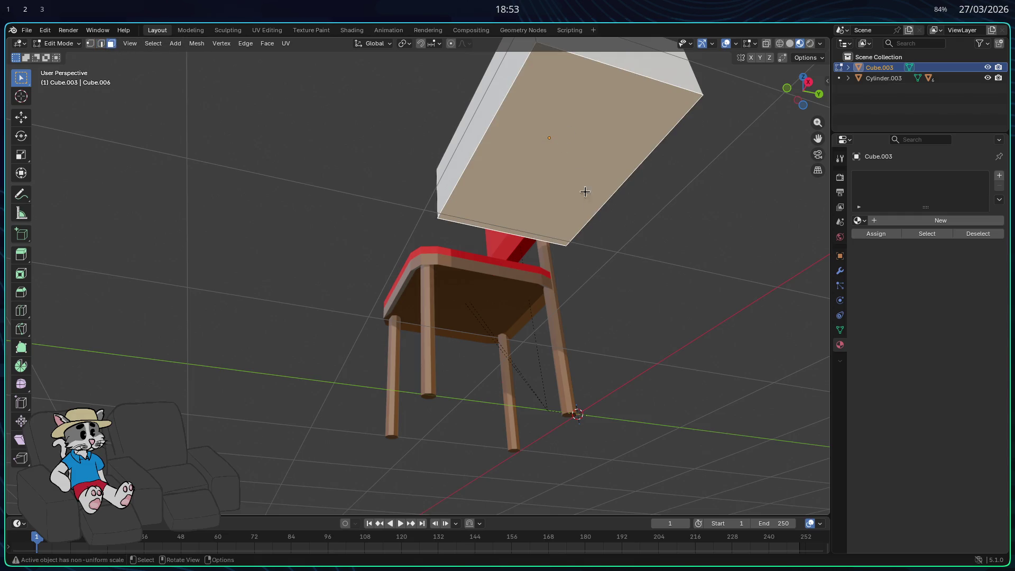
# Extrude the top face, push it inward along its normal and lower it along Z to hollow the box.
pyautogui.press('e')
pyautogui.click(622, 240)
pyautogui.moveTo(621, 240)
pyautogui.mouseDown(button='middle')
pyautogui.moveTo(585, 229)
pyautogui.moveTo(662, 235)
pyautogui.moveTo(658, 249)
pyautogui.moveTo(669, 258)
pyautogui.moveTo(669, 243)
pyautogui.moveTo(631, 251)
pyautogui.moveTo(732, 270)
pyautogui.moveTo(663, 290)
pyautogui.moveTo(641, 240)
pyautogui.moveTo(591, 324)
pyautogui.moveTo(495, 352)
pyautogui.moveTo(523, 324)
pyautogui.moveTo(439, 383)
pyautogui.moveTo(607, 388)
pyautogui.moveTo(655, 353)
pyautogui.mouseUp(button='middle')
pyautogui.press('e')
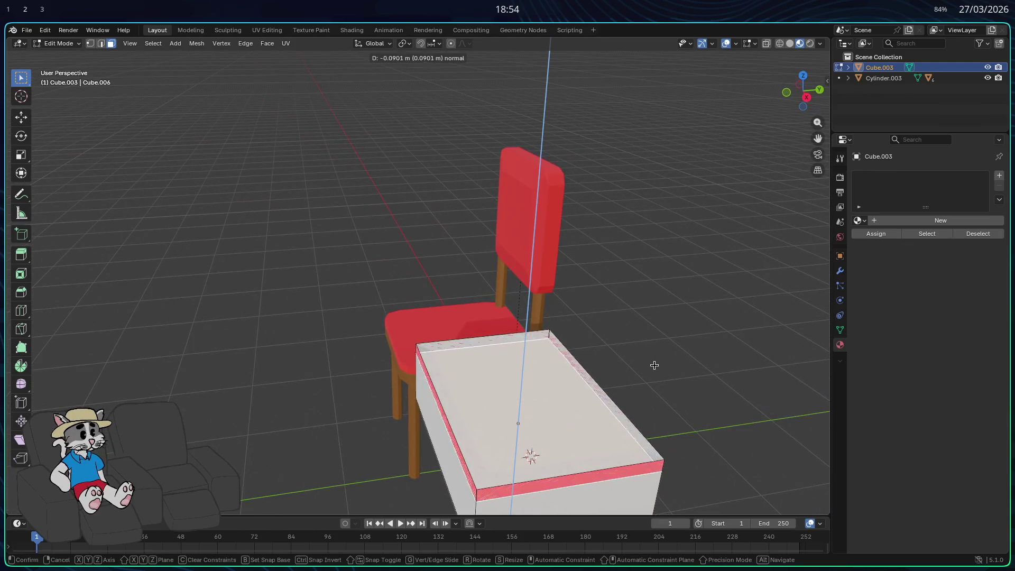
pyautogui.click(643, 387)
pyautogui.moveTo(665, 389)
pyautogui.mouseDown(button='middle')
pyautogui.moveTo(664, 338)
pyautogui.moveTo(651, 338)
pyautogui.moveTo(648, 351)
pyautogui.moveTo(676, 374)
pyautogui.moveTo(773, 381)
pyautogui.moveTo(721, 408)
pyautogui.moveTo(602, 364)
pyautogui.moveTo(773, 356)
pyautogui.moveTo(766, 367)
pyautogui.moveTo(647, 329)
pyautogui.moveTo(671, 338)
pyautogui.moveTo(592, 333)
pyautogui.moveTo(658, 327)
pyautogui.mouseUp(button='middle')
pyautogui.press('g')
pyautogui.press('z')
pyautogui.click(651, 381)
pyautogui.scroll(4, 571, 294)
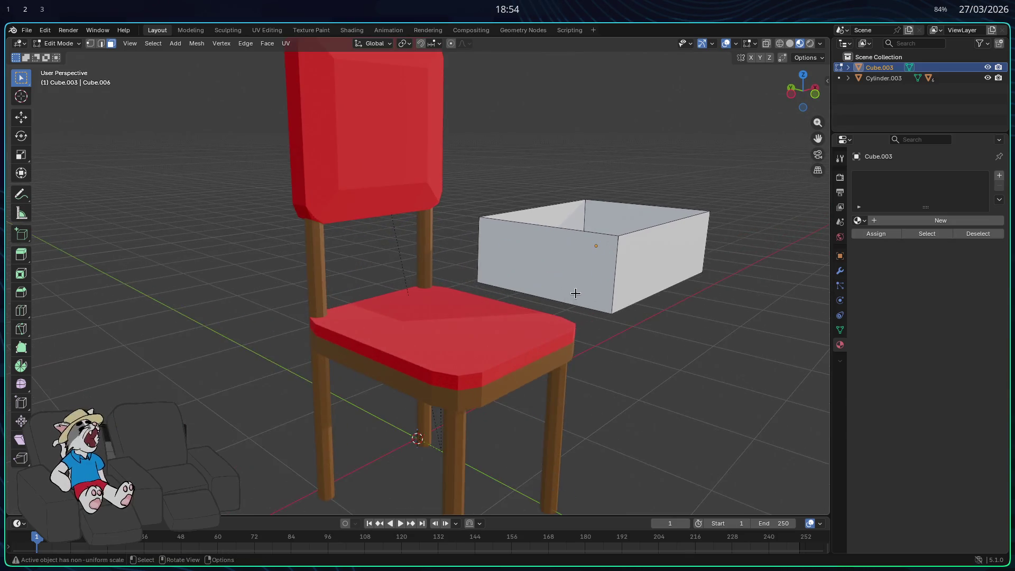
# Subdivide the front face and its bottom edge to form a triangle.
pyautogui.click(554, 272)
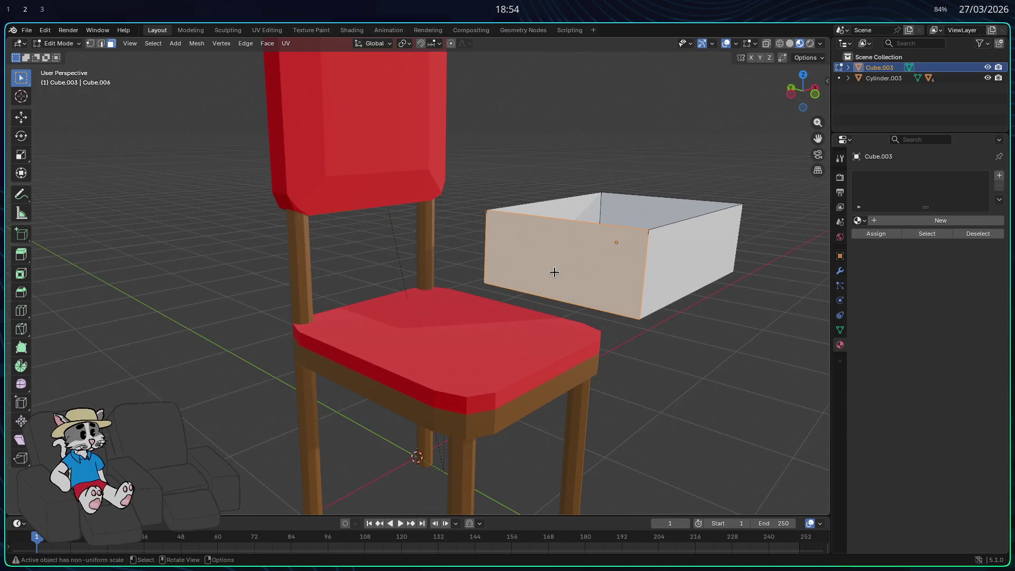
pyautogui.click(102, 44)
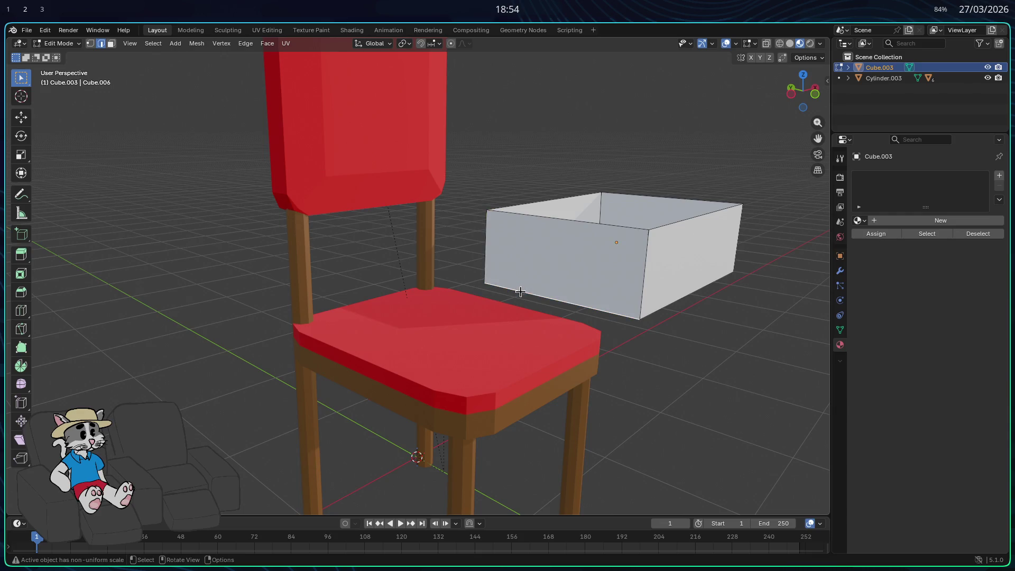
pyautogui.rightClick(548, 219)
pyautogui.click(516, 221)
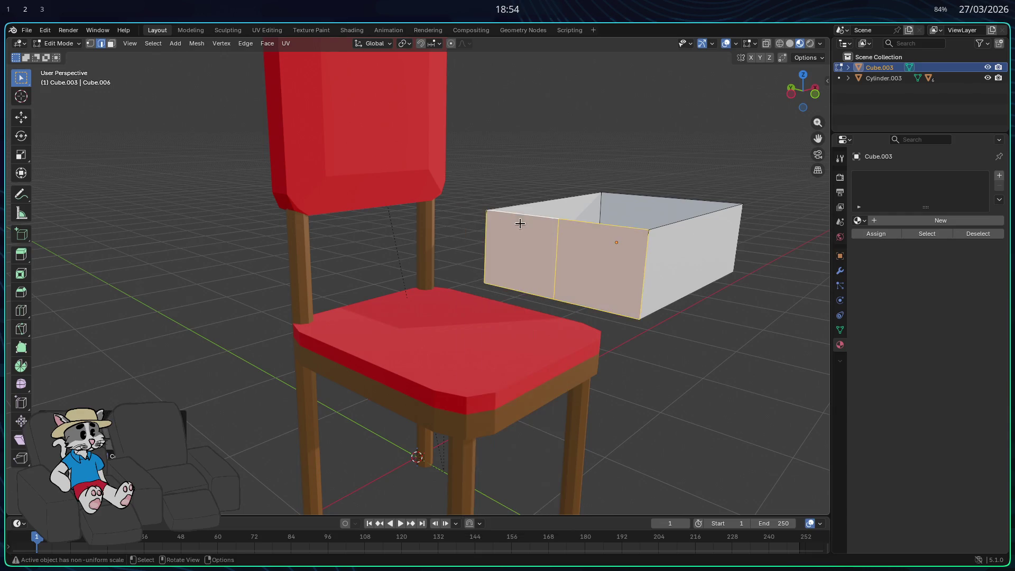
pyautogui.click(578, 300)
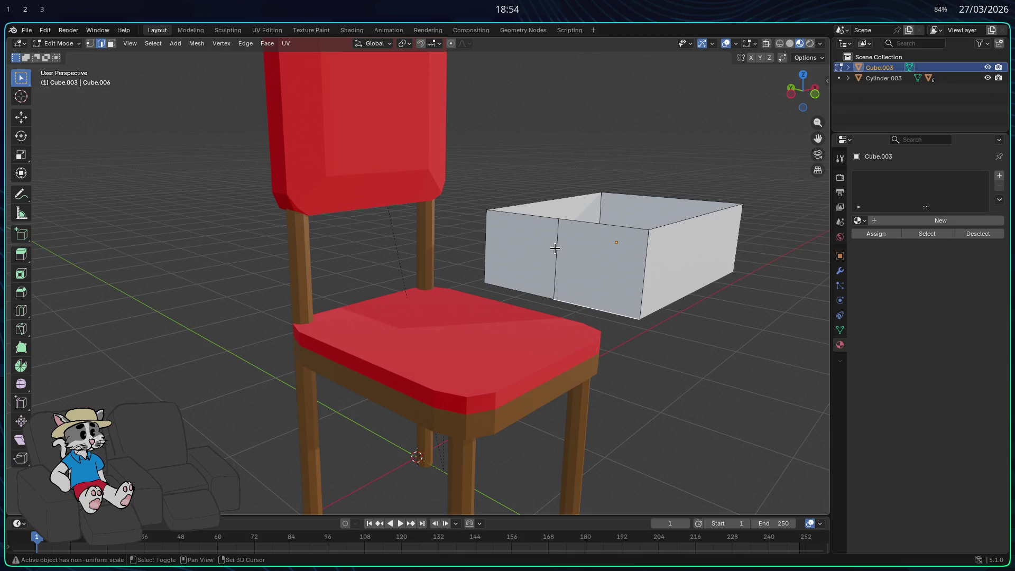
pyautogui.rightClick(522, 290)
pyautogui.click(491, 245)
# Delete the two triangle faces on the front to cut a notch.
pyautogui.moveTo(584, 269); pyautogui.dragTo(610, 269, button='middle')
pyautogui.scroll(5, 532, 271)
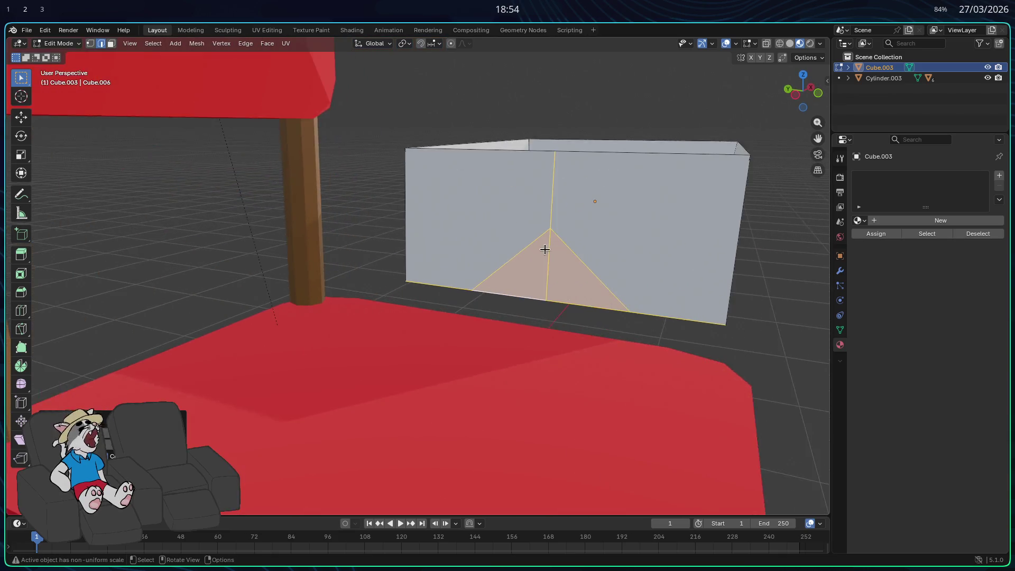
pyautogui.hotkey('alt', 'a')
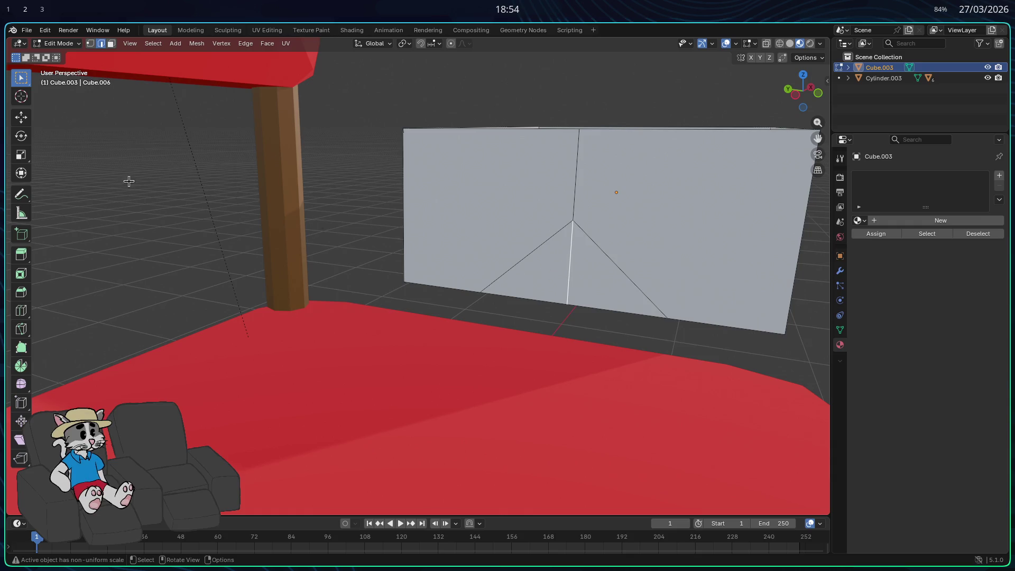
pyautogui.click(530, 263)
pyautogui.keyDown('shift'); pyautogui.click(605, 272); pyautogui.keyUp('shift')
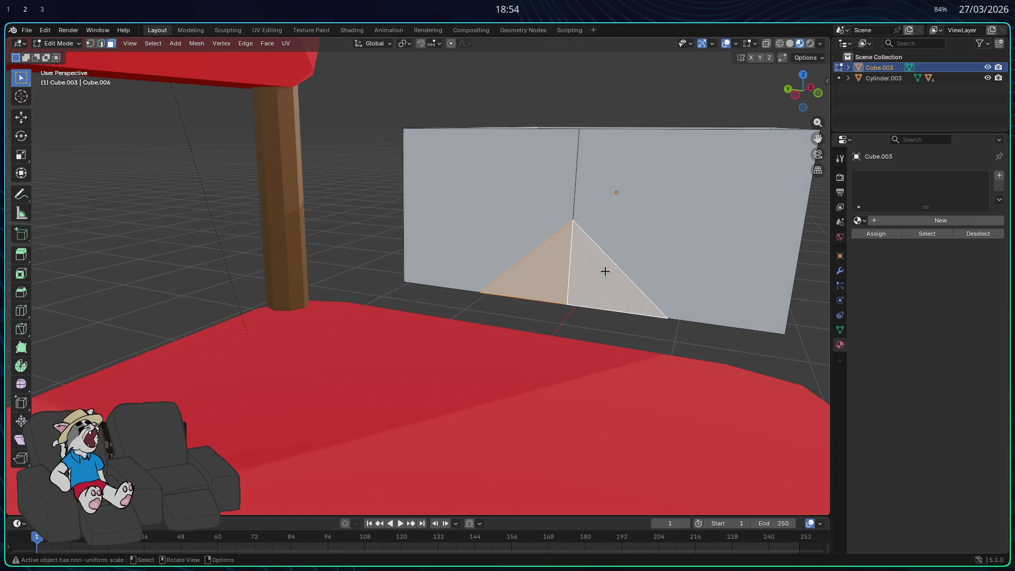
pyautogui.press('x')
pyautogui.click(580, 281)
# Subdivide another selected edge, clear the selection and return to Object Mode.
pyautogui.moveTo(557, 259)
pyautogui.mouseDown(button='middle')
pyautogui.moveTo(585, 227)
pyautogui.moveTo(569, 229)
pyautogui.moveTo(516, 295)
pyautogui.moveTo(550, 281)
pyautogui.moveTo(462, 268)
pyautogui.moveTo(480, 318)
pyautogui.moveTo(468, 313)
pyautogui.mouseUp(button='middle')
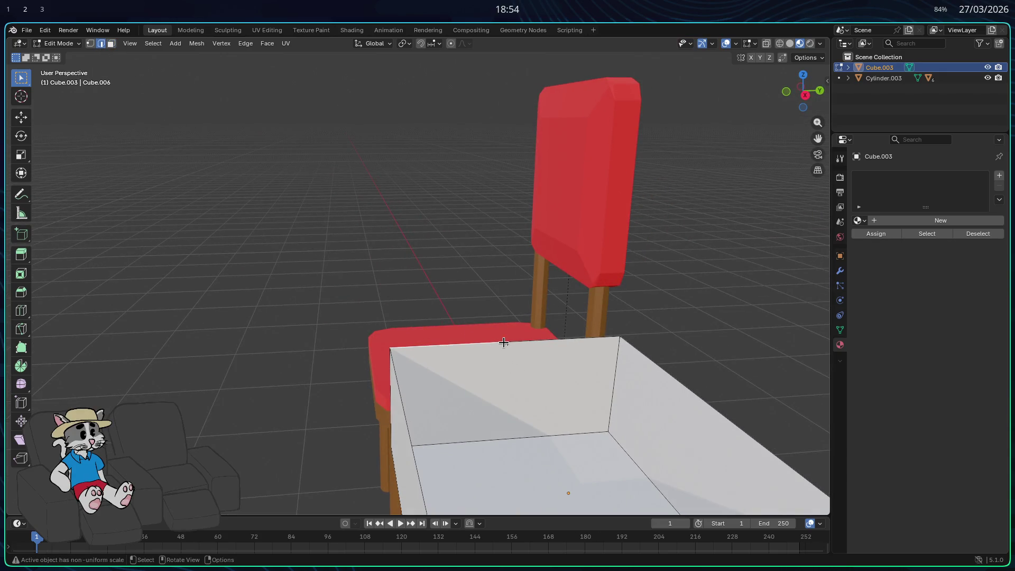
pyautogui.rightClick(500, 440)
pyautogui.click(452, 246)
pyautogui.moveTo(525, 415); pyautogui.dragTo(594, 410, button='middle')
pyautogui.press('3')
pyautogui.press('2')
pyautogui.moveTo(637, 367); pyautogui.dragTo(689, 376, button='middle')
pyautogui.click(676, 367)
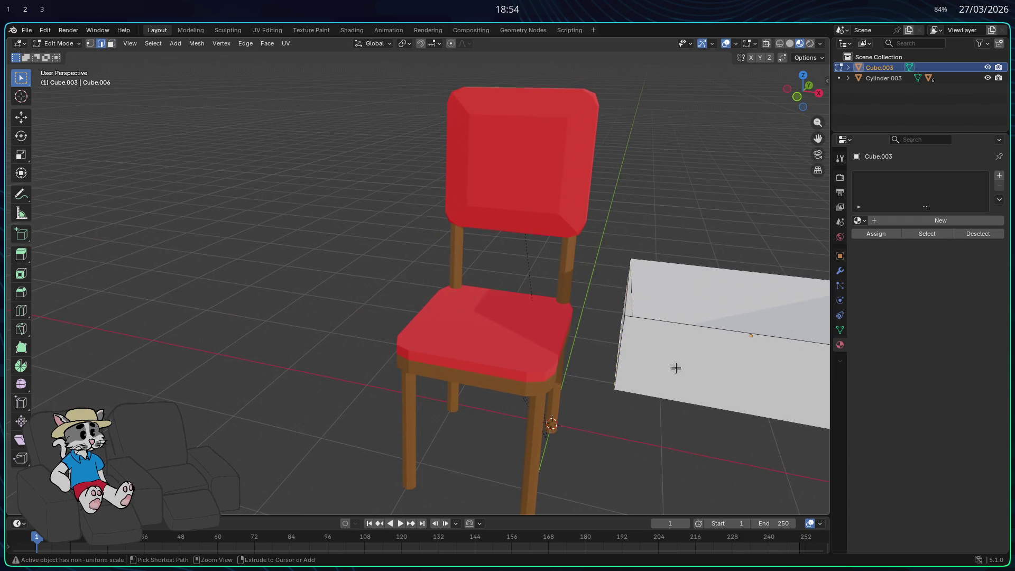
pyautogui.press('Tab')
pyautogui.moveTo(672, 368)
pyautogui.mouseDown(button='middle')
pyautogui.moveTo(548, 335)
pyautogui.moveTo(678, 381)
pyautogui.mouseUp(button='middle')
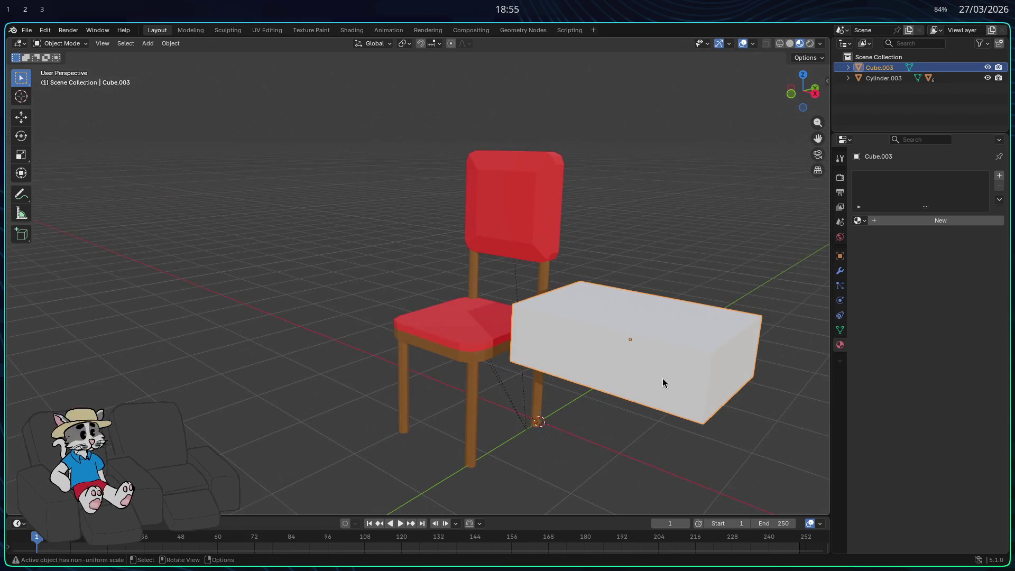
# Scale the box down along X into a thin upright board.
pyautogui.scroll(-1, 662, 380)
pyautogui.moveTo(633, 351)
pyautogui.mouseDown(button='middle')
pyautogui.moveTo(671, 319)
pyautogui.moveTo(698, 327)
pyautogui.moveTo(580, 383)
pyautogui.moveTo(615, 345)
pyautogui.mouseUp(button='middle')
pyautogui.press('Tab')
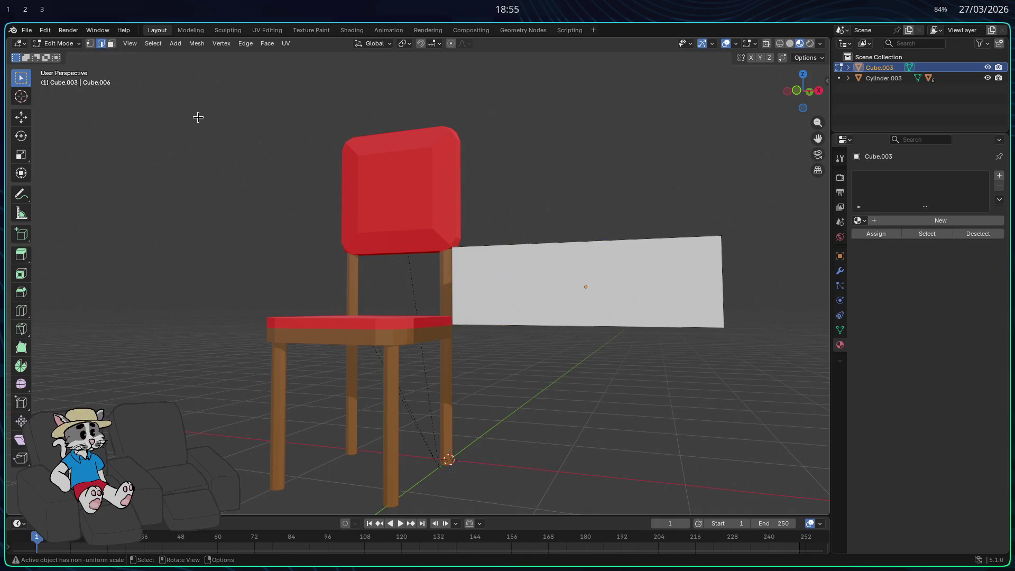
pyautogui.press('Tab')
pyautogui.moveTo(581, 301); pyautogui.dragTo(658, 335, button='middle')
pyautogui.press('s')
pyautogui.press('z')
pyautogui.press('s')
pyautogui.press('x')
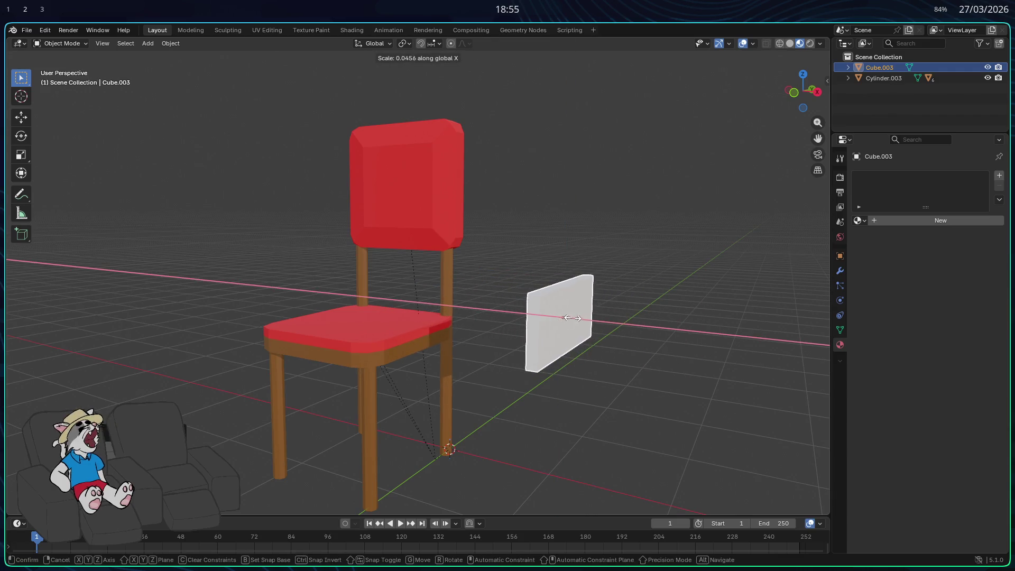
pyautogui.click(574, 343)
pyautogui.moveTo(574, 344)
pyautogui.mouseDown(button='middle')
pyautogui.moveTo(597, 356)
pyautogui.moveTo(614, 344)
pyautogui.moveTo(551, 346)
pyautogui.mouseUp(button='middle')
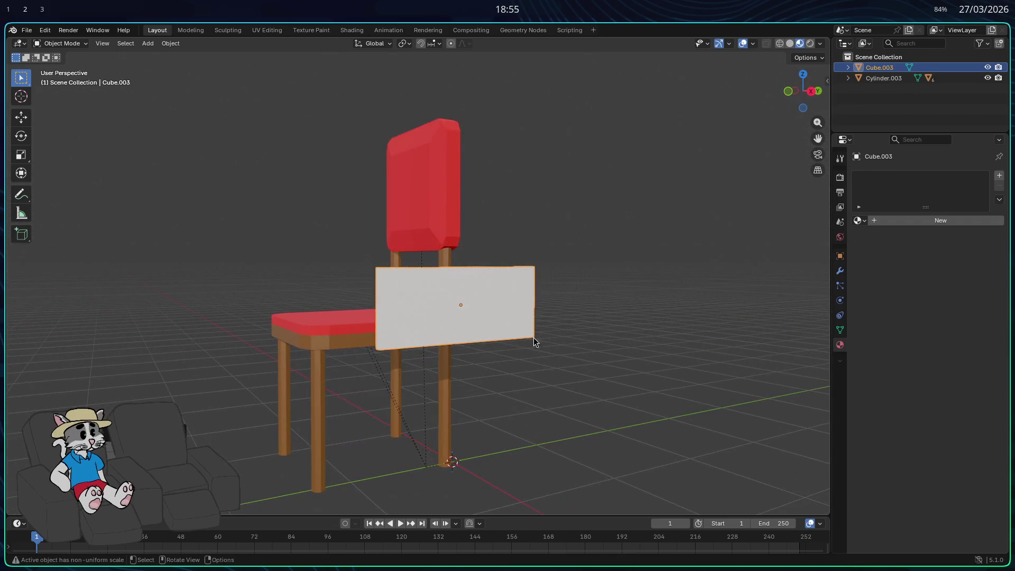
# Enter Edit Mode on the board and switch over to the web browser.
pyautogui.press('Tab')
pyautogui.moveTo(377, 315); pyautogui.dragTo(529, 331, button='middle')
pyautogui.press('super+2')
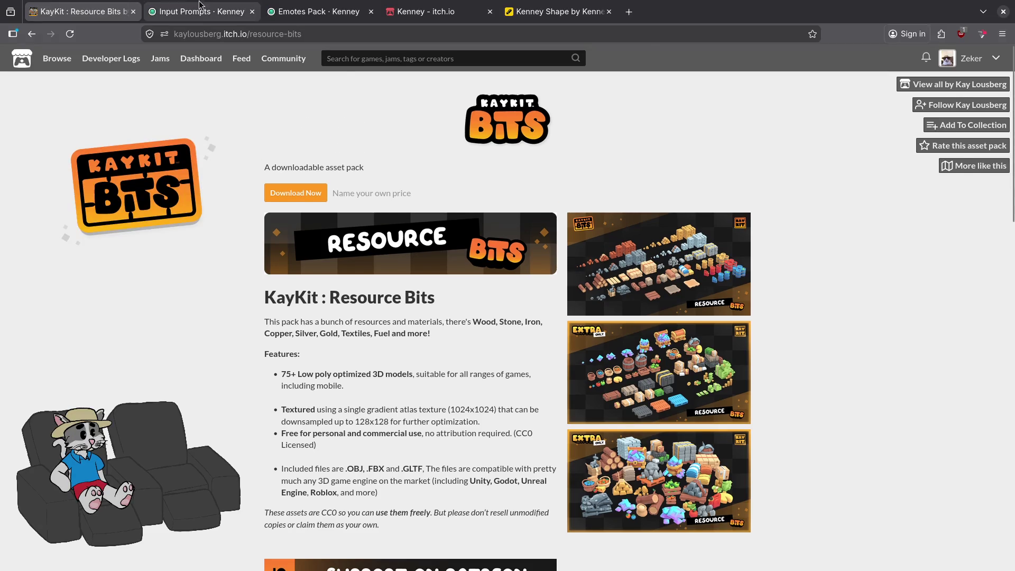
# In a new tab, search Google for 'bau', then refine the image search to 'bau 3d'.
pyautogui.click(630, 12)
pyautogui.write('bau')
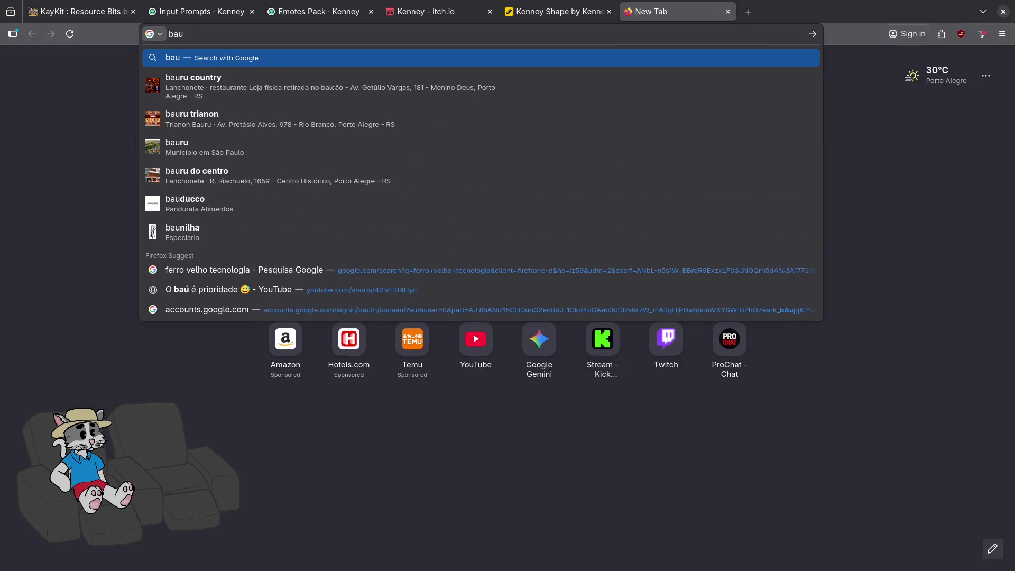
pyautogui.press('BackSpace')
pyautogui.press('BackSpace')
pyautogui.press('BackSpace')
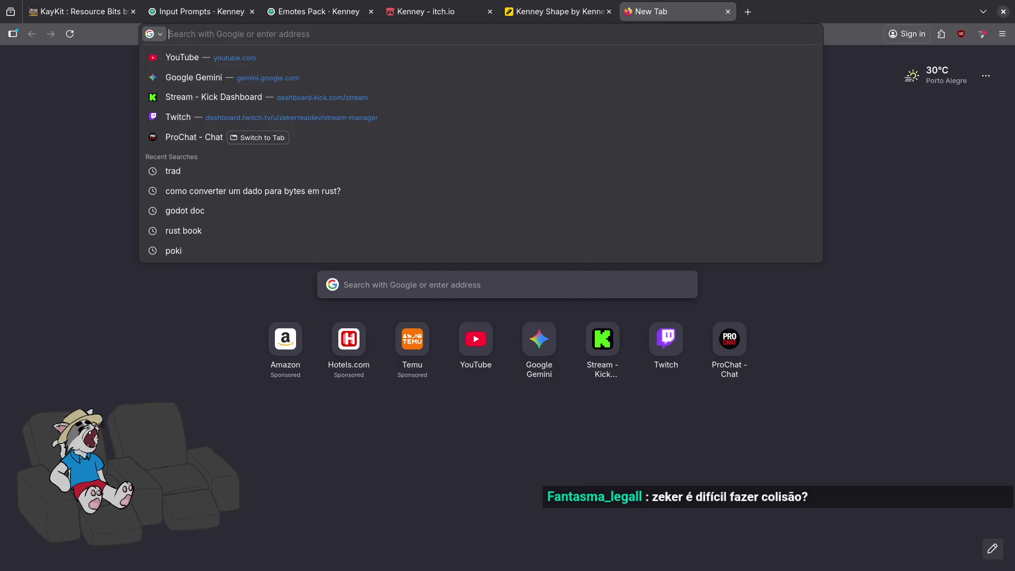
pyautogui.press('super+f')
pyautogui.write('bau')
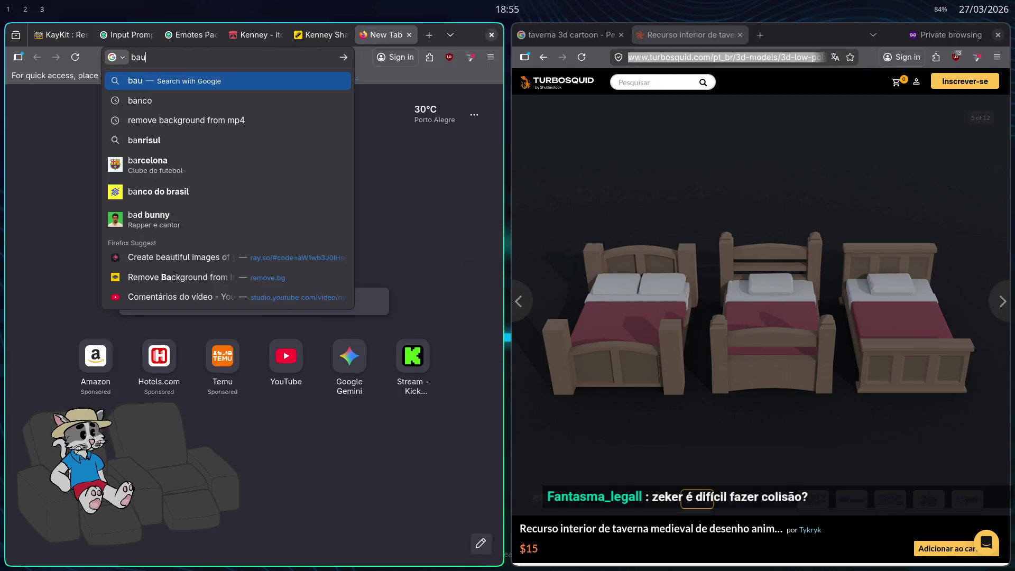
pyautogui.press('Return')
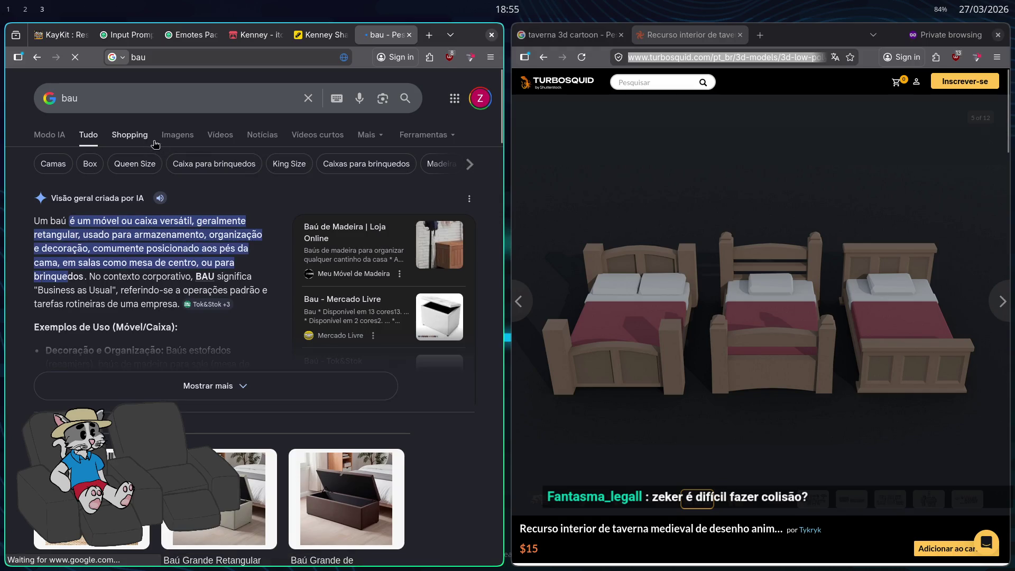
pyautogui.press('super+f')
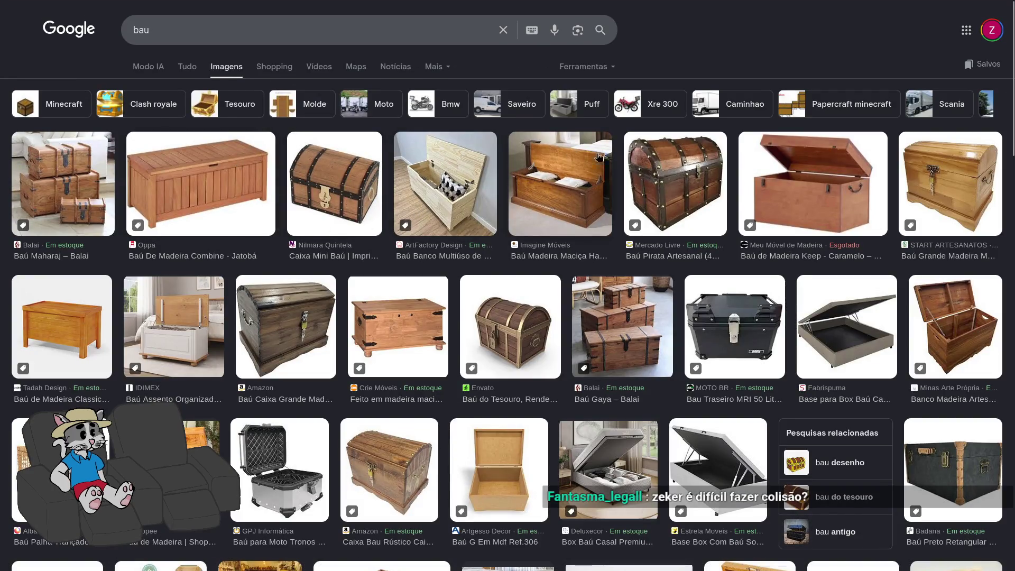
pyautogui.click(372, 41)
pyautogui.write('3d')
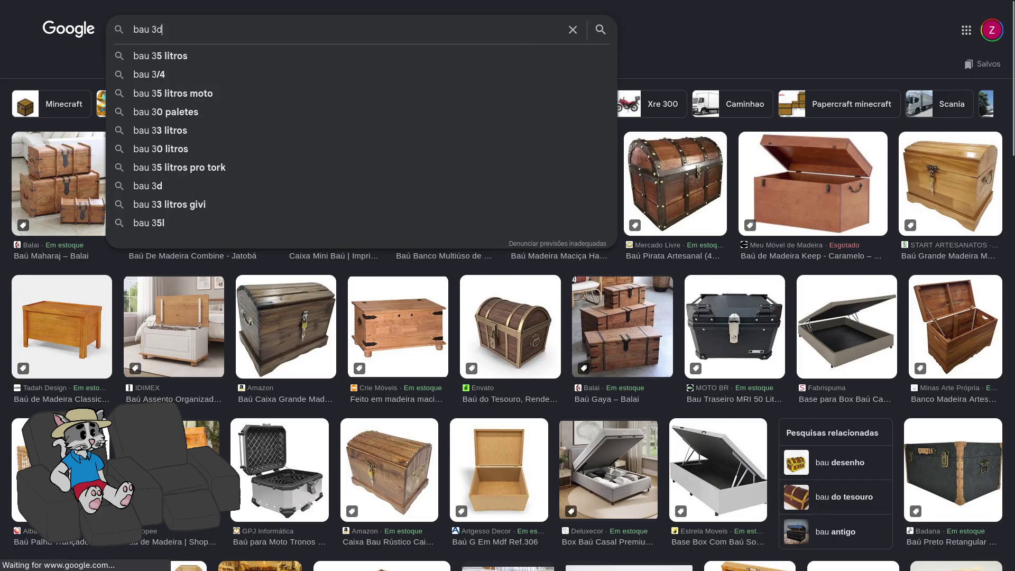
pyautogui.press('Return')
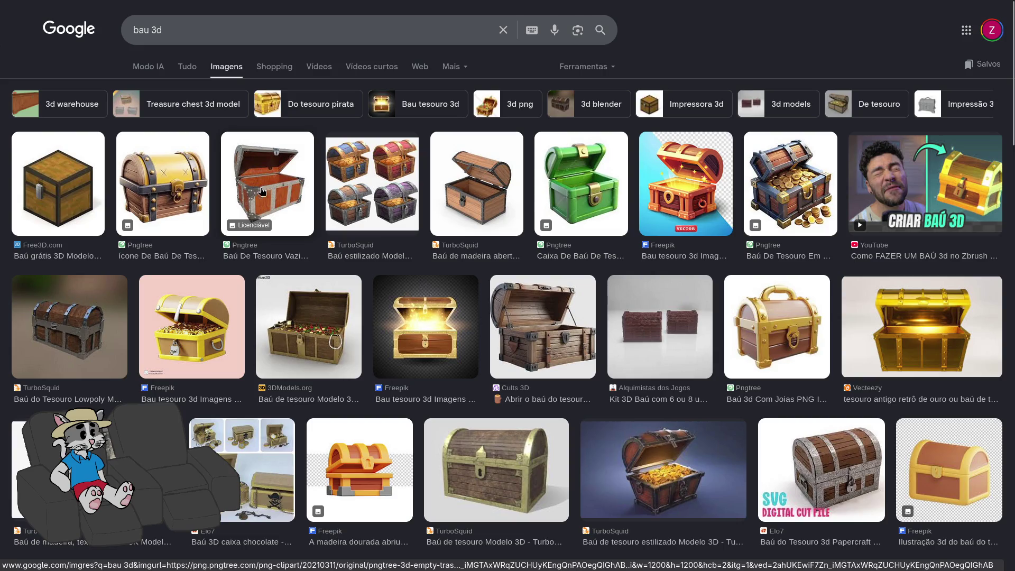
# Preview the cartoon chest, open wooden chest model and 3DModels.org treasure chest images.
pyautogui.click(188, 190)
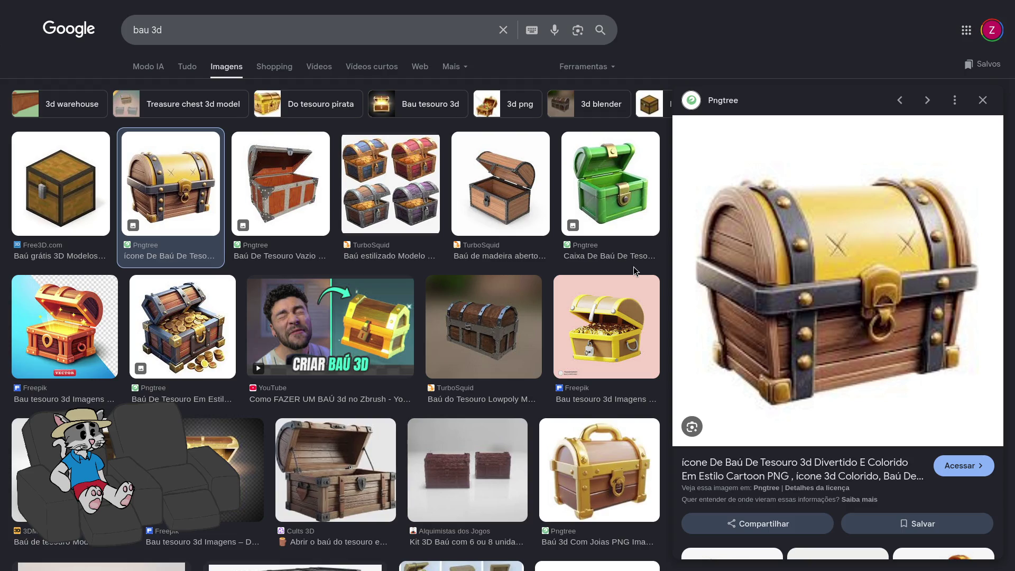
pyautogui.click(513, 220)
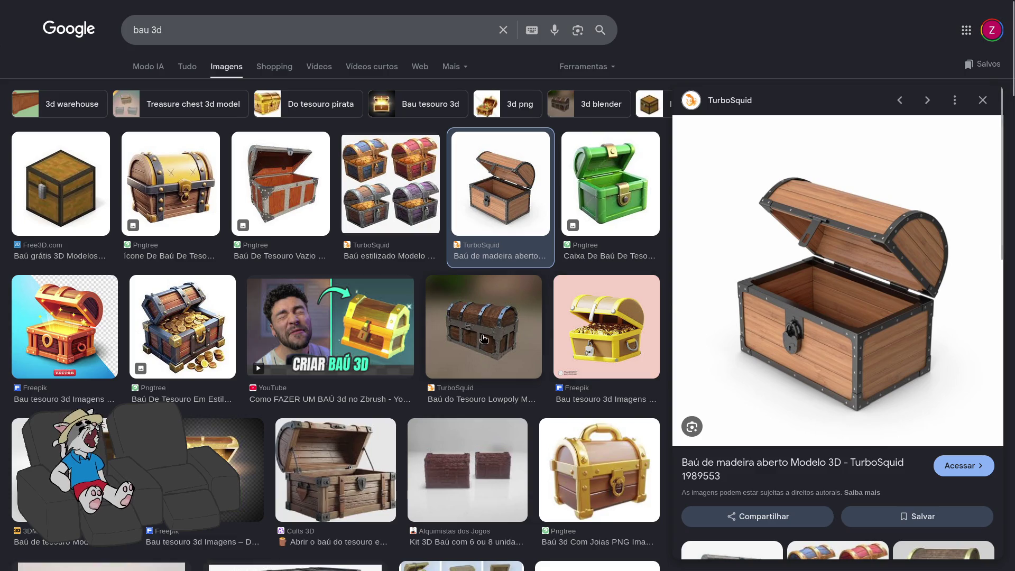
pyautogui.scroll(-1, 495, 338)
pyautogui.scroll(-3, 495, 339)
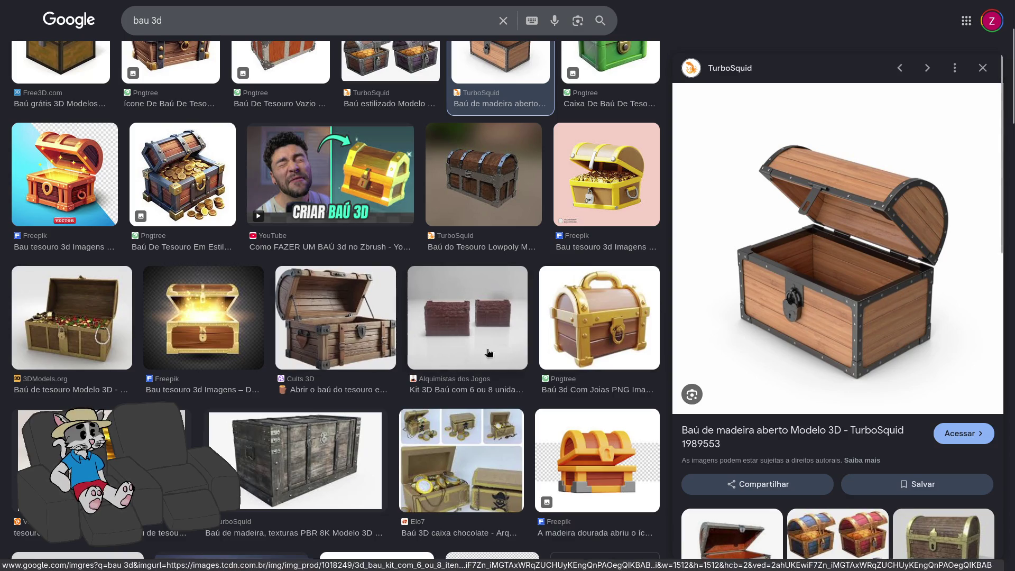
pyautogui.click(72, 317)
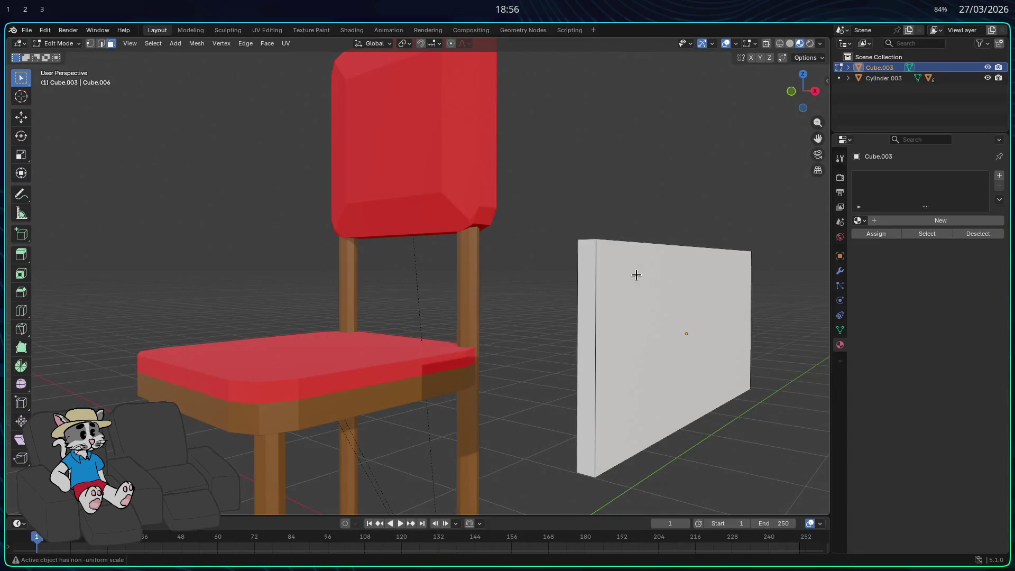
# Undo the board's last transform and duplicate it along X as the second end panel.
pyautogui.scroll(-2, 624, 289)
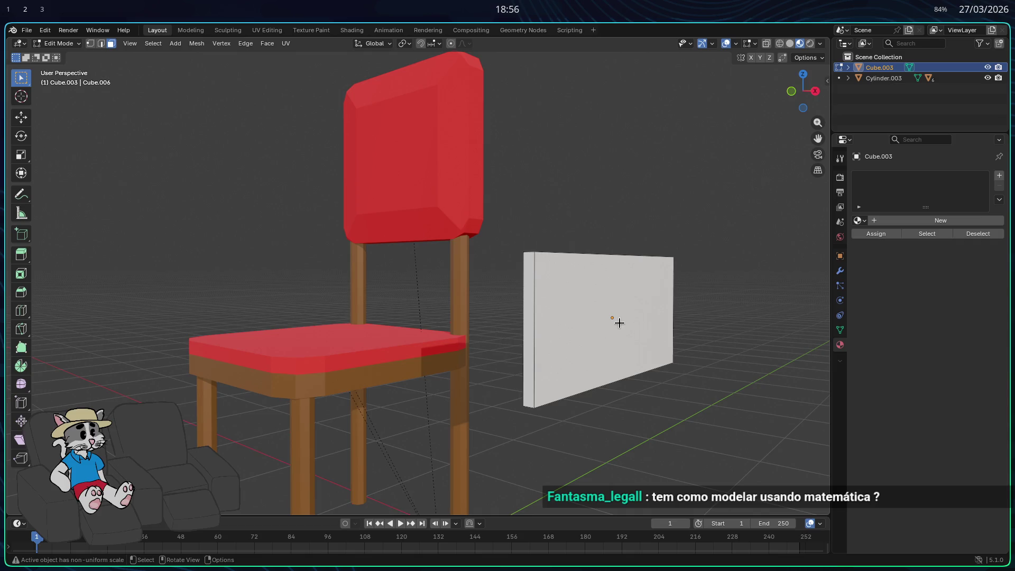
pyautogui.hotkey('ctrl', 'z')
pyautogui.hotkey('ctrl', 'z')
pyautogui.hotkey('ctrl', 'z')
pyautogui.scroll(-3, 666, 364)
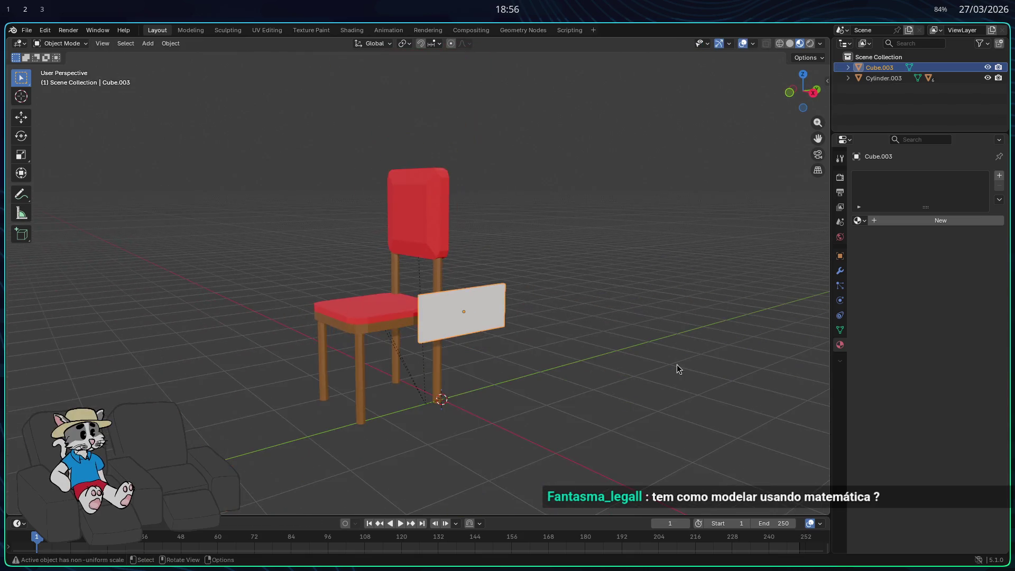
pyautogui.moveTo(671, 366)
pyautogui.mouseDown(button='middle')
pyautogui.moveTo(668, 378)
pyautogui.moveTo(681, 381)
pyautogui.mouseUp(button='middle')
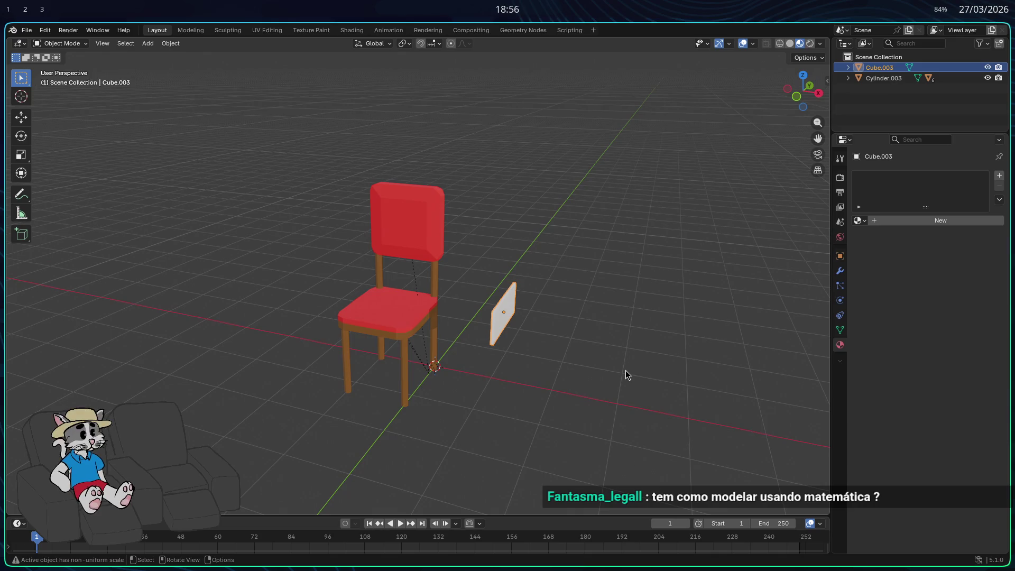
pyautogui.hotkey('shift', 'd')
pyautogui.press('x')
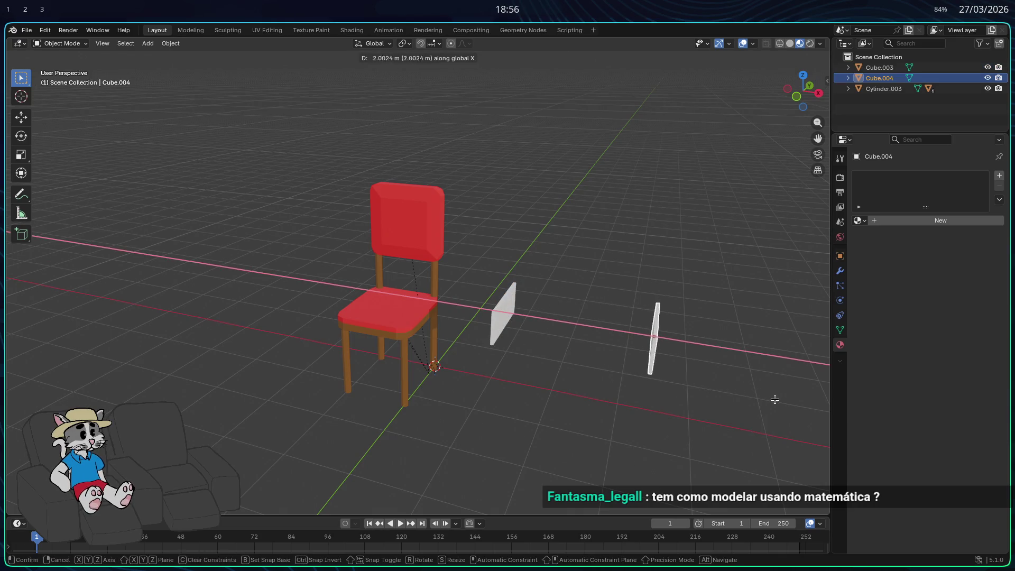
pyautogui.click(786, 406)
pyautogui.press('g')
pyautogui.press('x')
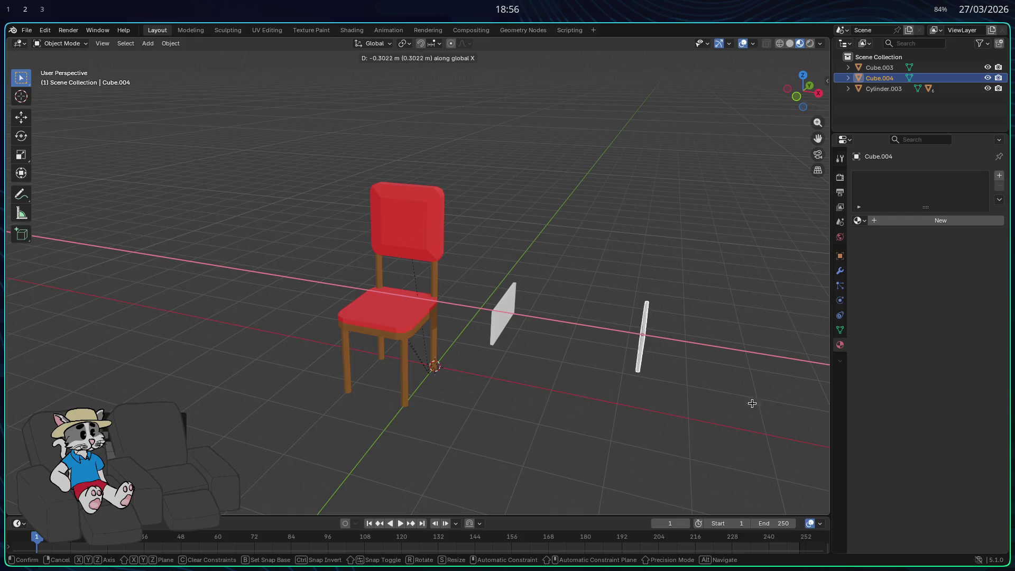
pyautogui.click(720, 402)
# Duplicate the board again and rotate the copy around Z to stand crosswise.
pyautogui.moveTo(720, 402)
pyautogui.mouseDown(button='middle')
pyautogui.moveTo(670, 390)
pyautogui.moveTo(564, 390)
pyautogui.moveTo(483, 335)
pyautogui.mouseUp(button='middle')
pyautogui.hotkey('shift', 'd')
pyautogui.press('x')
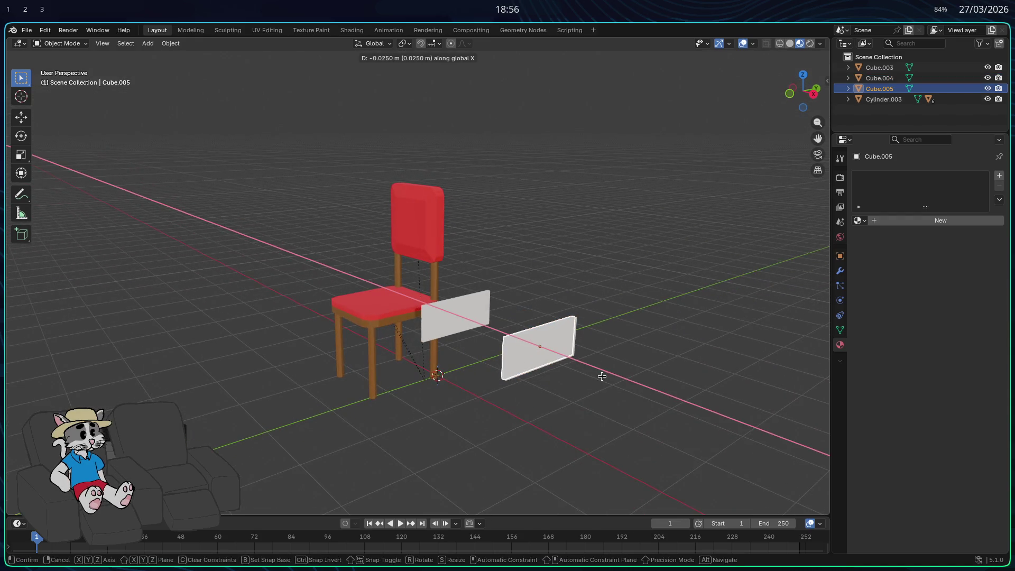
pyautogui.press('r')
pyautogui.press('x')
pyautogui.press('z')
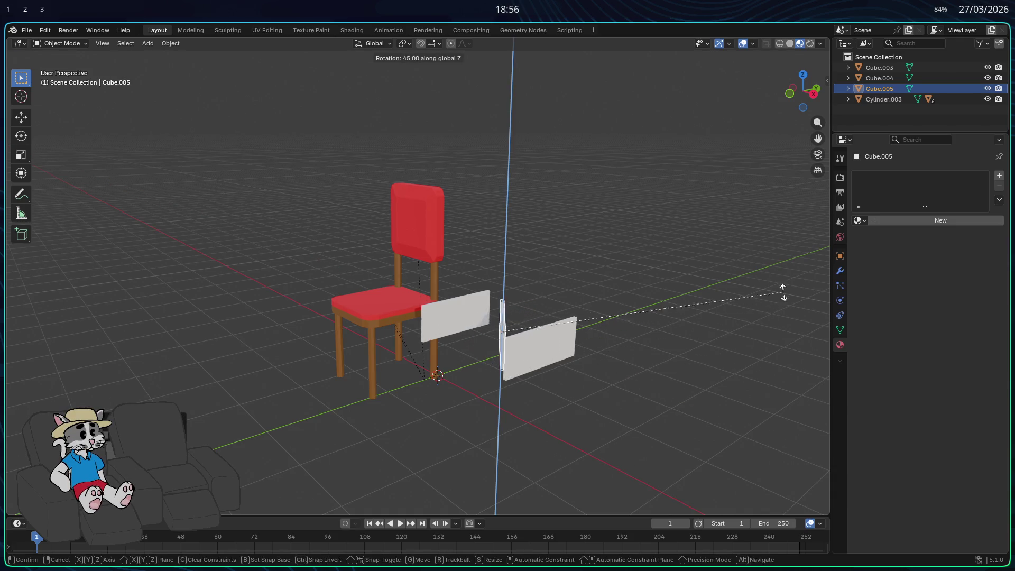
pyautogui.click(699, 179)
# Turn the crosswise panel an extra 10 degrees around Z.
pyautogui.moveTo(664, 184)
pyautogui.mouseDown(button='middle')
pyautogui.moveTo(544, 254)
pyautogui.moveTo(588, 268)
pyautogui.mouseUp(button='middle')
pyautogui.press('r')
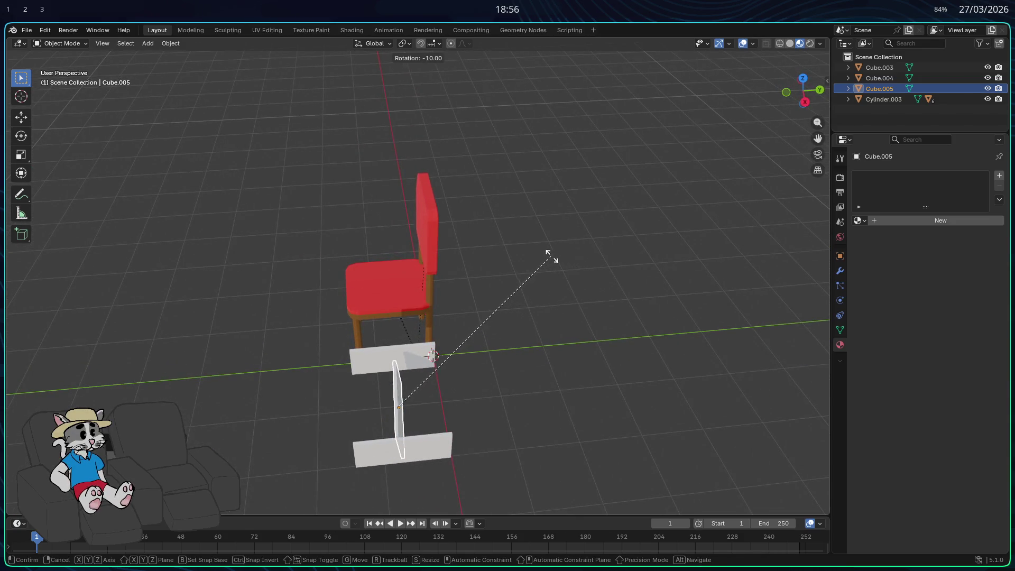
pyautogui.press('z')
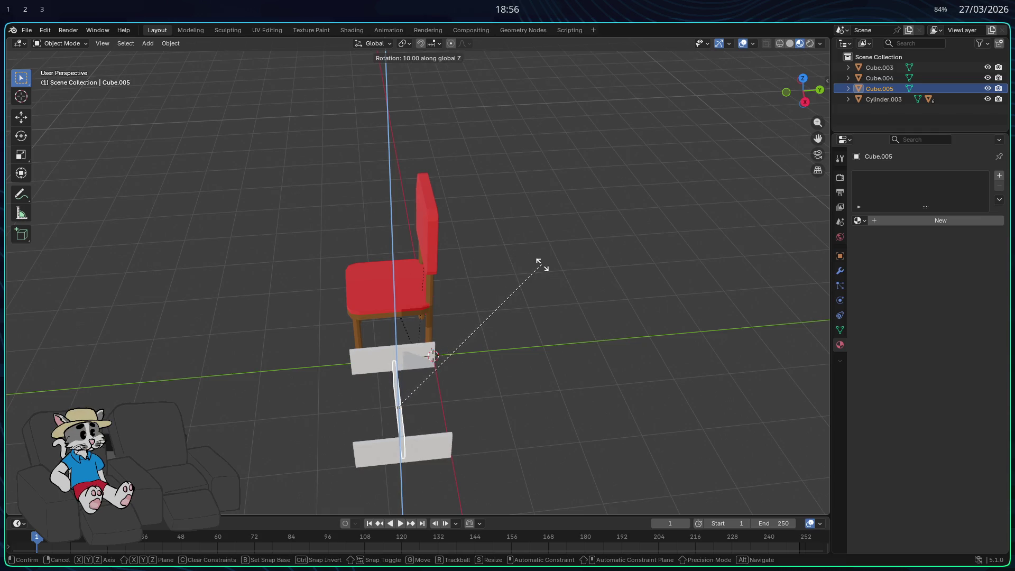
pyautogui.click(536, 264)
pyautogui.moveTo(530, 279)
pyautogui.mouseDown(button='middle')
pyautogui.moveTo(501, 256)
pyautogui.moveTo(554, 276)
pyautogui.moveTo(587, 265)
pyautogui.moveTo(601, 279)
pyautogui.moveTo(610, 267)
pyautogui.moveTo(611, 279)
pyautogui.mouseUp(button='middle')
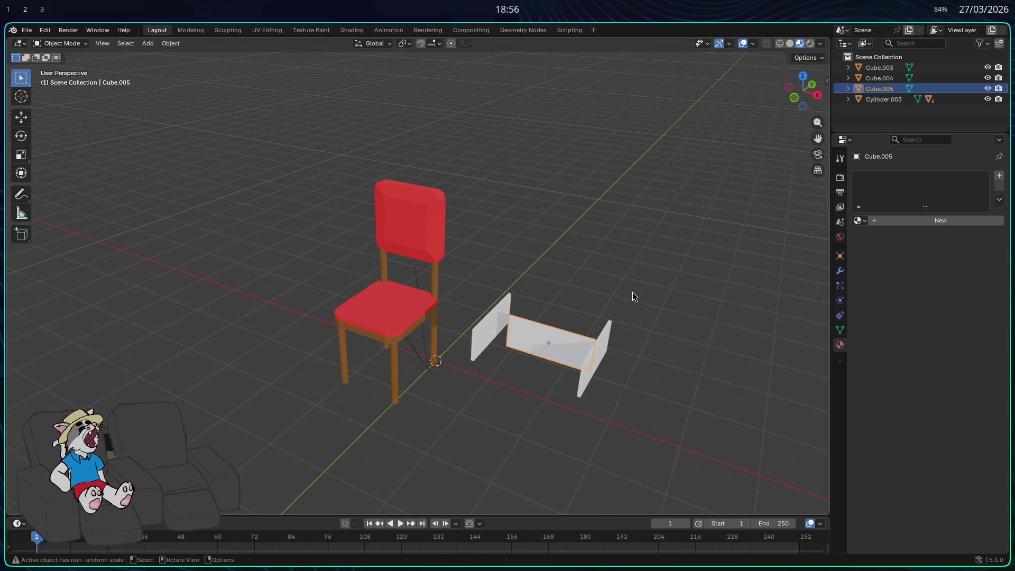
pyautogui.moveTo(587, 392)
pyautogui.mouseDown(button='middle')
pyautogui.moveTo(529, 391)
pyautogui.moveTo(430, 417)
pyautogui.moveTo(319, 415)
pyautogui.moveTo(460, 400)
pyautogui.moveTo(514, 426)
pyautogui.moveTo(451, 440)
pyautogui.moveTo(497, 392)
pyautogui.moveTo(534, 407)
pyautogui.moveTo(617, 415)
pyautogui.moveTo(606, 410)
pyautogui.mouseUp(button='middle')
# Slide the crosswise side panel along X, then Y, against the end panels.
pyautogui.press('g')
pyautogui.press('z')
pyautogui.press('x')
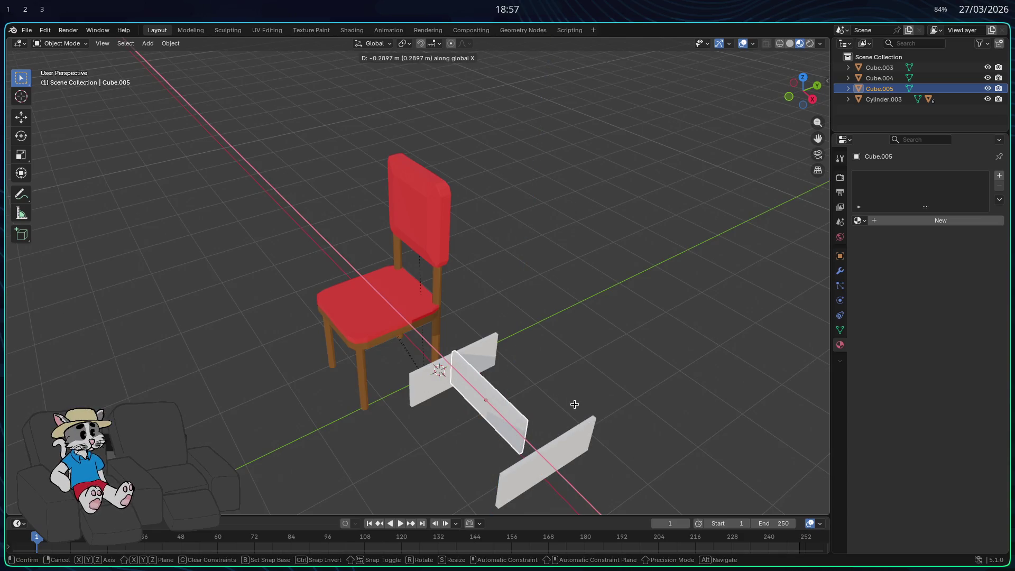
pyautogui.click(575, 404)
pyautogui.moveTo(580, 404)
pyautogui.mouseDown(button='middle')
pyautogui.moveTo(634, 356)
pyautogui.moveTo(558, 390)
pyautogui.moveTo(430, 417)
pyautogui.moveTo(526, 386)
pyautogui.moveTo(547, 389)
pyautogui.mouseUp(button='middle')
pyautogui.press('g')
pyautogui.press('x')
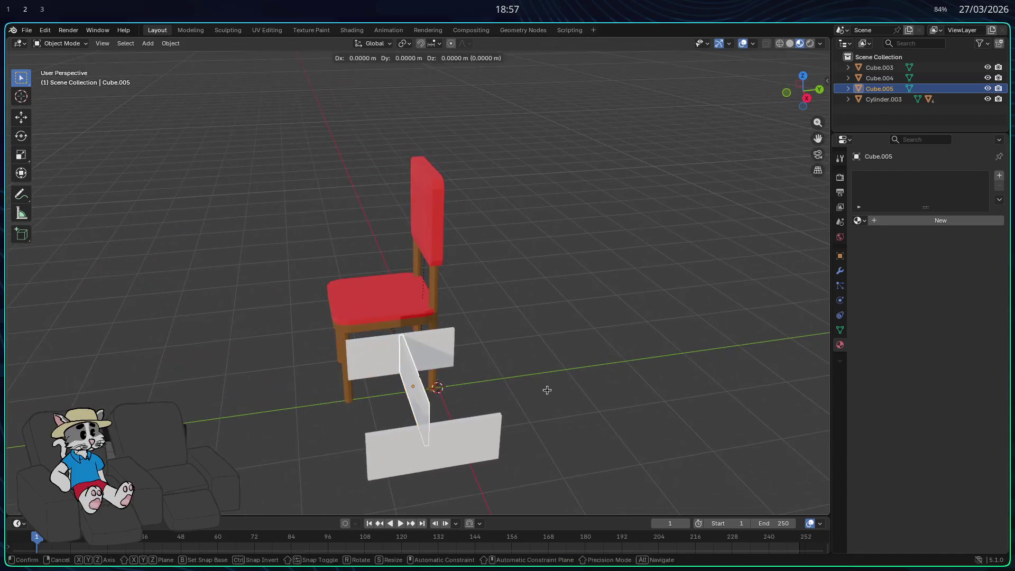
pyautogui.press('y')
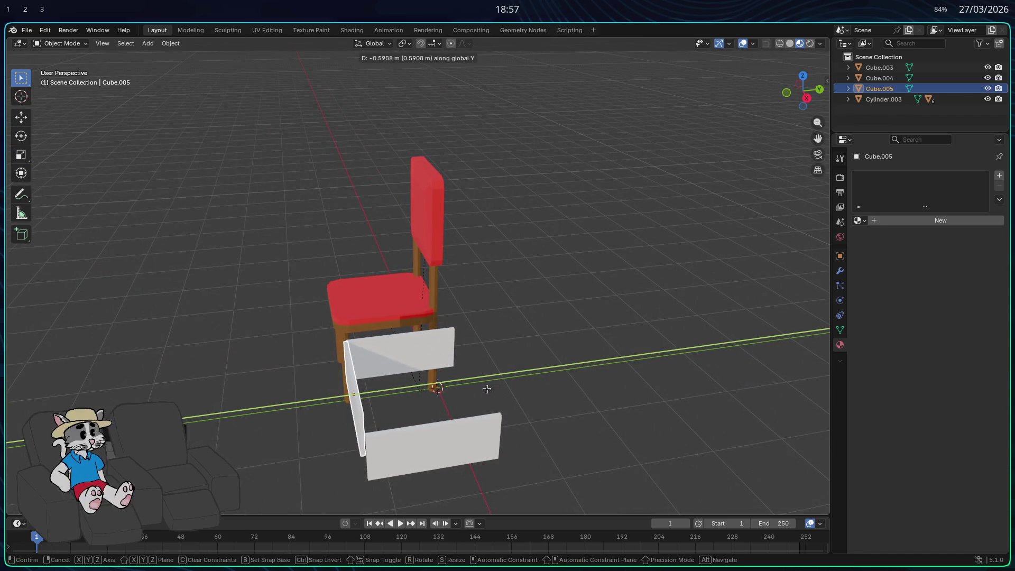
pyautogui.click(488, 389)
pyautogui.moveTo(500, 399); pyautogui.dragTo(609, 386, button='middle')
# Move the right end panel along X into position.
pyautogui.click(627, 378)
pyautogui.press('g')
pyautogui.press('x')
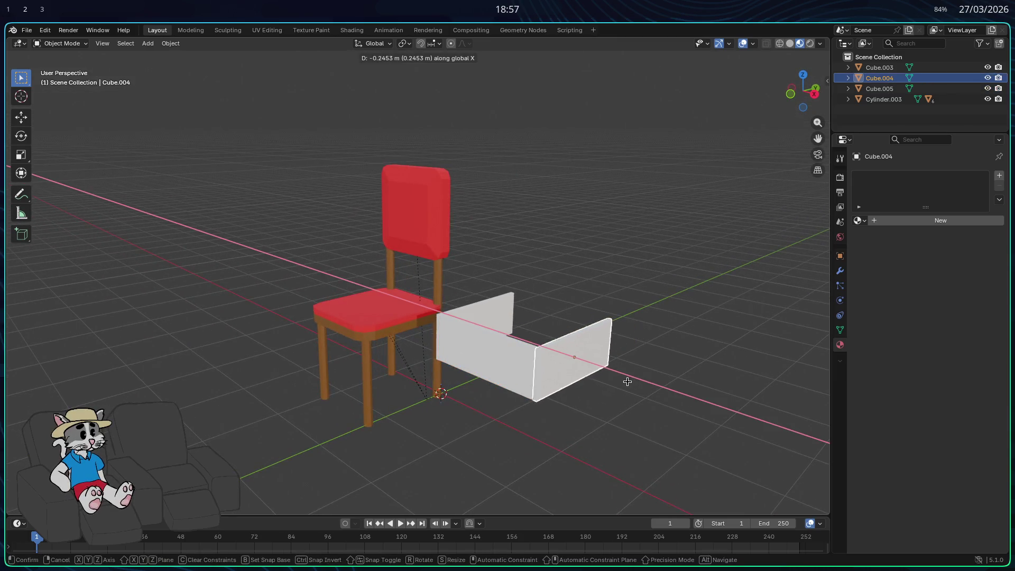
pyautogui.click(625, 381)
pyautogui.moveTo(602, 408); pyautogui.dragTo(527, 407, button='middle')
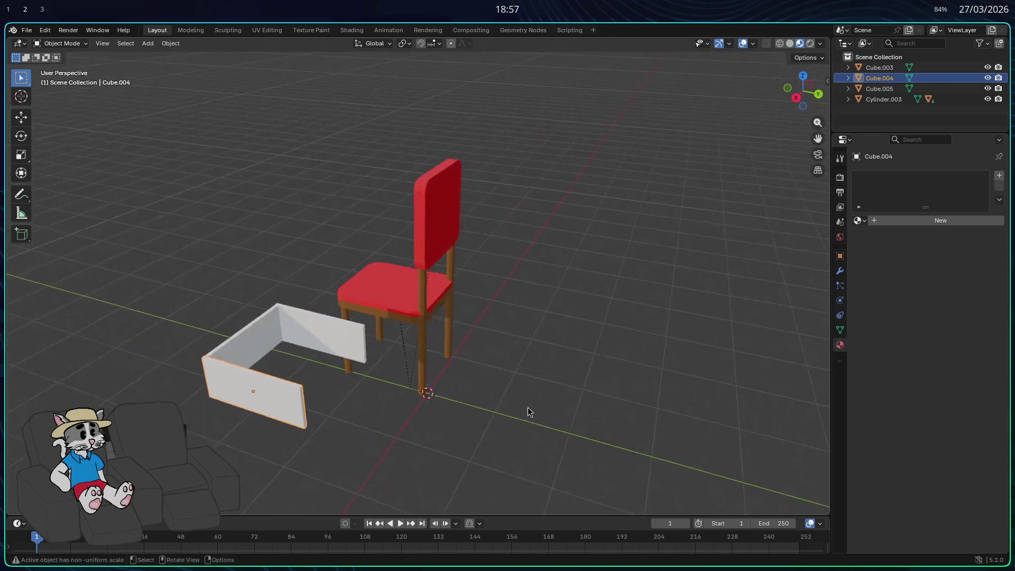
# Duplicate the long side wall along Y as the fourth wall, Cube.006, then select an end panel.
pyautogui.click(255, 345)
pyautogui.hotkey('shift', 'd')
pyautogui.press('x')
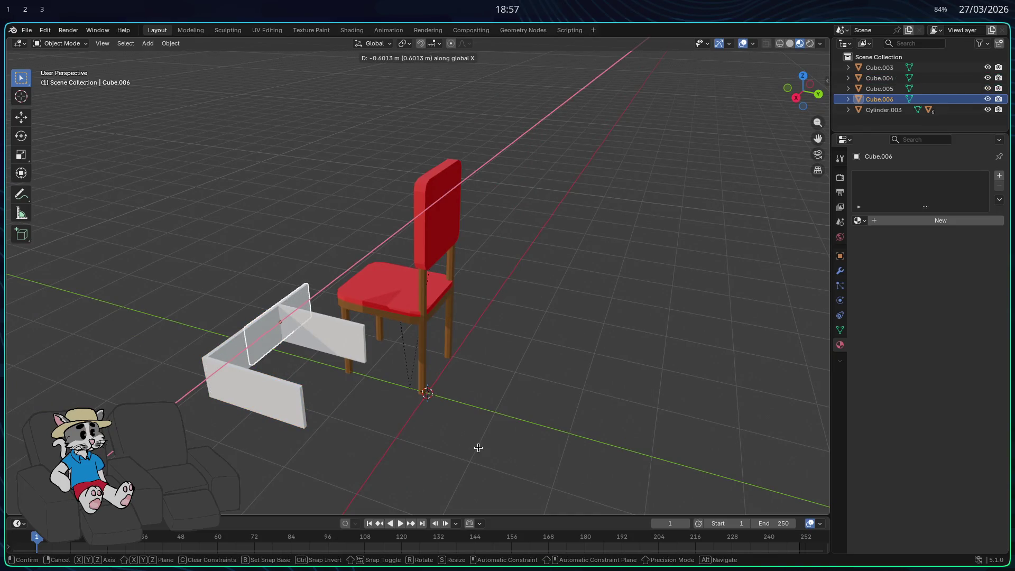
pyautogui.press('y')
pyautogui.click(486, 452)
pyautogui.moveTo(478, 453)
pyautogui.mouseDown(button='middle')
pyautogui.moveTo(557, 434)
pyautogui.moveTo(657, 437)
pyautogui.moveTo(539, 432)
pyautogui.mouseUp(button='middle')
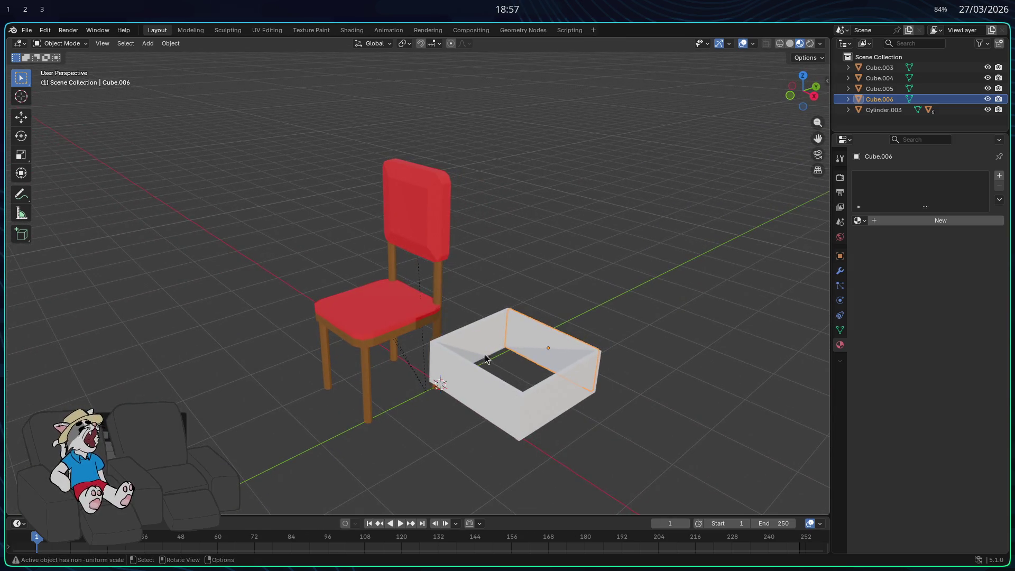
pyautogui.moveTo(523, 376)
pyautogui.mouseDown(button='middle')
pyautogui.moveTo(669, 390)
pyautogui.moveTo(553, 373)
pyautogui.moveTo(576, 379)
pyautogui.mouseUp(button='middle')
pyautogui.click(582, 382)
pyautogui.click(587, 386)
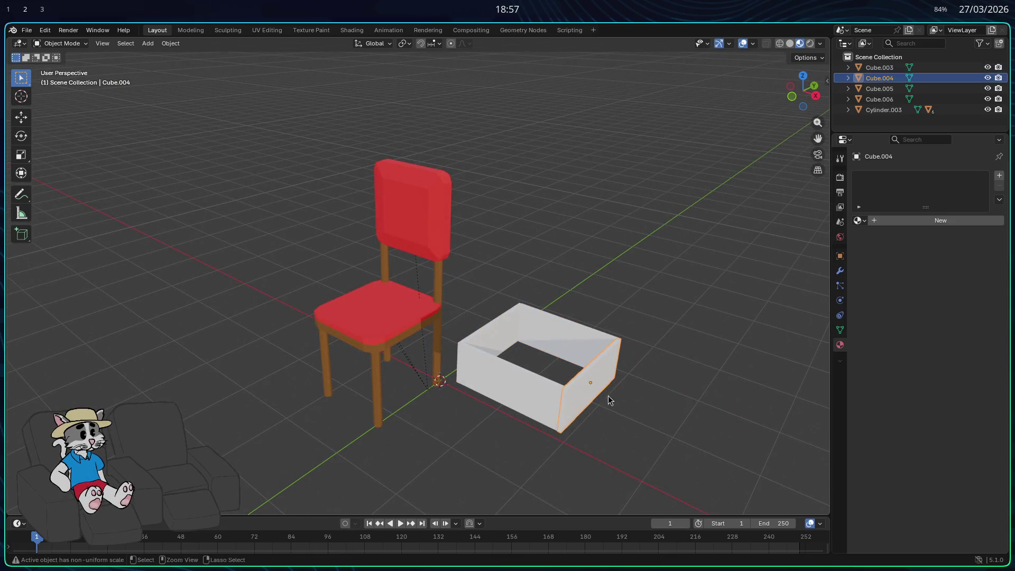
# Scale both end panels slightly shorter along Y.
pyautogui.keyDown('shift'); pyautogui.click(509, 340); pyautogui.keyUp('shift')
pyautogui.press('s')
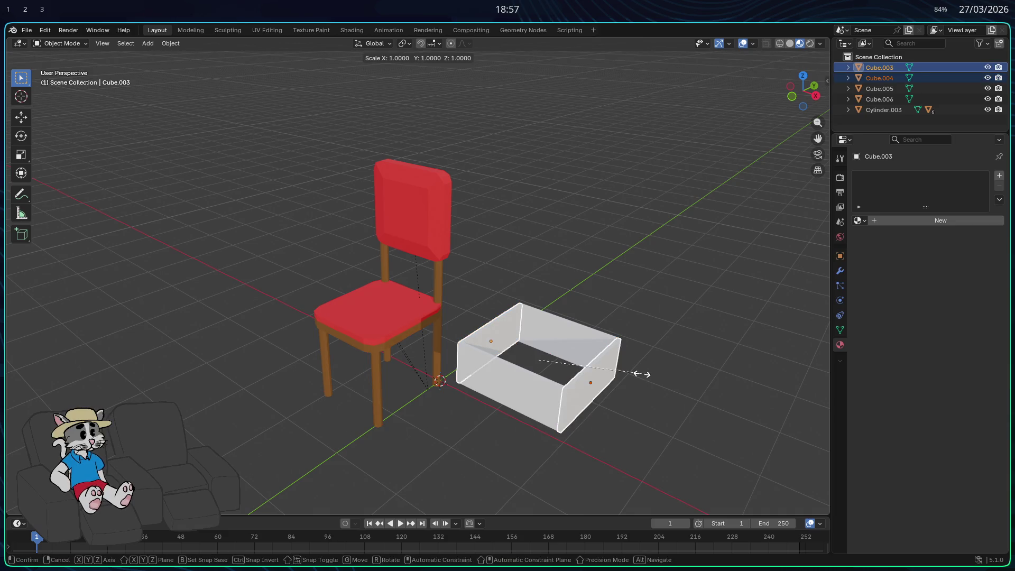
pyautogui.press('y')
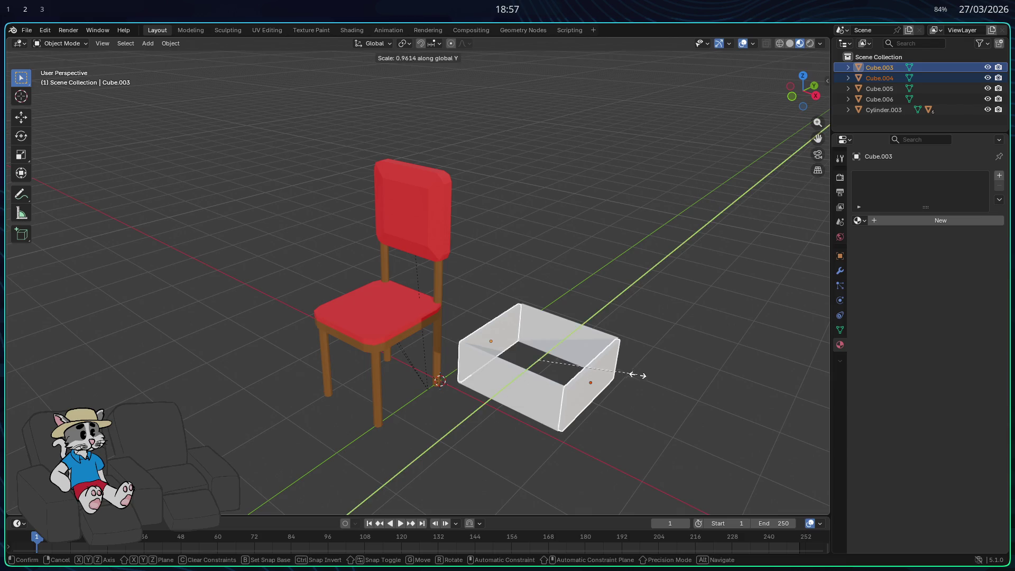
pyautogui.click(561, 423)
pyautogui.moveTo(563, 424); pyautogui.dragTo(439, 370, button='middle')
# Move each side wall along Y until it sits flush against the end panels.
pyautogui.click(430, 360)
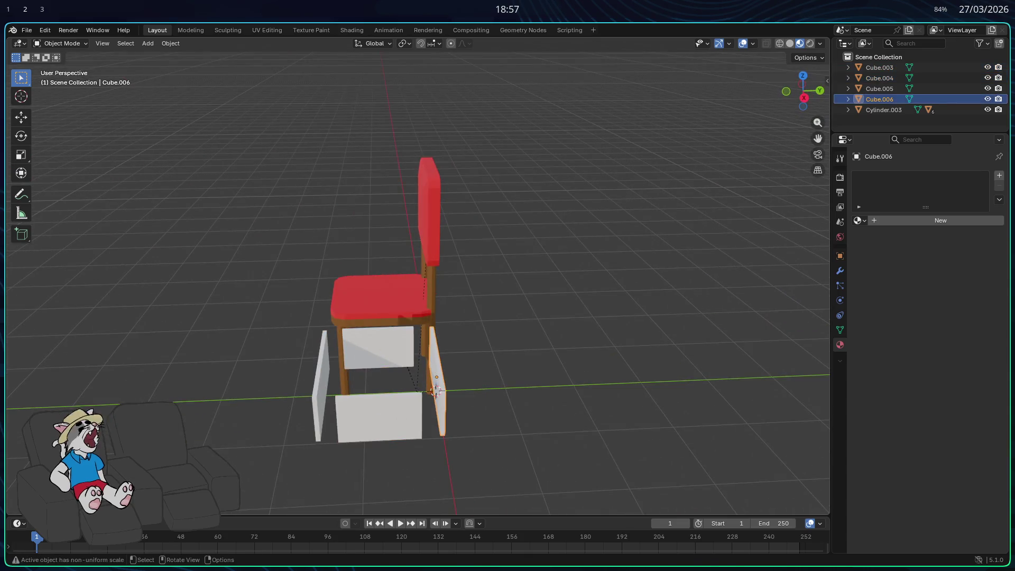
pyautogui.press('g')
pyautogui.press('z')
pyautogui.press('y')
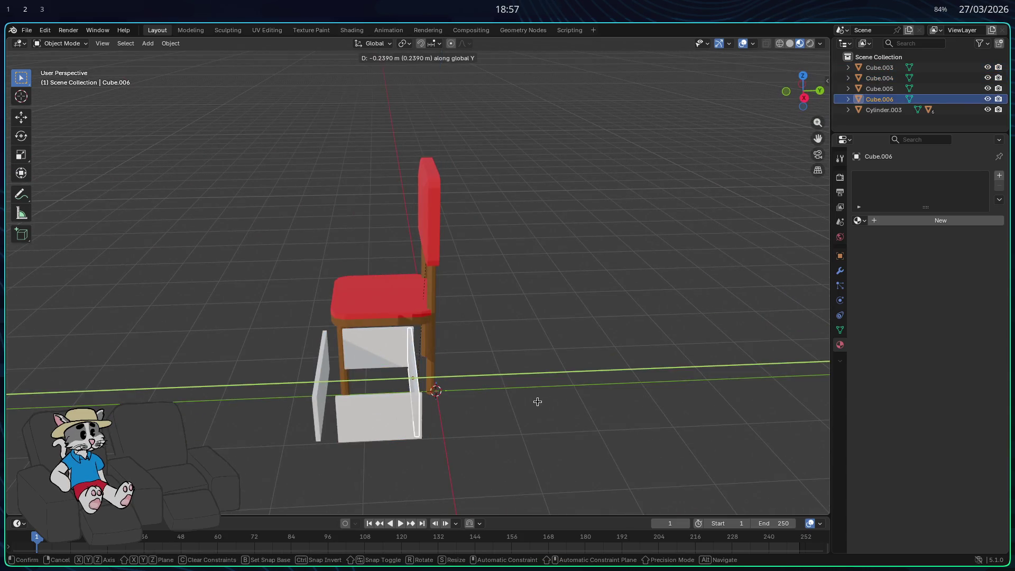
pyautogui.click(542, 402)
pyautogui.click(316, 381)
pyautogui.press('g')
pyautogui.press('y')
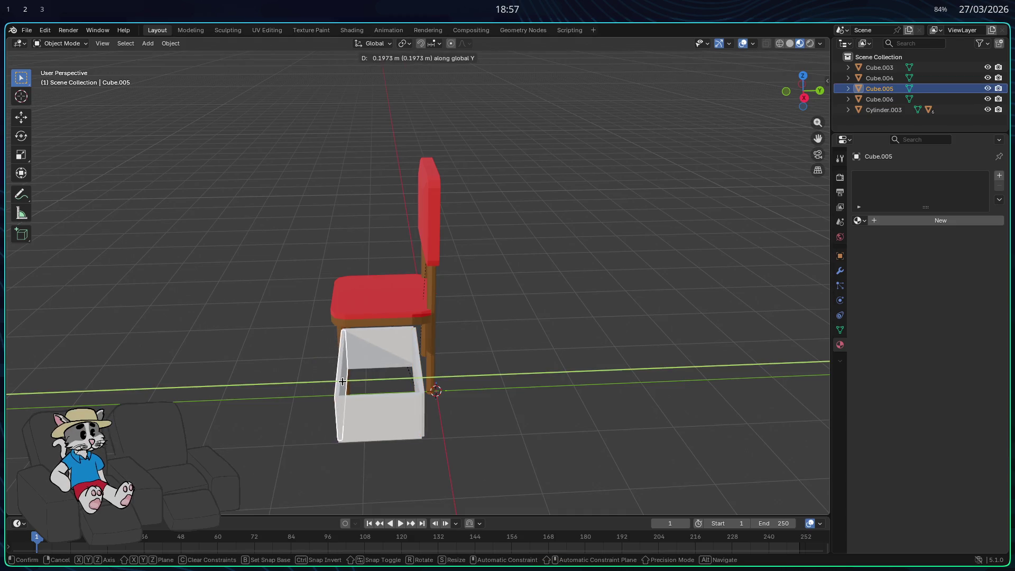
pyautogui.press('Return')
pyautogui.moveTo(465, 402)
pyautogui.mouseDown(button='middle')
pyautogui.moveTo(575, 407)
pyautogui.moveTo(565, 401)
pyautogui.moveTo(605, 414)
pyautogui.moveTo(538, 424)
pyautogui.mouseUp(button='middle')
pyautogui.click(562, 406)
# Toggle Edit Mode on the selected panel.
pyautogui.press('Tab')
pyautogui.press('Tab')
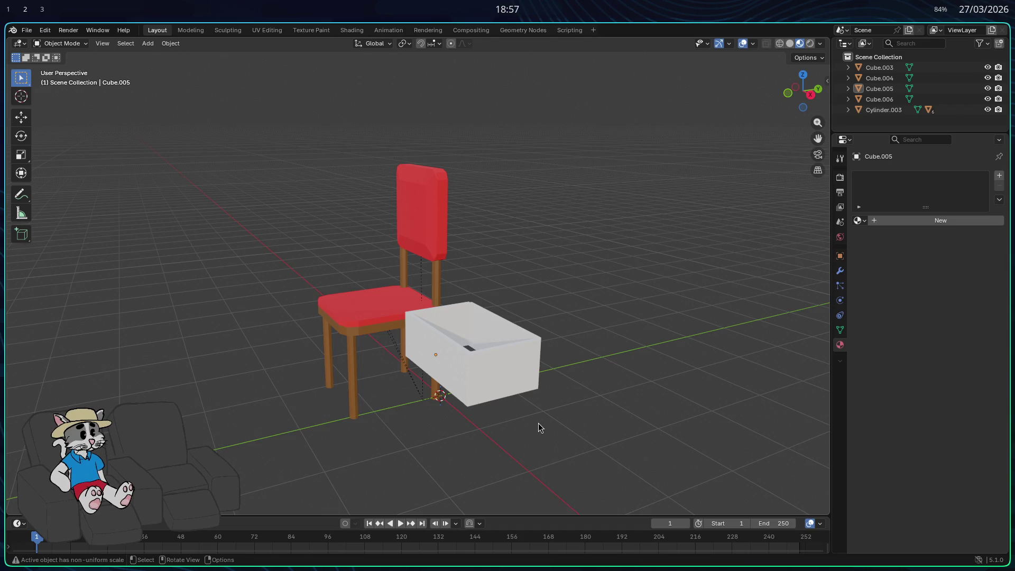
pyautogui.press('Tab')
pyautogui.moveTo(573, 369)
pyautogui.mouseDown(button='middle')
pyautogui.moveTo(485, 390)
pyautogui.moveTo(496, 379)
pyautogui.moveTo(467, 367)
pyautogui.moveTo(633, 213)
pyautogui.mouseUp(button='middle')
# Return to Object Mode and orbit in closer to the box.
pyautogui.press('Tab')
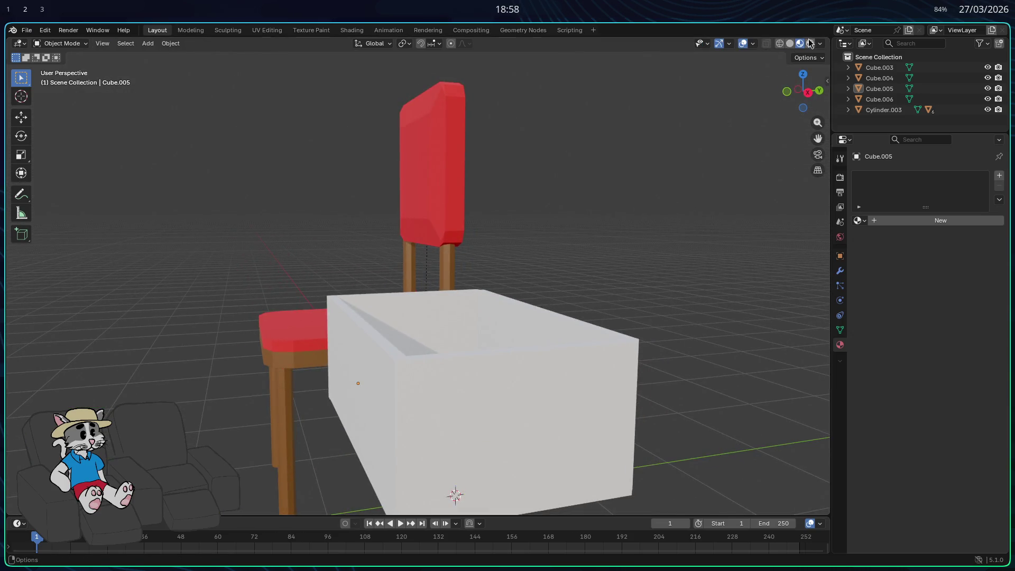
pyautogui.scroll(-3, 623, 296)
pyautogui.scroll(2, 623, 296)
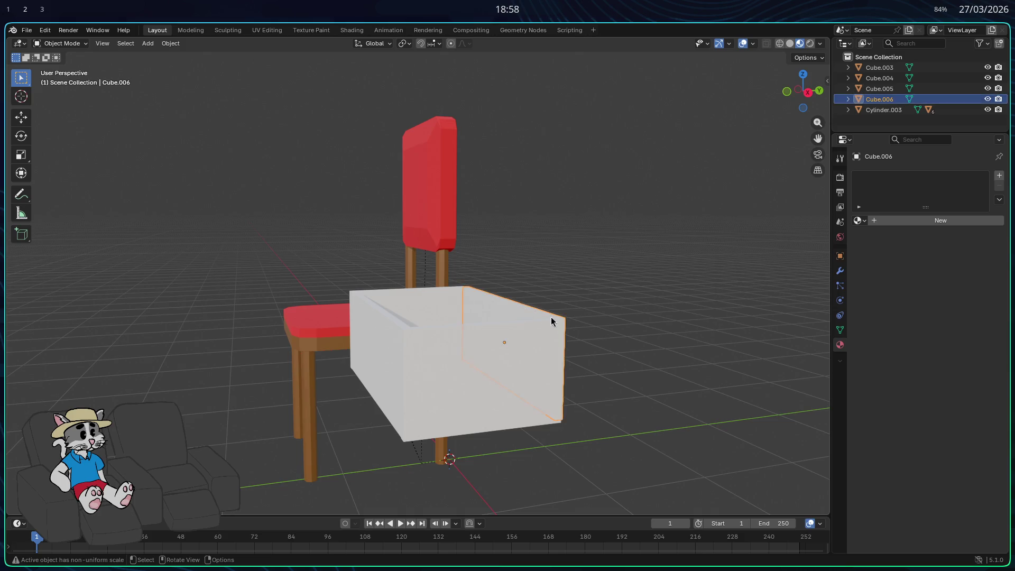
pyautogui.moveTo(548, 320); pyautogui.dragTo(539, 340, button='middle')
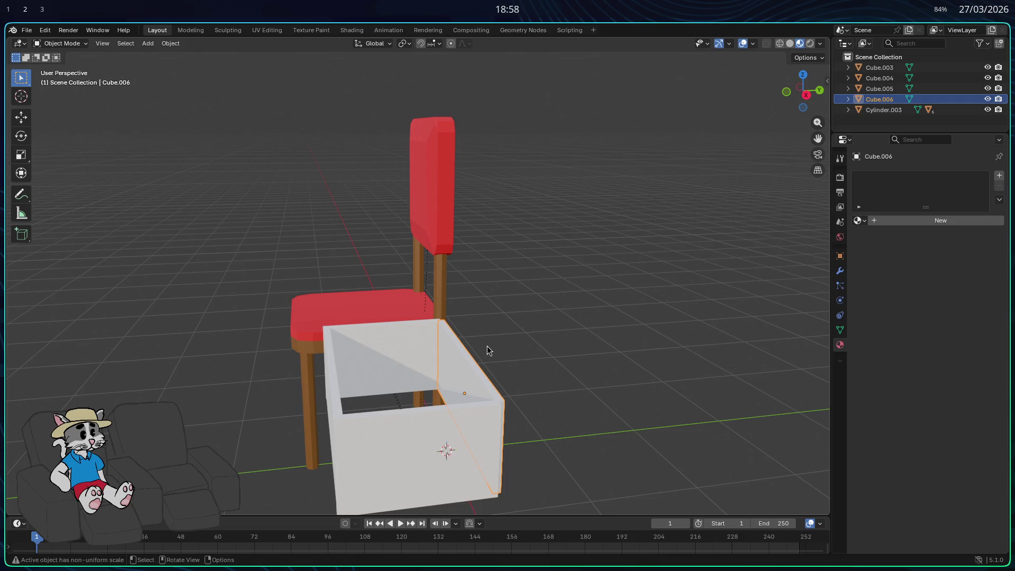
pyautogui.moveTo(485, 347)
pyautogui.mouseDown(button='middle')
pyautogui.moveTo(490, 390)
pyautogui.moveTo(474, 338)
pyautogui.moveTo(476, 351)
pyautogui.moveTo(425, 357)
pyautogui.mouseUp(button='middle')
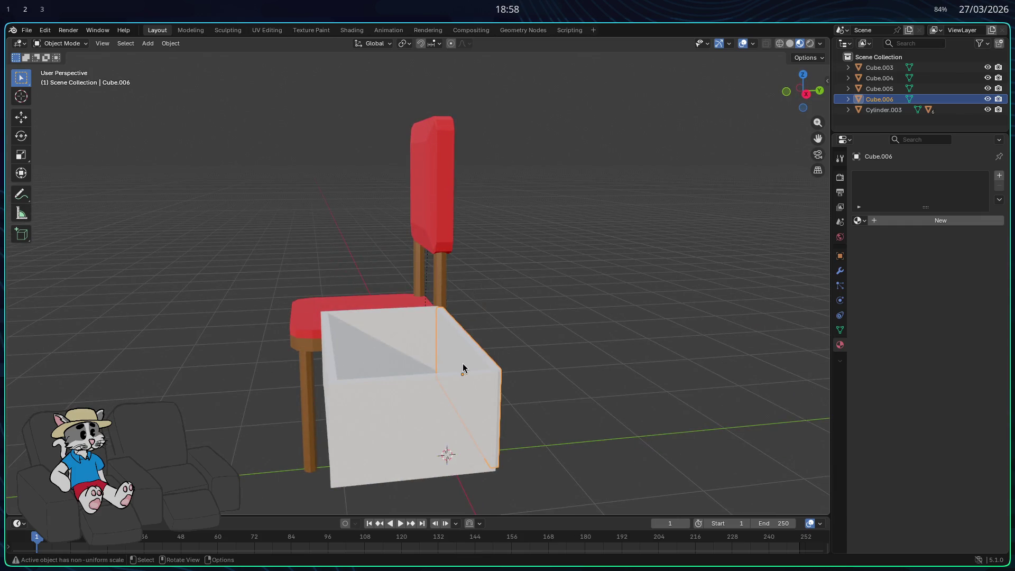
# Undo the extra duplicated panel and tilt Cube.006 85° around X.
pyautogui.hotkey('shift', 'd')
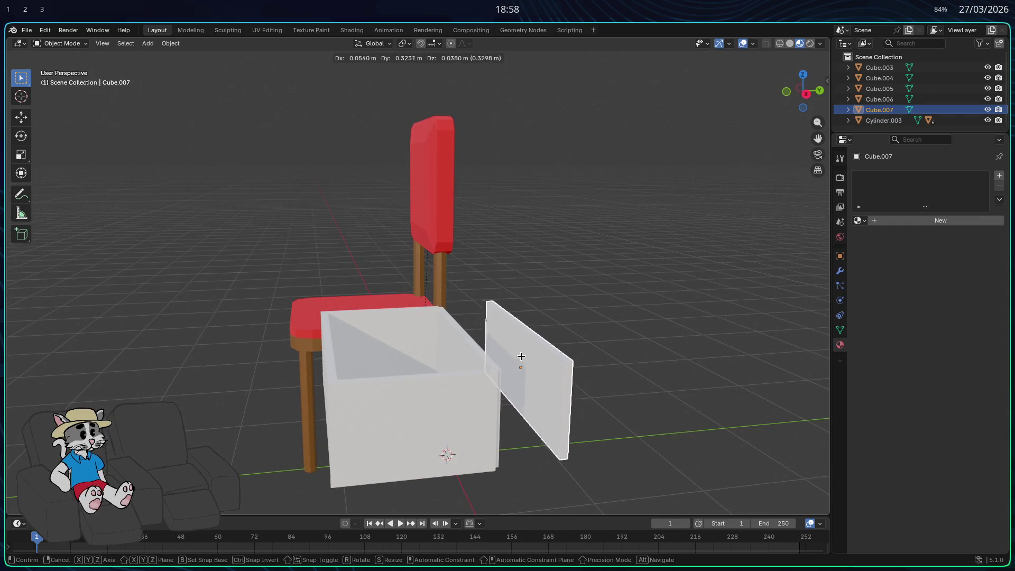
pyautogui.click(539, 353)
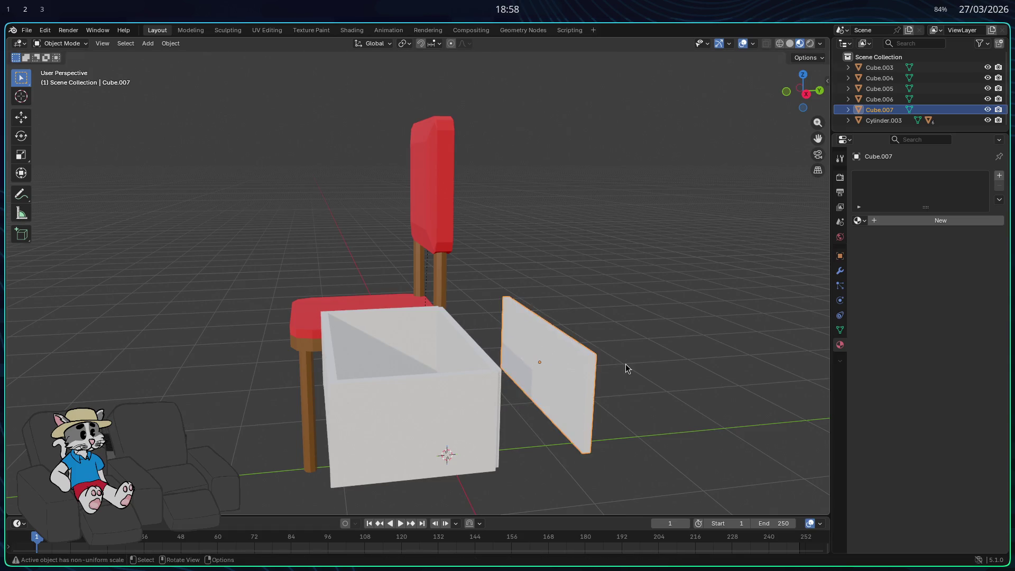
pyautogui.hotkey('ctrl', 'z')
pyautogui.press('s')
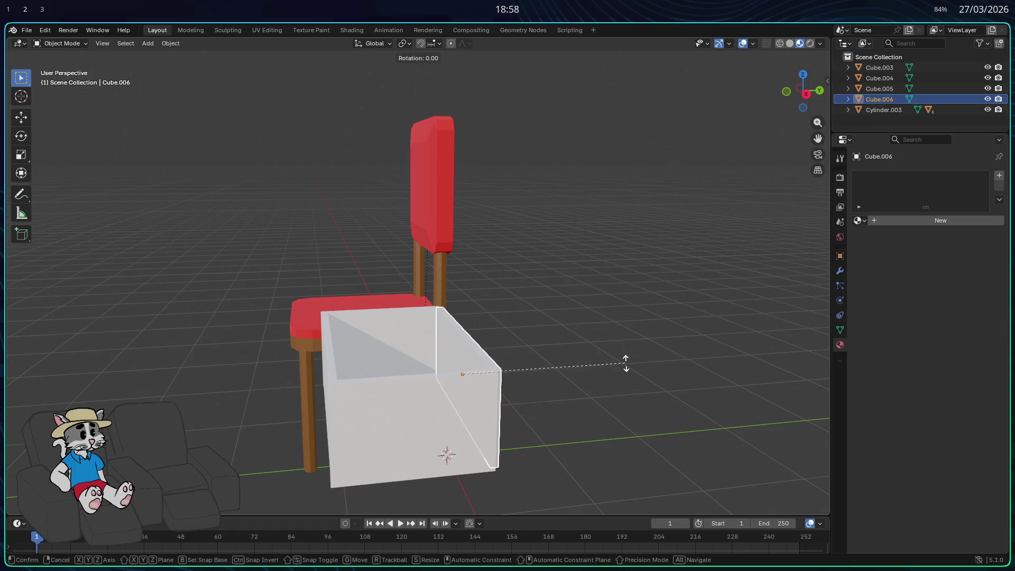
pyautogui.press('x')
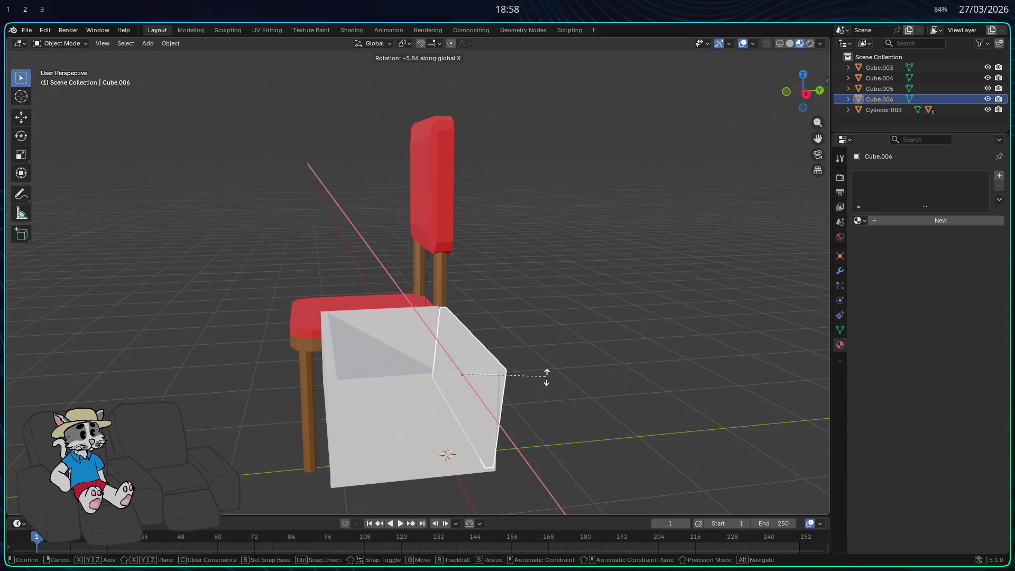
pyautogui.click(460, 269)
pyautogui.moveTo(461, 211)
pyautogui.mouseDown(button='middle')
pyautogui.moveTo(488, 336)
pyautogui.moveTo(484, 321)
pyautogui.moveTo(481, 331)
pyautogui.moveTo(521, 319)
pyautogui.moveTo(497, 322)
pyautogui.mouseUp(button='middle')
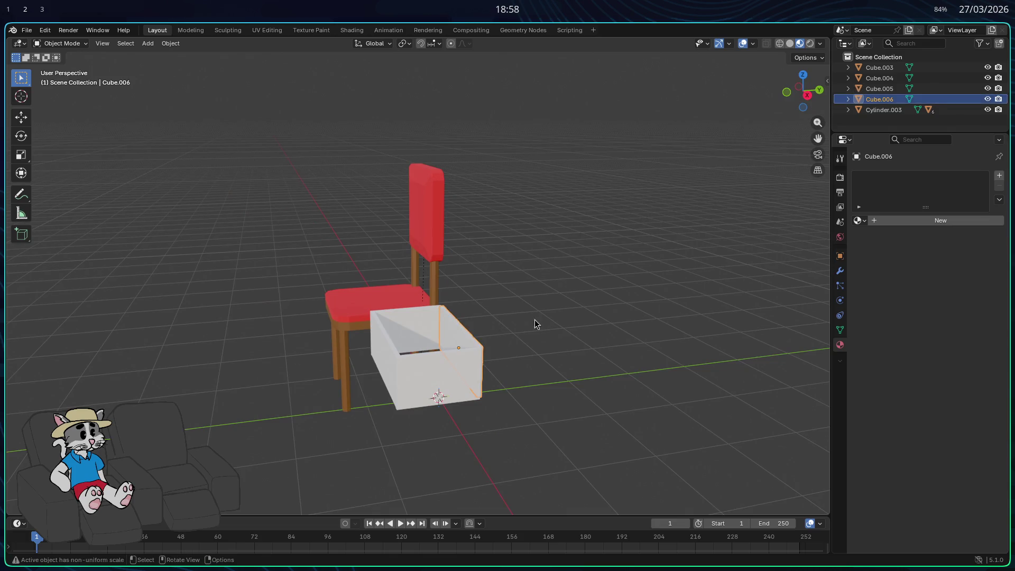
# Duplicate the end panel as Cube.007 and rotate it around X to lie flat.
pyautogui.hotkey('shift', 'd')
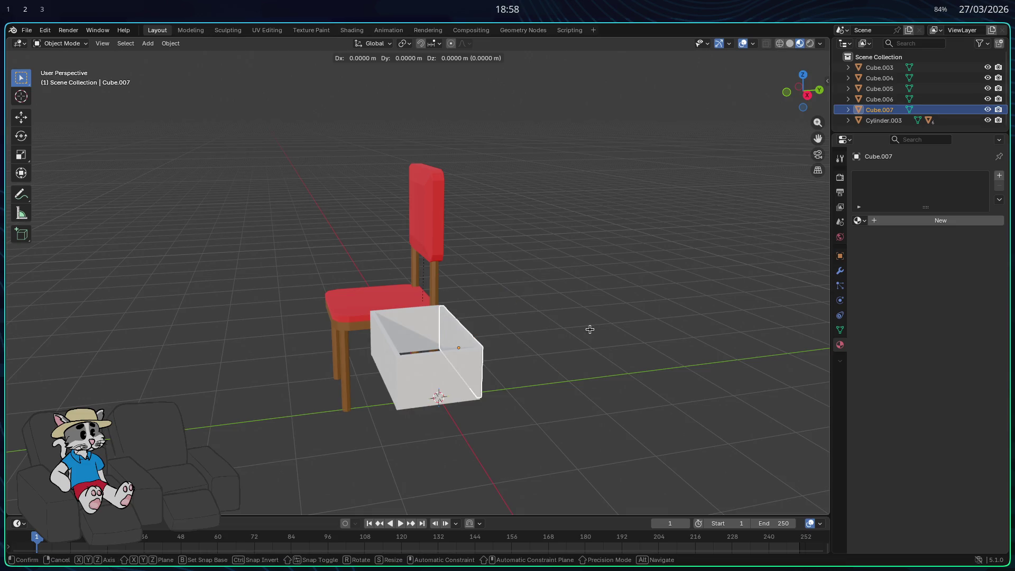
pyautogui.press('r')
pyautogui.press('z')
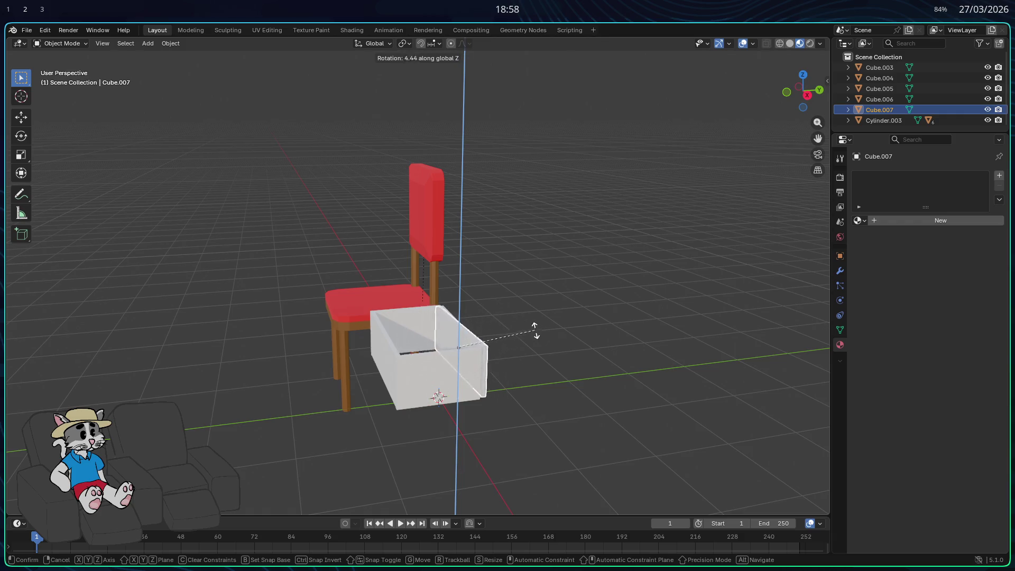
pyautogui.press('x')
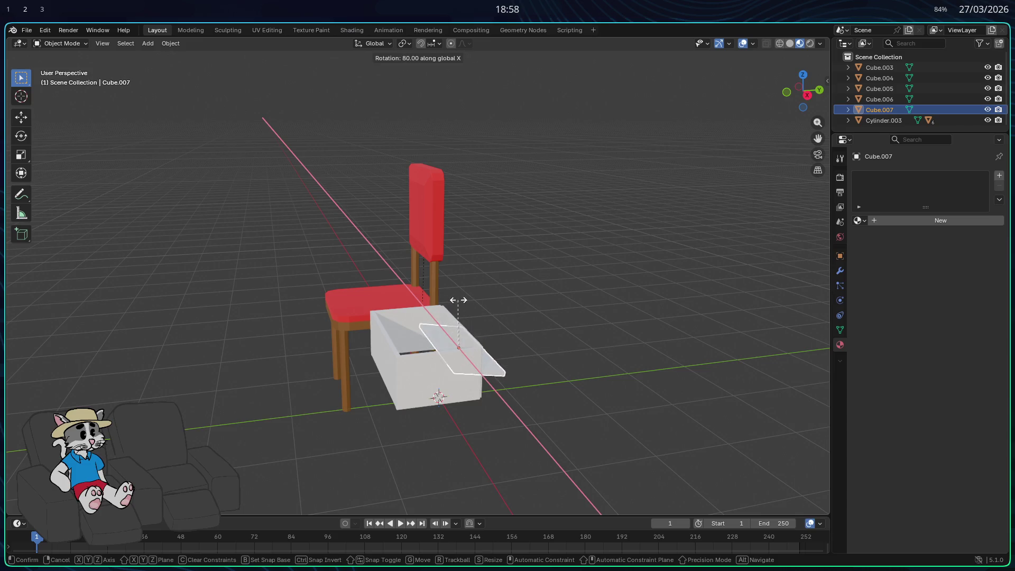
pyautogui.click(452, 300)
pyautogui.moveTo(452, 300)
pyautogui.mouseDown(button='middle')
pyautogui.moveTo(483, 310)
pyautogui.moveTo(482, 299)
pyautogui.moveTo(497, 335)
pyautogui.mouseUp(button='middle')
# Move the flat panel along X into the box.
pyautogui.press('g')
pyautogui.press('x')
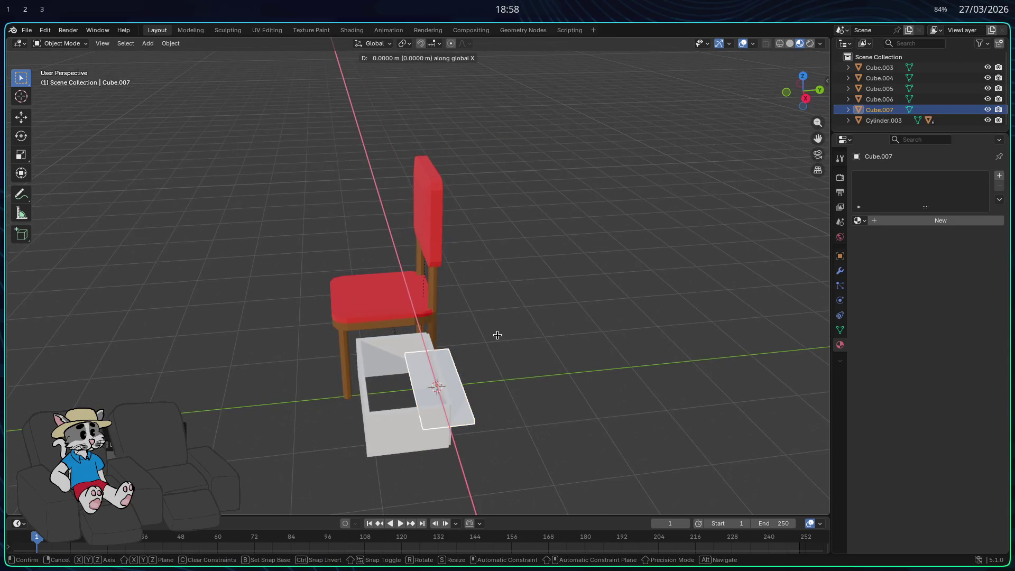
pyautogui.click(461, 341)
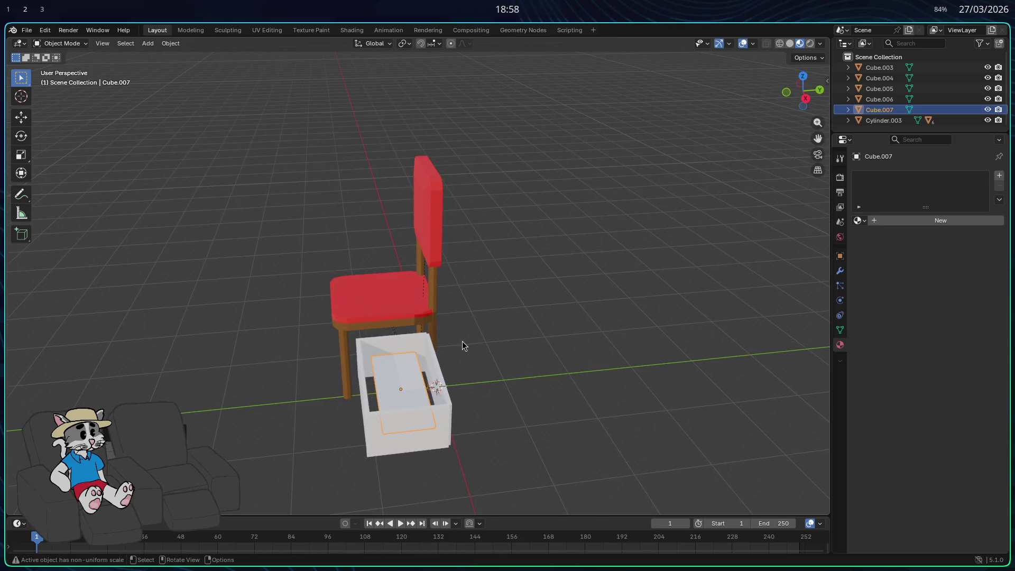
pyautogui.scroll(1, 468, 349)
pyautogui.moveTo(474, 357)
pyautogui.mouseDown(button='middle')
pyautogui.moveTo(517, 404)
pyautogui.moveTo(414, 403)
pyautogui.moveTo(480, 401)
pyautogui.mouseUp(button='middle')
# Stretch the floor panel along Y to span the base and adjust its Z scale.
pyautogui.press('s')
pyautogui.press('x')
pyautogui.press('y')
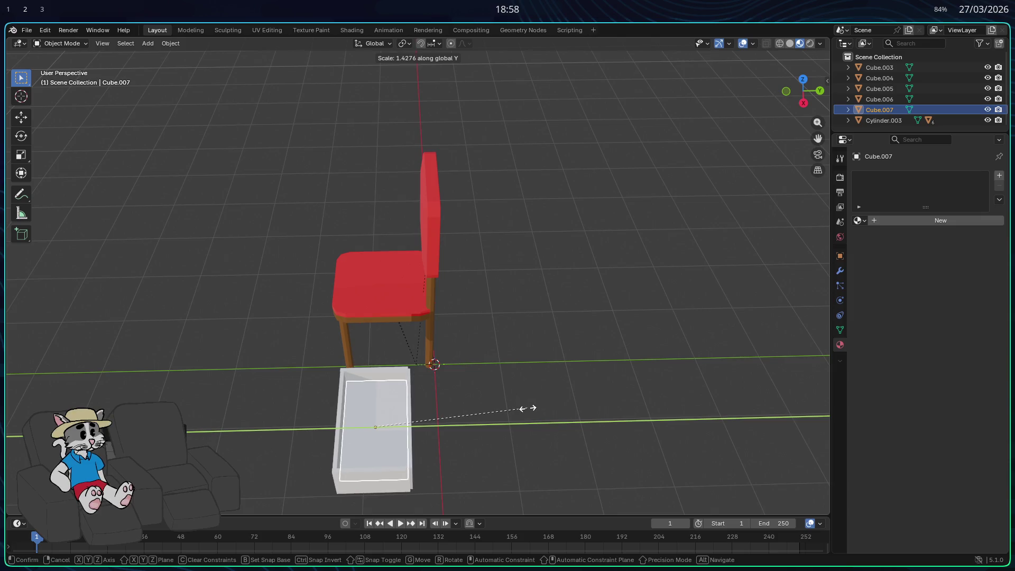
pyautogui.click(526, 408)
pyautogui.moveTo(510, 410)
pyautogui.mouseDown(button='middle')
pyautogui.moveTo(521, 362)
pyautogui.moveTo(544, 381)
pyautogui.moveTo(593, 387)
pyautogui.moveTo(586, 395)
pyautogui.moveTo(560, 331)
pyautogui.moveTo(535, 313)
pyautogui.moveTo(410, 323)
pyautogui.moveTo(434, 344)
pyautogui.mouseUp(button='middle')
pyautogui.press('s')
pyautogui.press('z')
pyautogui.click(586, 395)
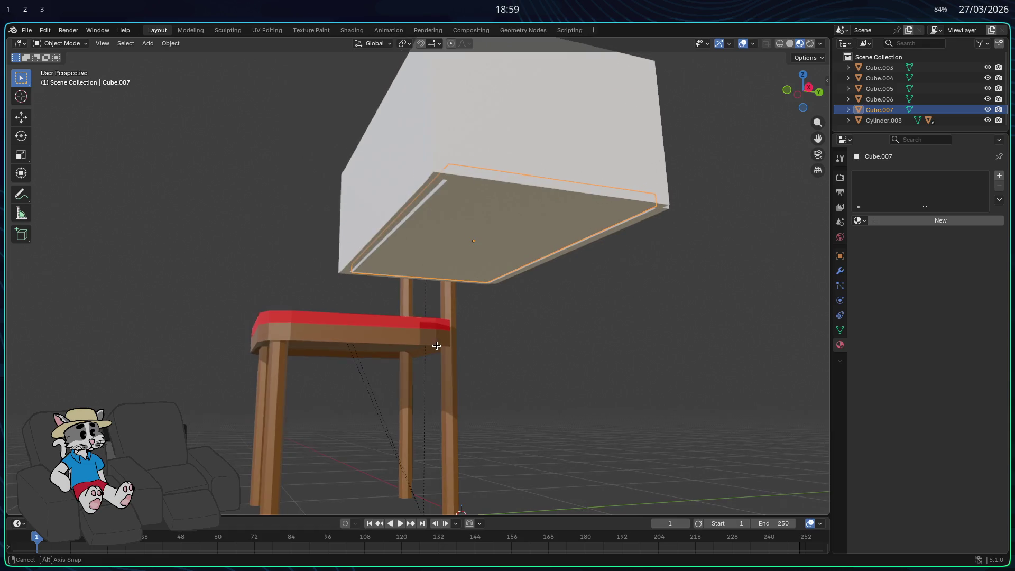
# Lower the floor panel Cube.007 slightly along Z.
pyautogui.press('g')
pyautogui.press('x')
pyautogui.press('z')
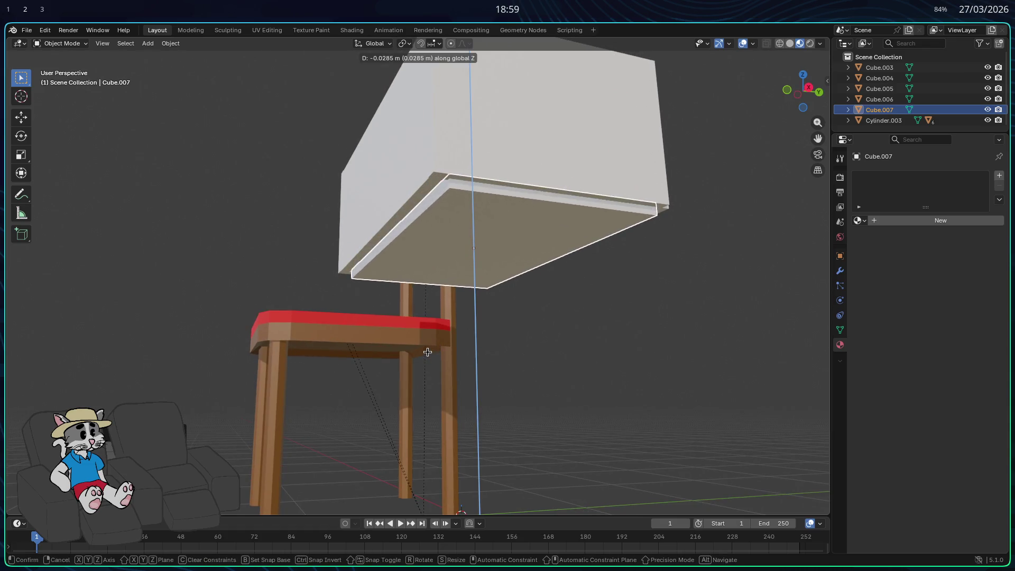
pyautogui.click(429, 355)
pyautogui.moveTo(428, 356); pyautogui.dragTo(400, 348, button='middle')
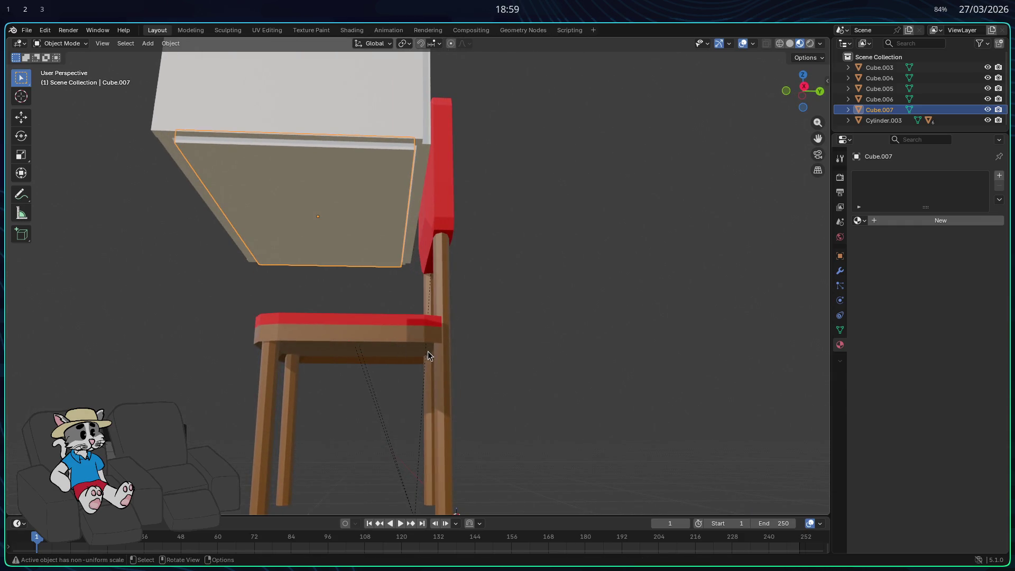
# Resize the floor panel along X and Y to fit the box's base.
pyautogui.press('s')
pyautogui.press('x')
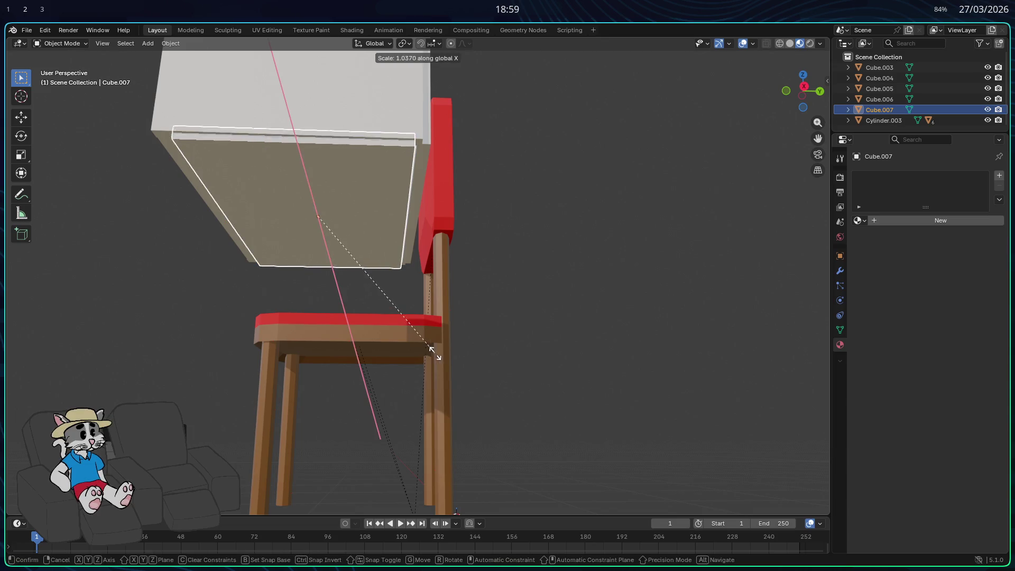
pyautogui.click(430, 354)
pyautogui.press('s')
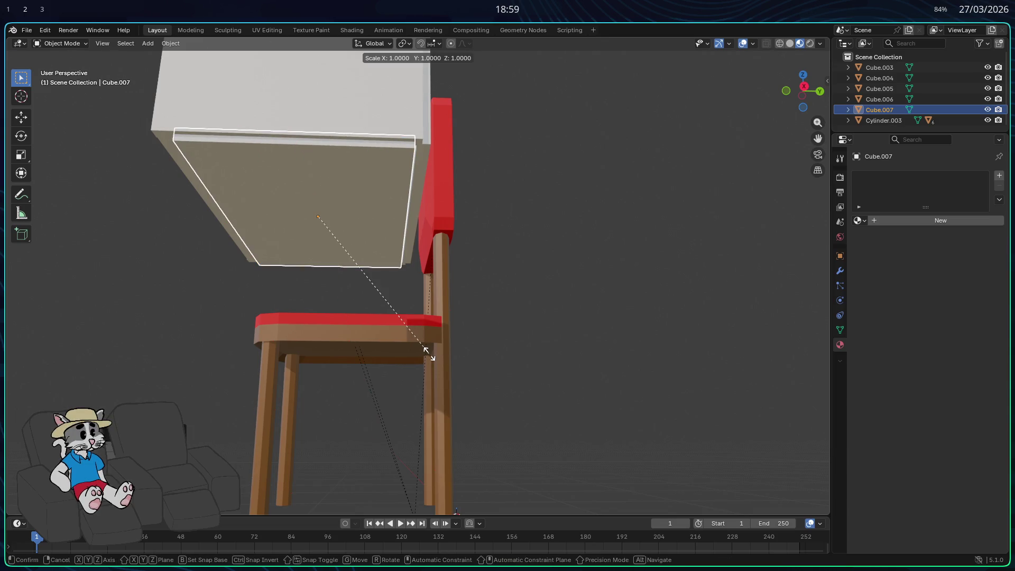
pyautogui.press('y')
pyautogui.click(437, 356)
# Deselect the panel, view the box from the side, and switch to the browser references.
pyautogui.moveTo(436, 357)
pyautogui.mouseDown(button='middle')
pyautogui.moveTo(544, 344)
pyautogui.moveTo(503, 351)
pyautogui.moveTo(499, 381)
pyautogui.mouseUp(button='middle')
pyautogui.click(541, 408)
pyautogui.moveTo(532, 420)
pyautogui.mouseDown(button='middle')
pyautogui.moveTo(546, 426)
pyautogui.moveTo(529, 442)
pyautogui.moveTo(470, 441)
pyautogui.moveTo(522, 433)
pyautogui.mouseUp(button='middle')
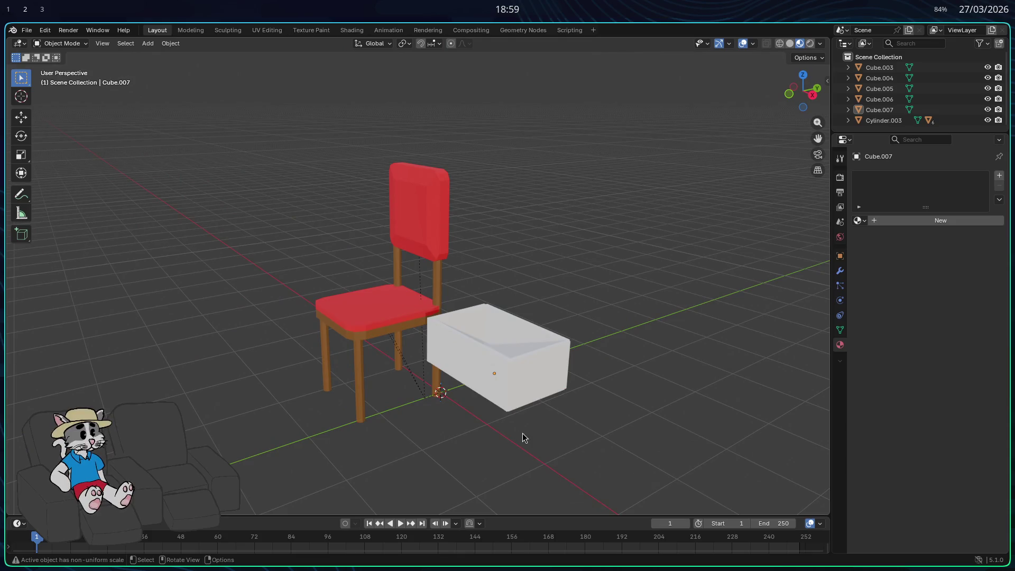
pyautogui.scroll(2, 523, 433)
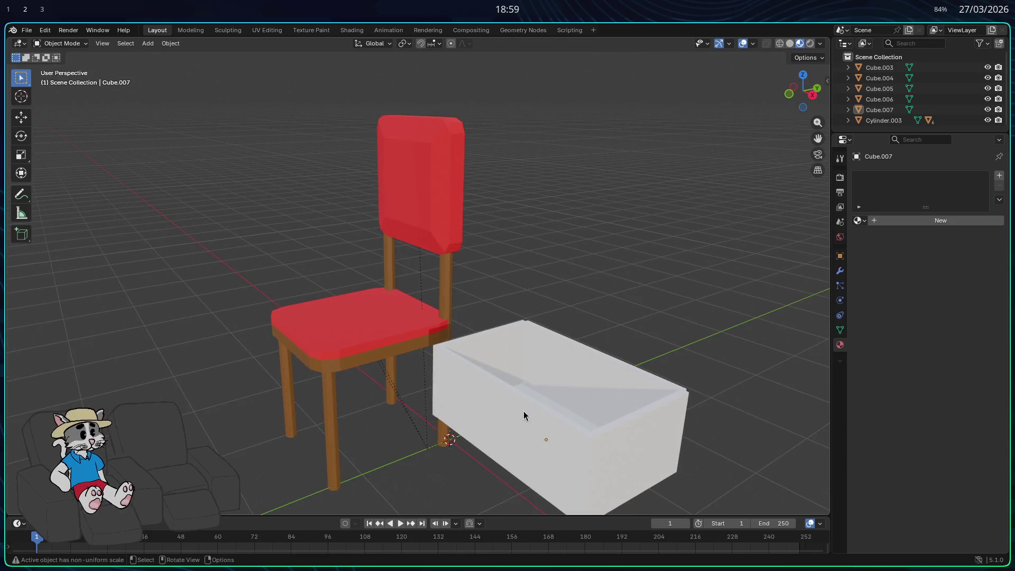
pyautogui.press('super+2')
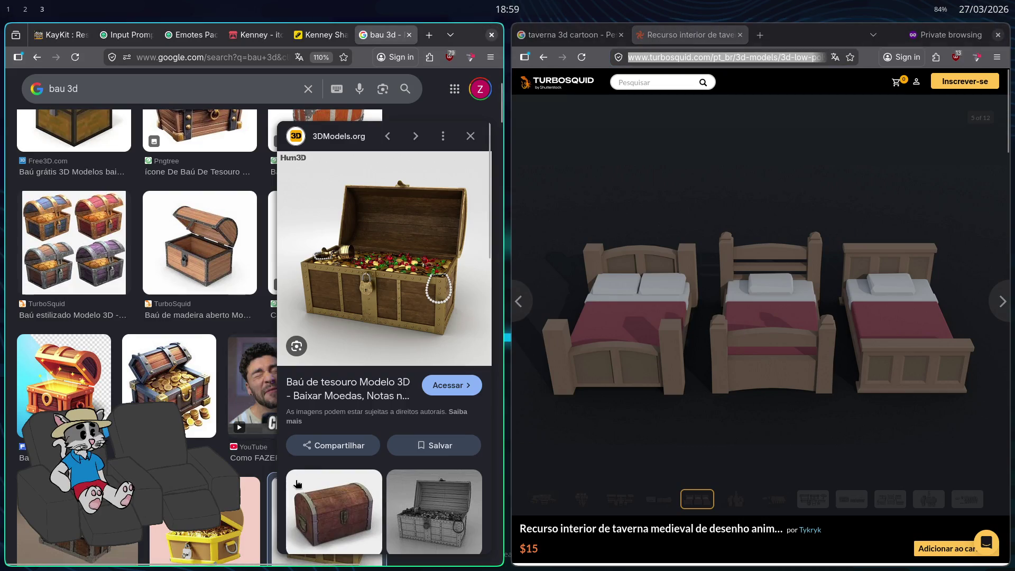
# Preview the TurboSquid open wooden chest image, then close its tab and the private window.
pyautogui.click(219, 257)
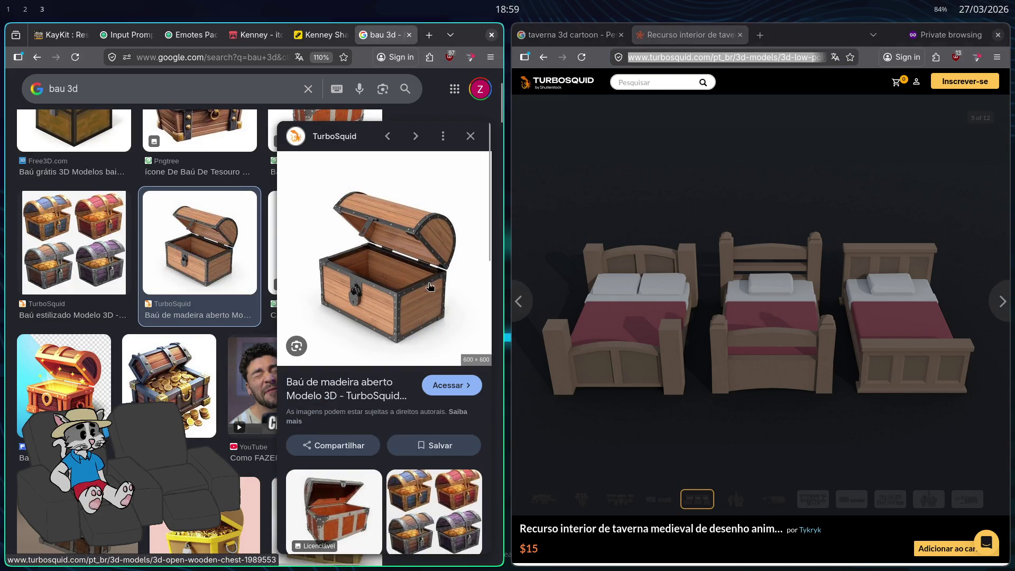
pyautogui.press('super+1')
pyautogui.press('super+2')
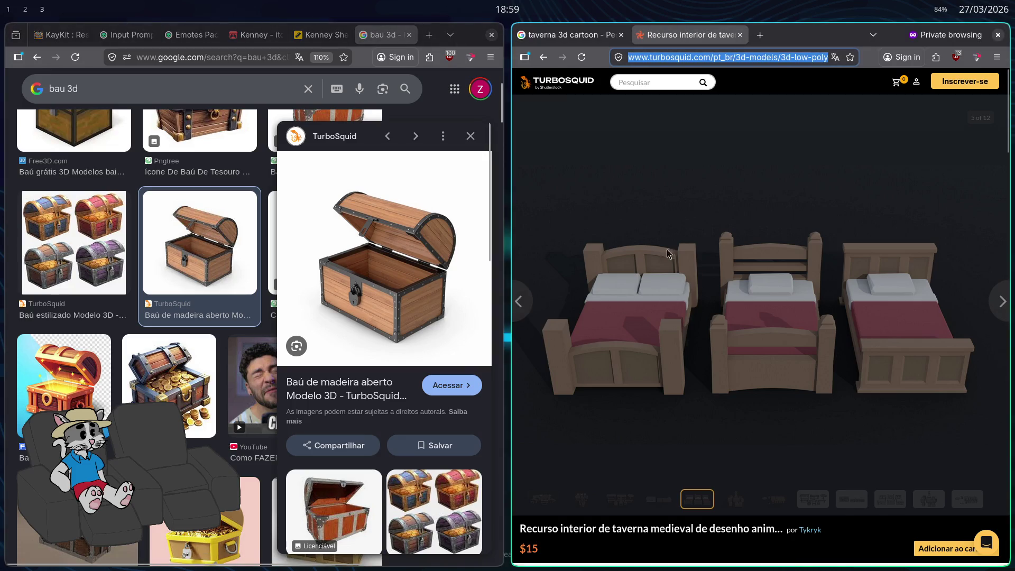
pyautogui.hotkey('ctrl', 'w')
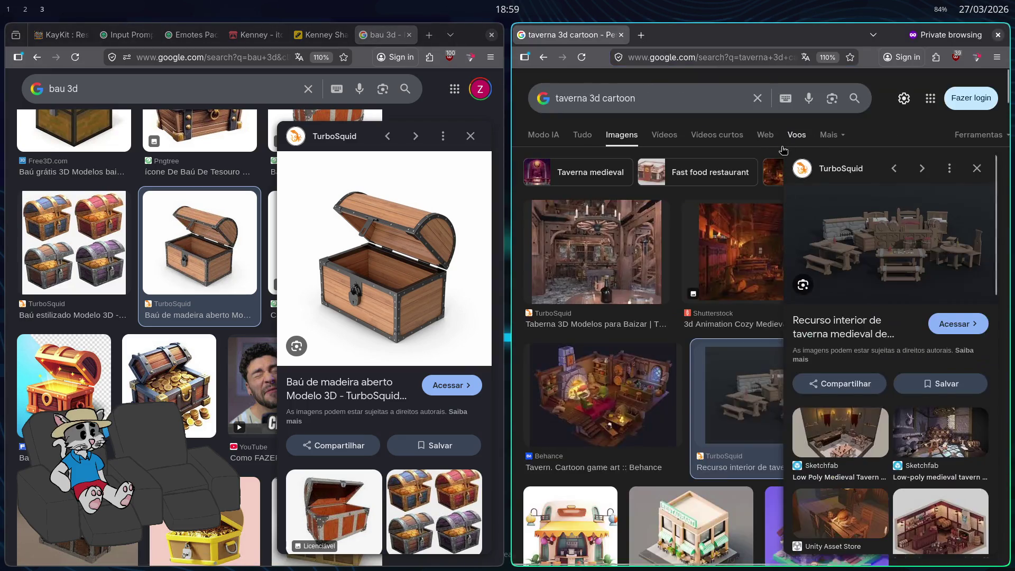
pyautogui.hotkey('ctrl', 'w')
# Switch workspaces back to Blender and orbit around the chair and box.
pyautogui.press('super+1')
pyautogui.press('super+3')
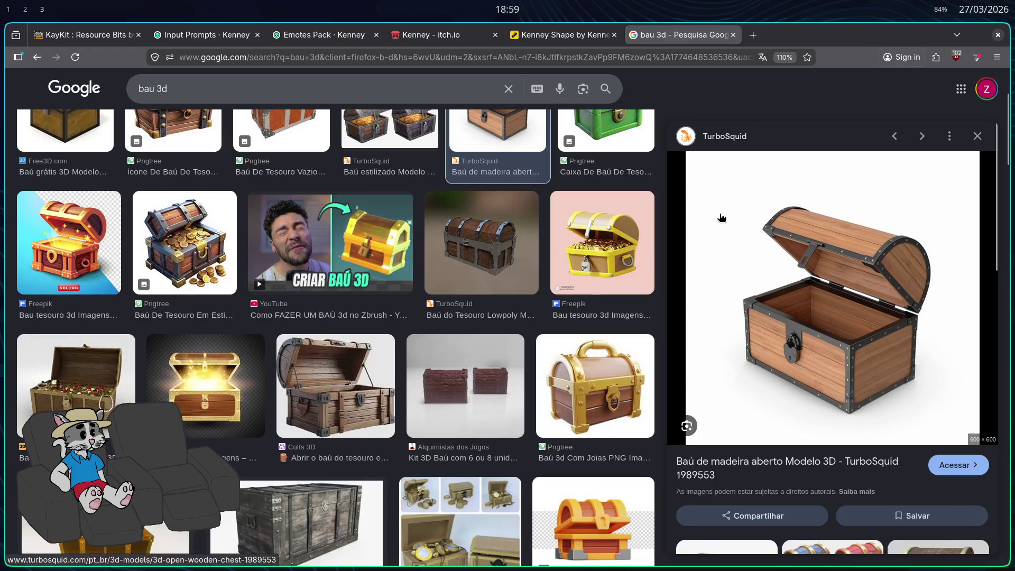
pyautogui.press('super+1')
pyautogui.press('super+2')
pyautogui.moveTo(411, 302)
pyautogui.mouseDown(button='middle')
pyautogui.moveTo(594, 311)
pyautogui.moveTo(466, 340)
pyautogui.moveTo(309, 356)
pyautogui.moveTo(485, 358)
pyautogui.moveTo(480, 371)
pyautogui.moveTo(606, 365)
pyautogui.mouseUp(button='middle')
pyautogui.click(287, 350)
pyautogui.click(587, 276)
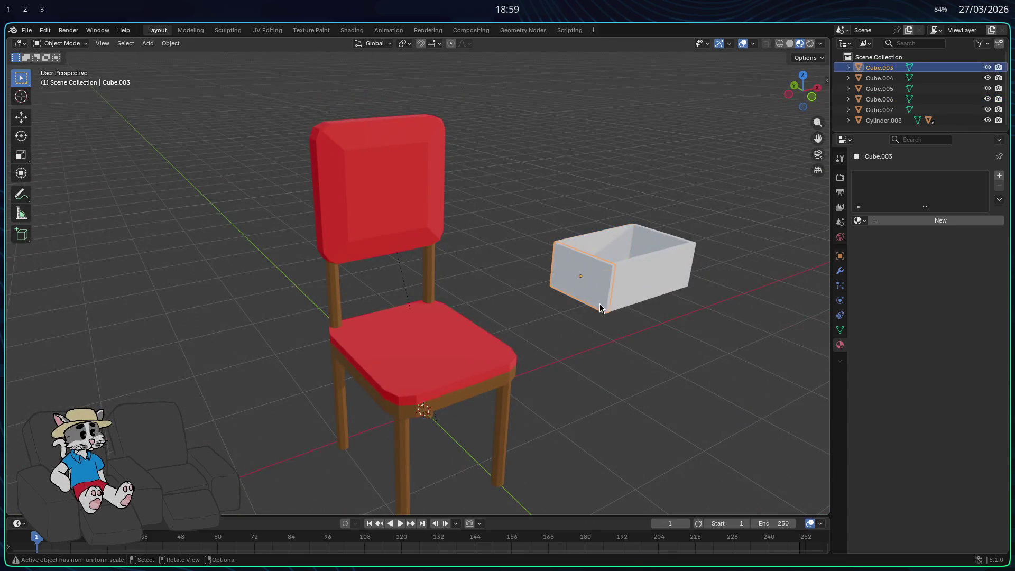
pyautogui.scroll(2, 632, 325)
pyautogui.scroll(2, 632, 328)
pyautogui.moveTo(639, 324)
pyautogui.mouseDown(button='middle')
pyautogui.moveTo(608, 319)
pyautogui.moveTo(611, 354)
pyautogui.mouseUp(button='middle')
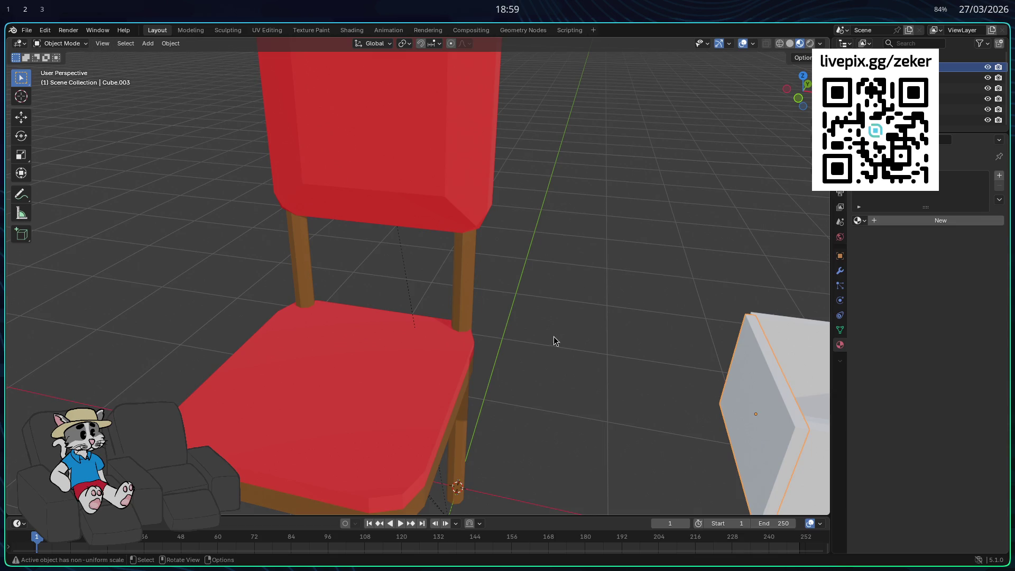
pyautogui.press('Tab')
pyautogui.moveTo(594, 344)
pyautogui.mouseDown(button='middle')
pyautogui.moveTo(574, 338)
pyautogui.moveTo(677, 362)
pyautogui.mouseUp(button='middle')
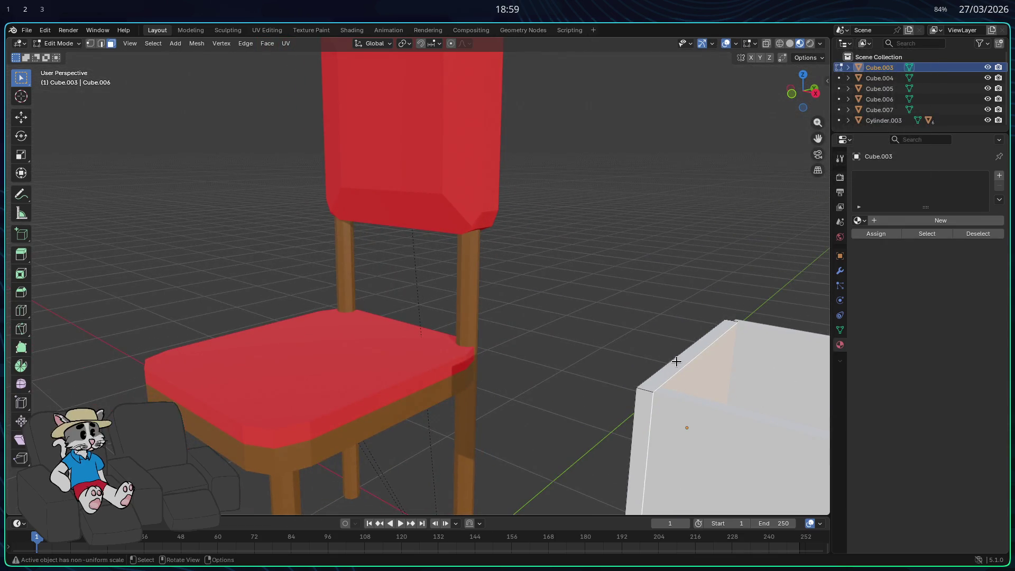
pyautogui.moveTo(596, 392)
pyautogui.mouseDown(button='middle')
pyautogui.moveTo(632, 340)
pyautogui.moveTo(621, 331)
pyautogui.mouseUp(button='middle')
pyautogui.moveTo(776, 173); pyautogui.dragTo(750, 167, button='middle')
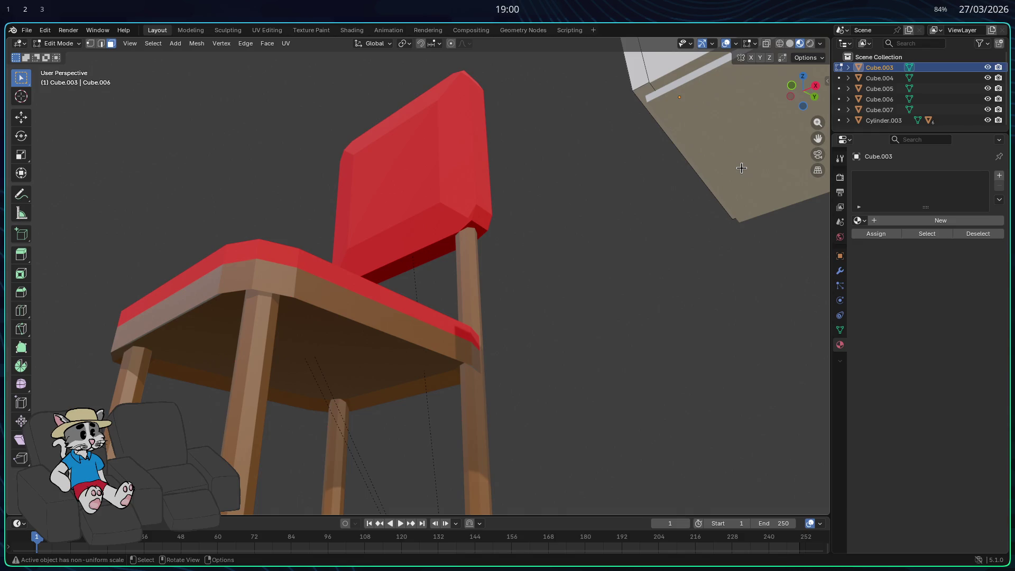
pyautogui.moveTo(696, 177)
pyautogui.mouseDown(button='middle')
pyautogui.moveTo(737, 207)
pyautogui.moveTo(735, 250)
pyautogui.moveTo(630, 317)
pyautogui.moveTo(607, 310)
pyautogui.moveTo(594, 373)
pyautogui.moveTo(555, 419)
pyautogui.moveTo(525, 412)
pyautogui.mouseUp(button='middle')
pyautogui.scroll(-6, 528, 407)
pyautogui.press('Tab')
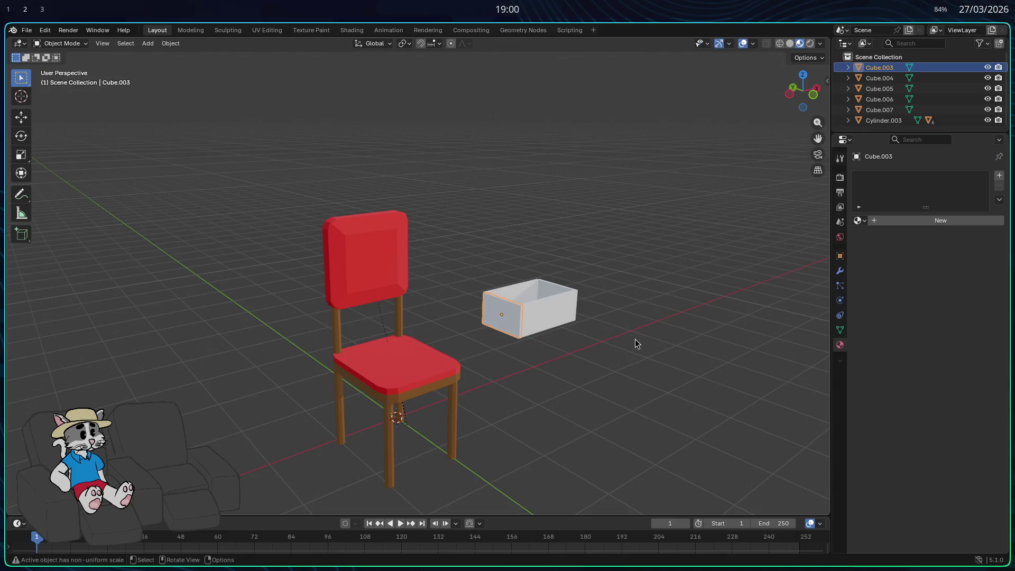
# Box-select the box parts and move them to a new position.
pyautogui.moveTo(642, 347); pyautogui.dragTo(467, 261)
pyautogui.moveTo(475, 264); pyautogui.dragTo(650, 328, button='middle')
pyautogui.press('g')
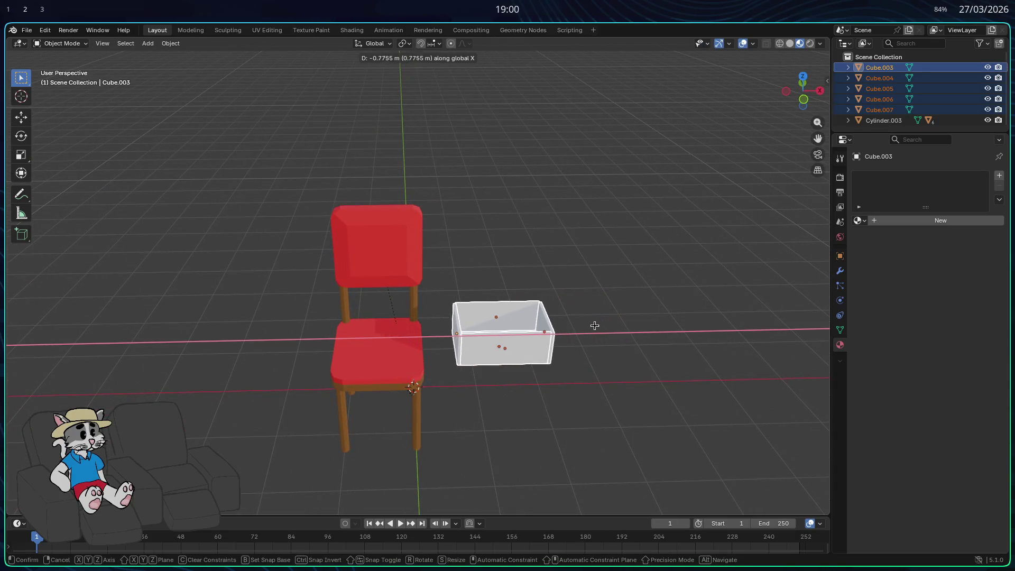
pyautogui.click(608, 324)
# Move the chair far to the left along X.
pyautogui.moveTo(244, 188)
pyautogui.mouseDown()
pyautogui.moveTo(359, 393)
pyautogui.moveTo(426, 454)
pyautogui.mouseUp()
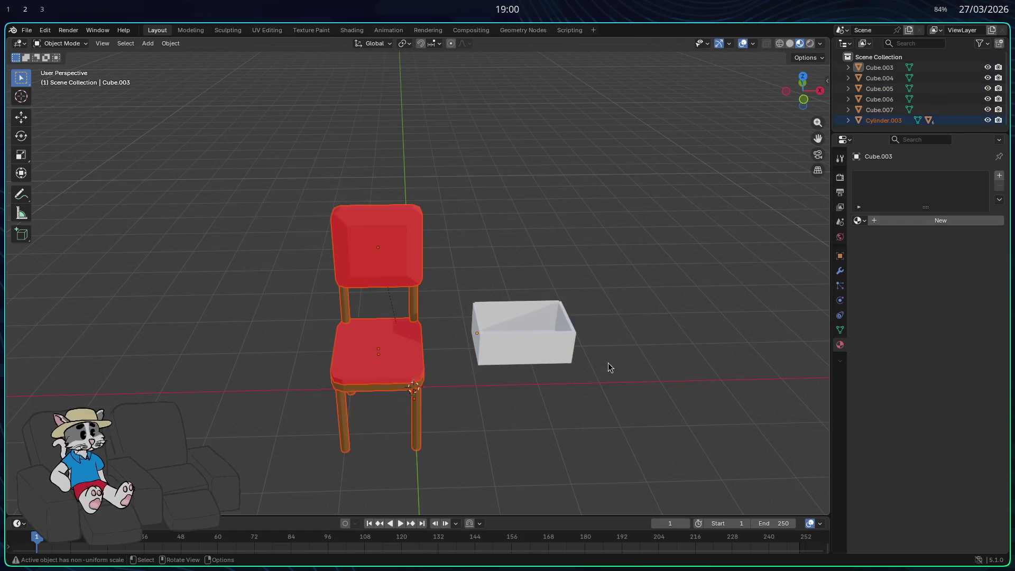
pyautogui.press('g')
pyautogui.press('x')
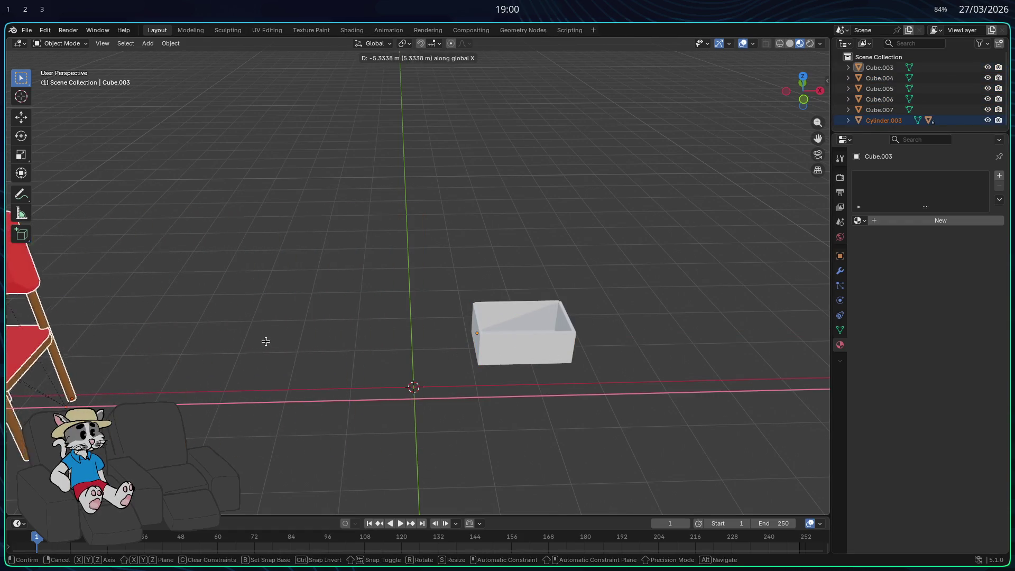
pyautogui.click(190, 332)
pyautogui.moveTo(388, 344); pyautogui.dragTo(426, 343, button='middle')
# Shift all five box panels along X into their new position.
pyautogui.moveTo(459, 248); pyautogui.dragTo(642, 389)
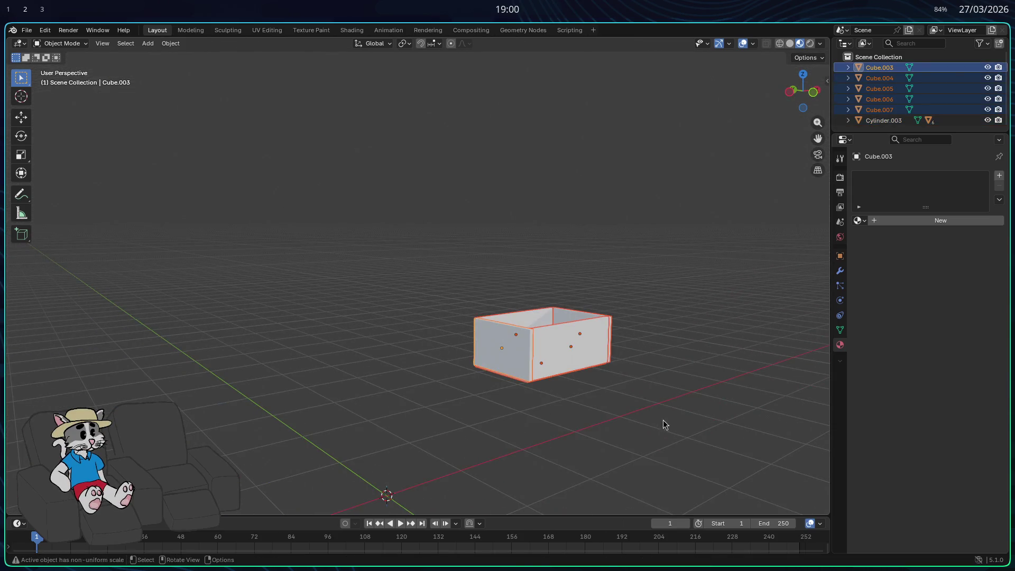
pyautogui.press('g')
pyautogui.press('x')
pyautogui.click(613, 328)
pyautogui.scroll(2, 608, 338)
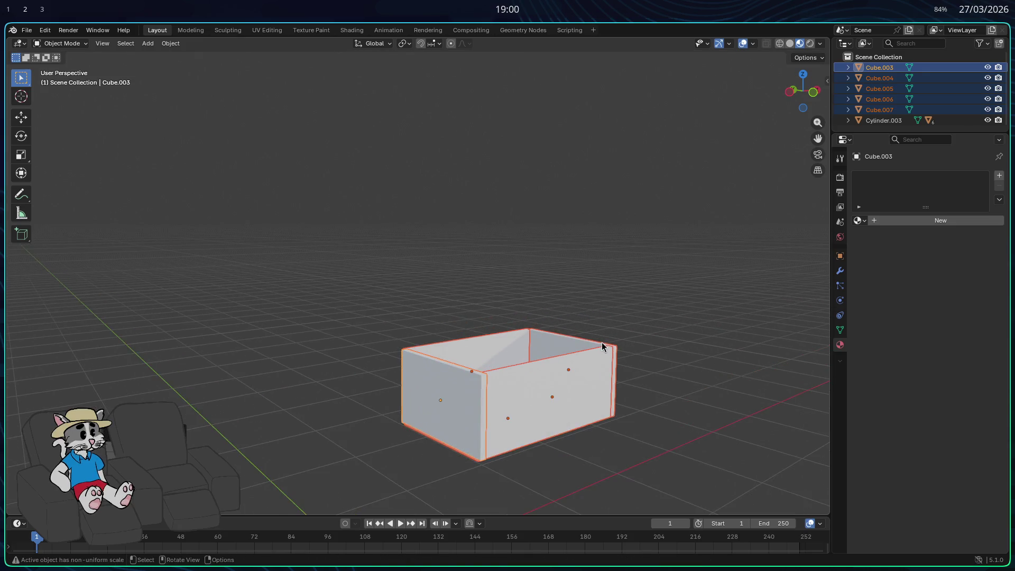
pyautogui.scroll(-3, 600, 342)
pyautogui.moveTo(600, 342)
pyautogui.mouseDown(button='middle')
pyautogui.moveTo(566, 347)
pyautogui.moveTo(625, 301)
pyautogui.moveTo(531, 318)
pyautogui.moveTo(696, 272)
pyautogui.moveTo(693, 333)
pyautogui.moveTo(418, 485)
pyautogui.moveTo(471, 420)
pyautogui.moveTo(426, 428)
pyautogui.moveTo(320, 418)
pyautogui.moveTo(512, 406)
pyautogui.moveTo(607, 419)
pyautogui.moveTo(541, 412)
pyautogui.moveTo(708, 385)
pyautogui.moveTo(185, 354)
pyautogui.moveTo(494, 394)
pyautogui.moveTo(651, 309)
pyautogui.mouseUp(button='middle')
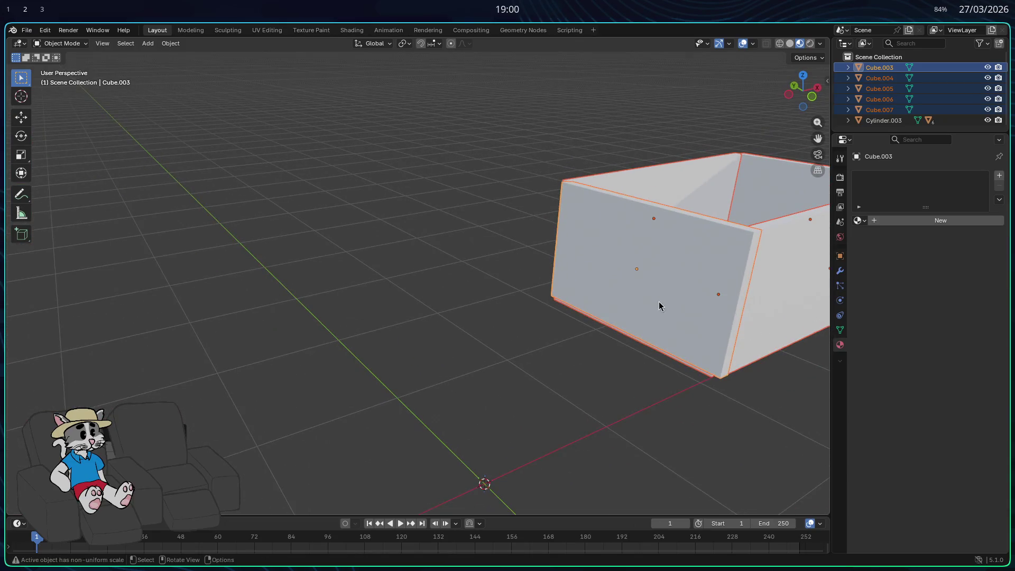
# Enter Edit Mode on the box panels with edge selection, and view the box from below.
pyautogui.press('Tab')
pyautogui.press('2')
pyautogui.moveTo(642, 233); pyautogui.dragTo(440, 339, button='middle')
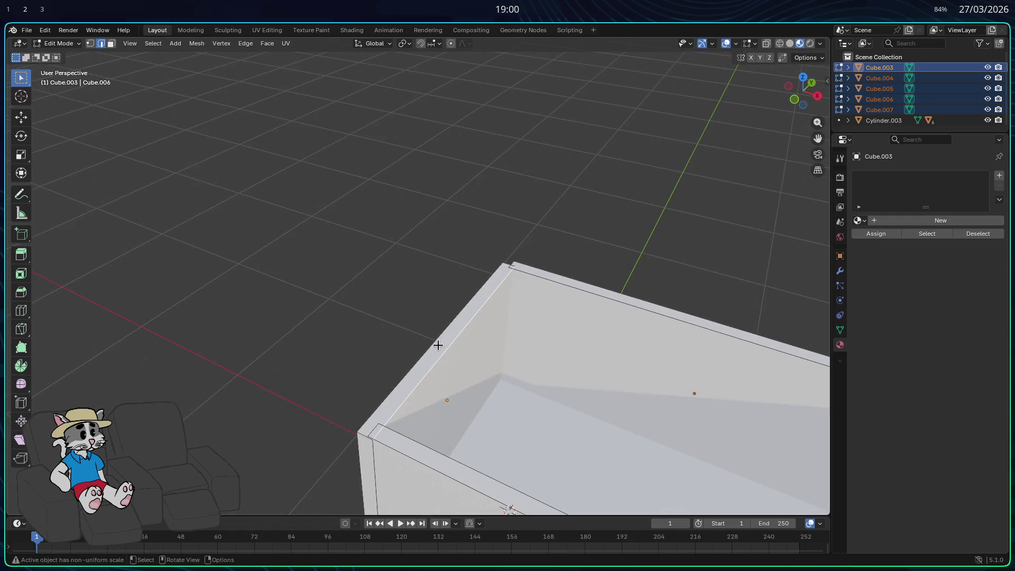
pyautogui.moveTo(441, 345)
pyautogui.mouseDown(button='middle')
pyautogui.moveTo(455, 254)
pyautogui.moveTo(617, 205)
pyautogui.mouseUp(button='middle')
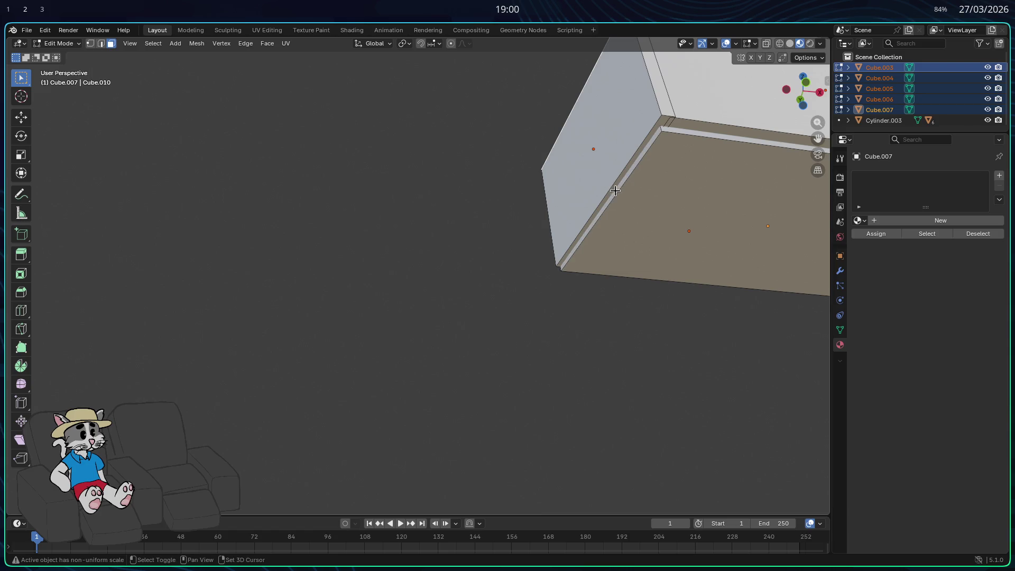
# Select a thin trim face at the box corner and bring up the face options on the end panel.
pyautogui.click(612, 189)
pyautogui.moveTo(610, 189)
pyautogui.mouseDown(button='middle')
pyautogui.moveTo(598, 186)
pyautogui.moveTo(612, 227)
pyautogui.moveTo(603, 213)
pyautogui.moveTo(617, 192)
pyautogui.moveTo(582, 263)
pyautogui.mouseUp(button='middle')
pyautogui.rightClick(610, 178)
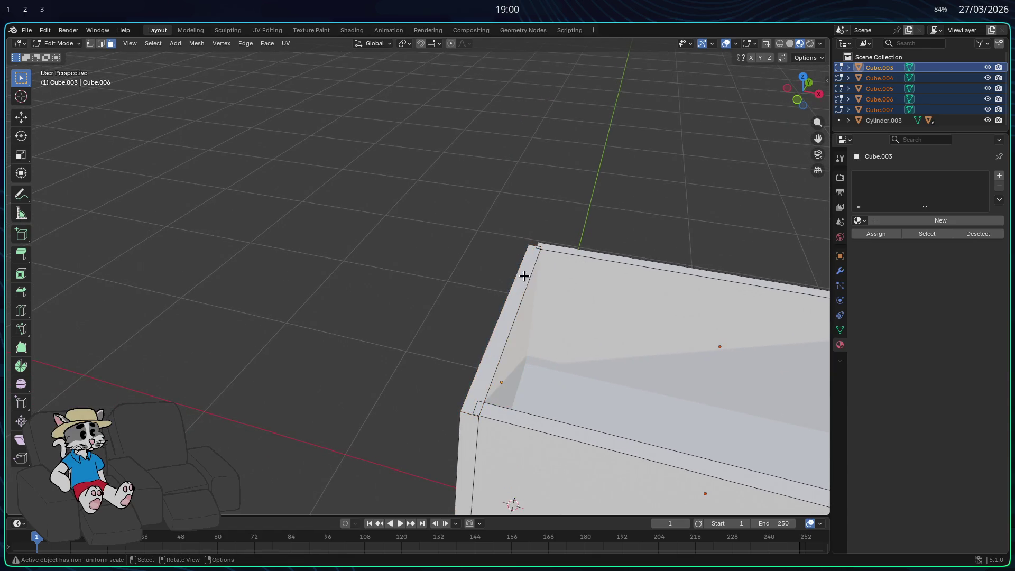
pyautogui.moveTo(514, 282)
pyautogui.mouseDown(button='middle')
pyautogui.moveTo(528, 333)
pyautogui.moveTo(470, 320)
pyautogui.moveTo(476, 208)
pyautogui.mouseUp(button='middle')
pyautogui.scroll(2, 428, 302)
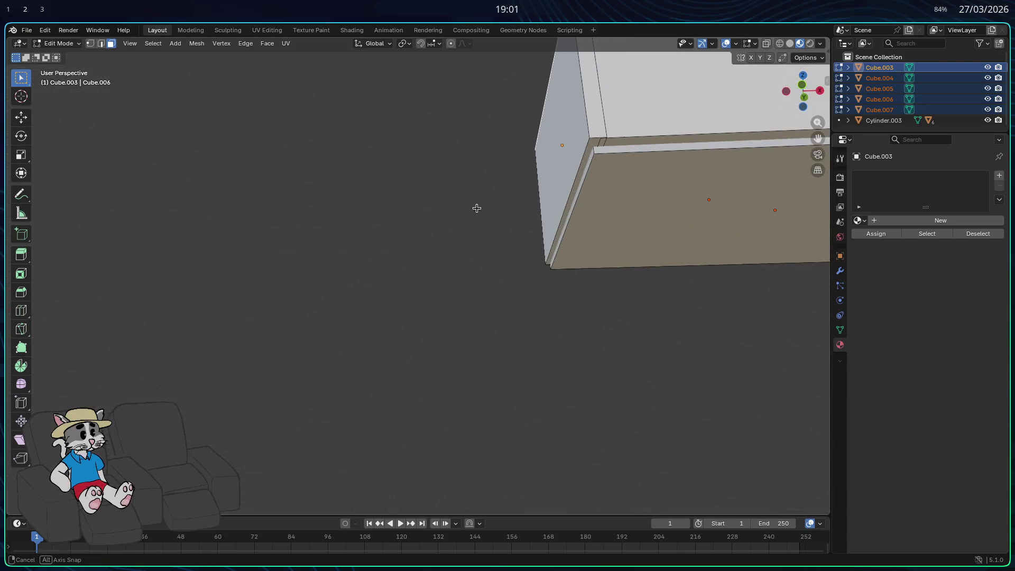
pyautogui.rightClick(572, 191)
# Subdivide the end panel face, then undo a trial move of it.
pyautogui.click(555, 192)
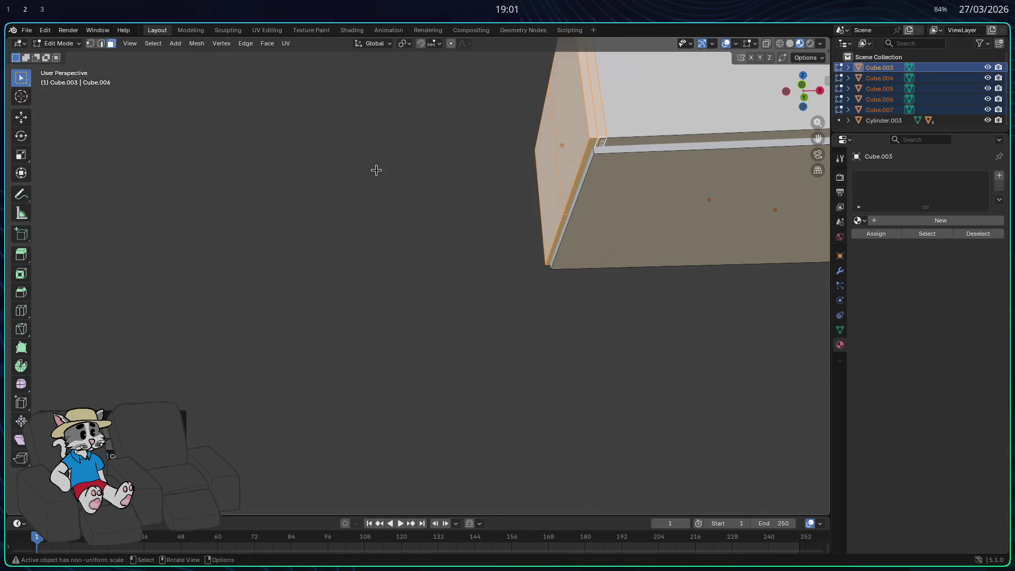
pyautogui.moveTo(536, 165)
pyautogui.mouseDown(button='middle')
pyautogui.moveTo(581, 211)
pyautogui.moveTo(588, 239)
pyautogui.mouseUp(button='middle')
pyautogui.press('g')
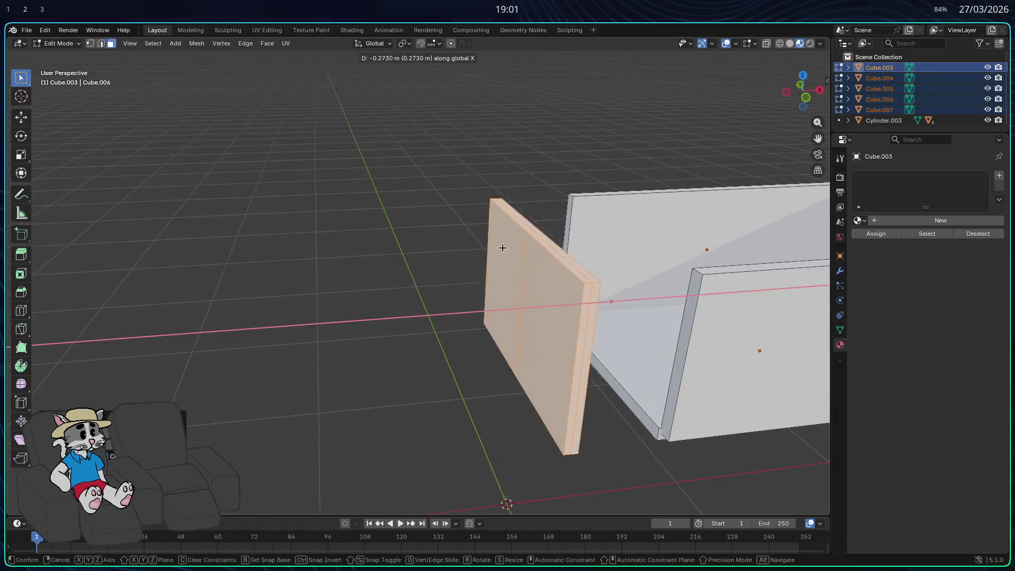
pyautogui.click(516, 246)
pyautogui.moveTo(516, 246)
pyautogui.mouseDown(button='middle')
pyautogui.moveTo(526, 252)
pyautogui.moveTo(554, 213)
pyautogui.moveTo(584, 264)
pyautogui.moveTo(548, 261)
pyautogui.moveTo(509, 227)
pyautogui.moveTo(488, 171)
pyautogui.mouseUp(button='middle')
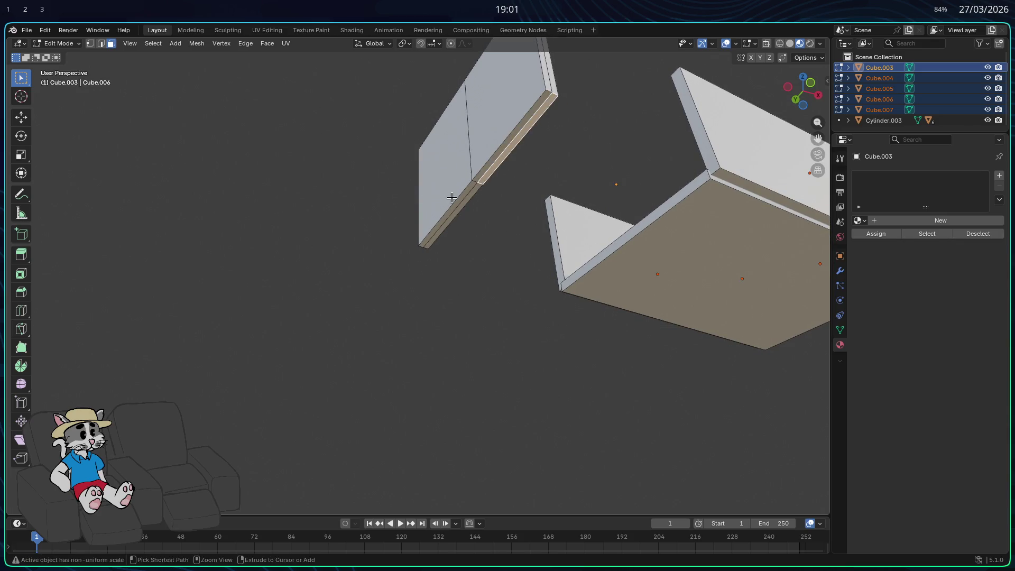
pyautogui.hotkey('ctrl', 'z')
pyautogui.moveTo(556, 235); pyautogui.dragTo(514, 274, button='middle')
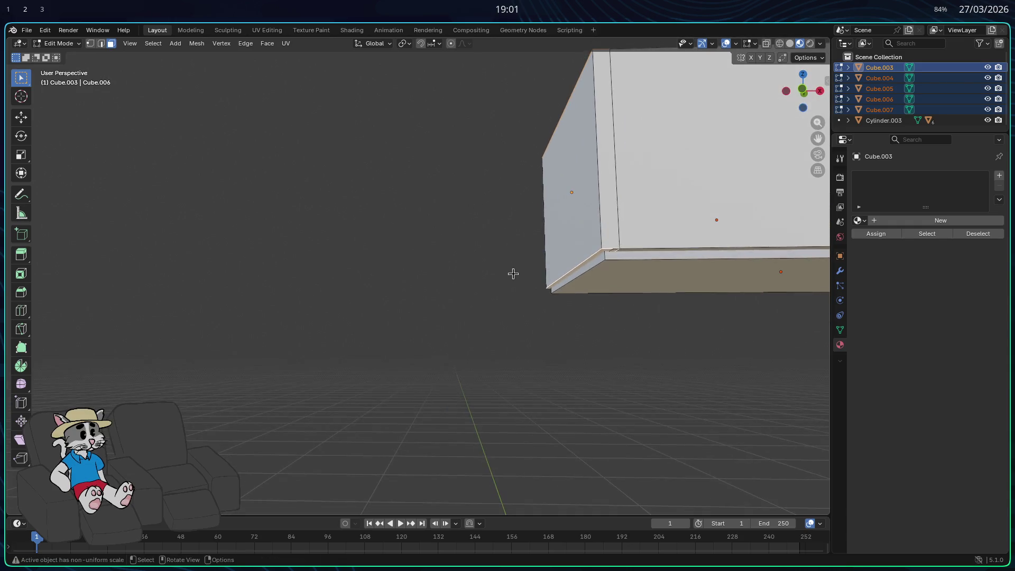
# Select only the end panel Cube.003 in Object Mode and return to Edit Mode on it.
pyautogui.press('Tab')
pyautogui.click(578, 209)
pyautogui.press('g')
pyautogui.press('x')
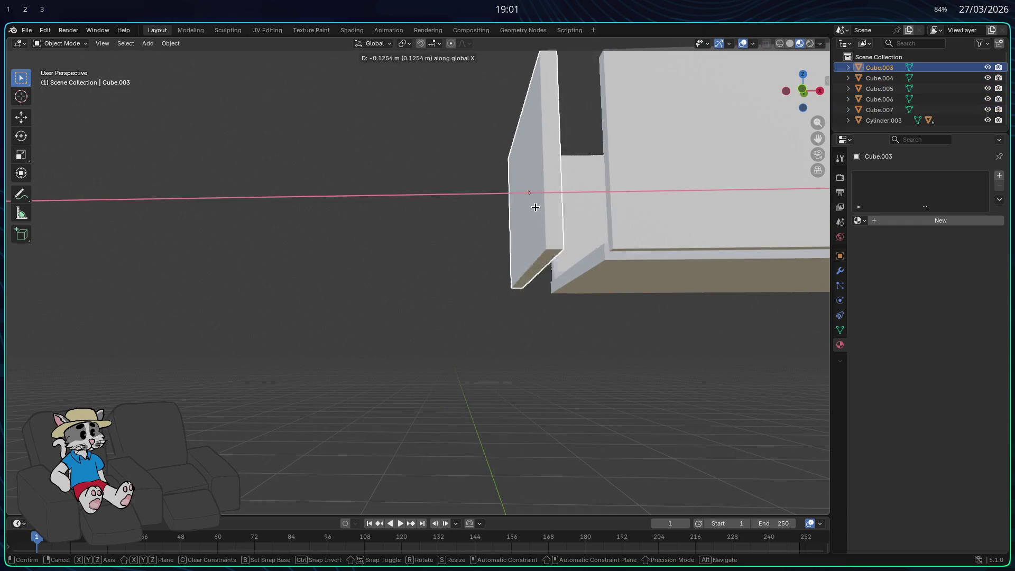
pyautogui.press('Escape')
pyautogui.moveTo(478, 243); pyautogui.dragTo(563, 265, button='middle')
pyautogui.press('Tab')
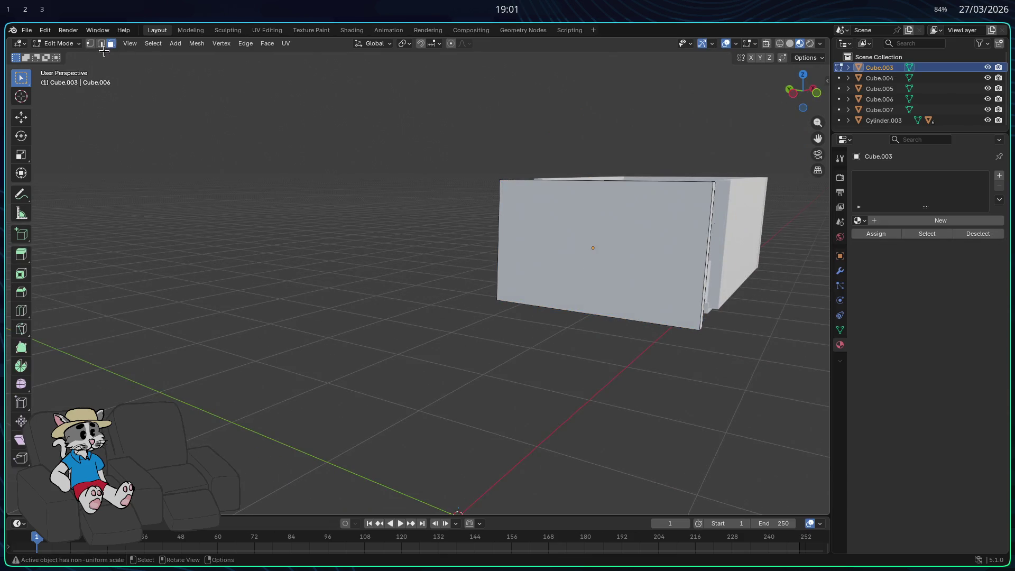
# Select the whole end panel mesh and view the wall from beneath.
pyautogui.moveTo(574, 311)
pyautogui.mouseDown(button='middle')
pyautogui.moveTo(582, 197)
pyautogui.moveTo(478, 251)
pyautogui.moveTo(360, 241)
pyautogui.mouseUp(button='middle')
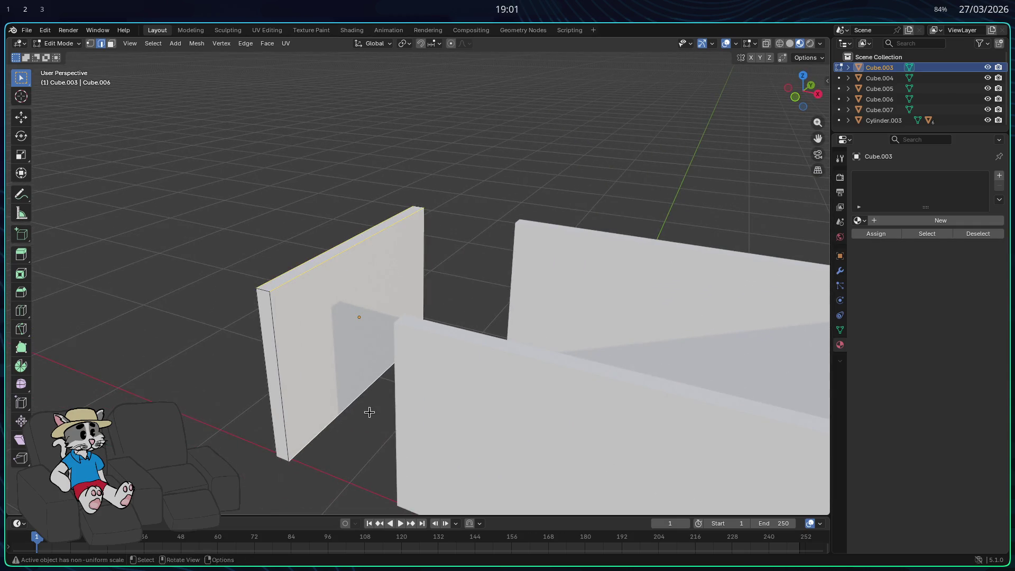
pyautogui.moveTo(369, 412); pyautogui.dragTo(380, 373, button='middle')
pyautogui.rightClick(381, 374)
pyautogui.click(335, 245)
pyautogui.moveTo(335, 245)
pyautogui.mouseDown(button='middle')
pyautogui.moveTo(426, 290)
pyautogui.moveTo(482, 340)
pyautogui.moveTo(576, 317)
pyautogui.moveTo(587, 296)
pyautogui.mouseUp(button='middle')
pyautogui.scroll(2, 597, 299)
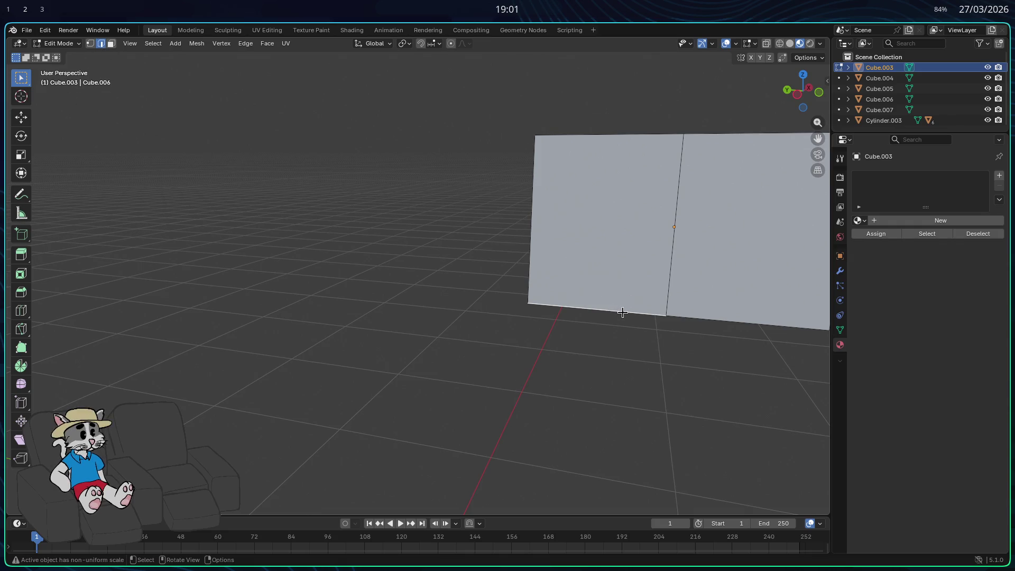
pyautogui.moveTo(620, 311)
pyautogui.mouseDown(button='middle')
pyautogui.moveTo(601, 329)
pyautogui.moveTo(660, 243)
pyautogui.mouseUp(button='middle')
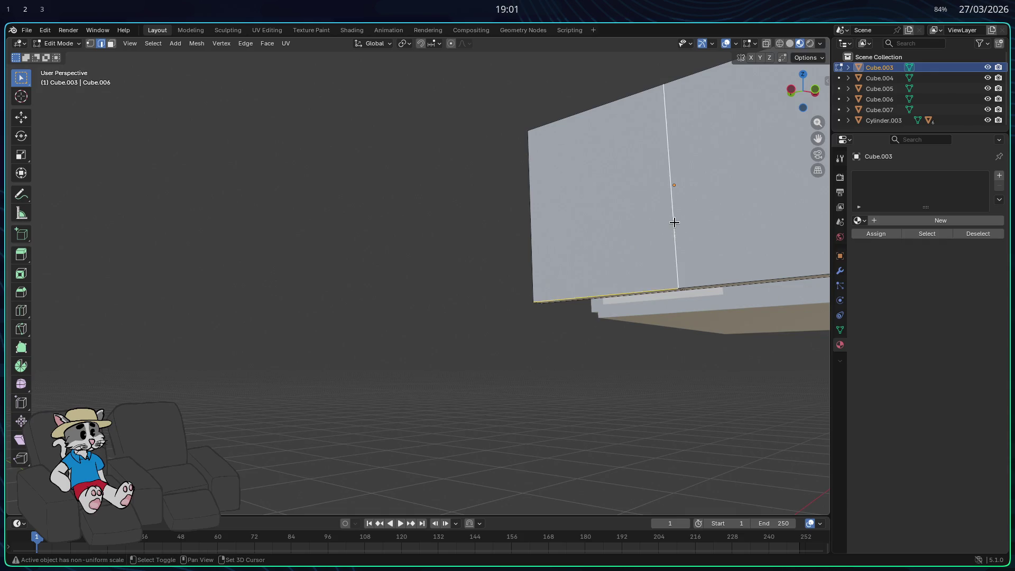
pyautogui.moveTo(703, 313); pyautogui.dragTo(591, 310, button='middle')
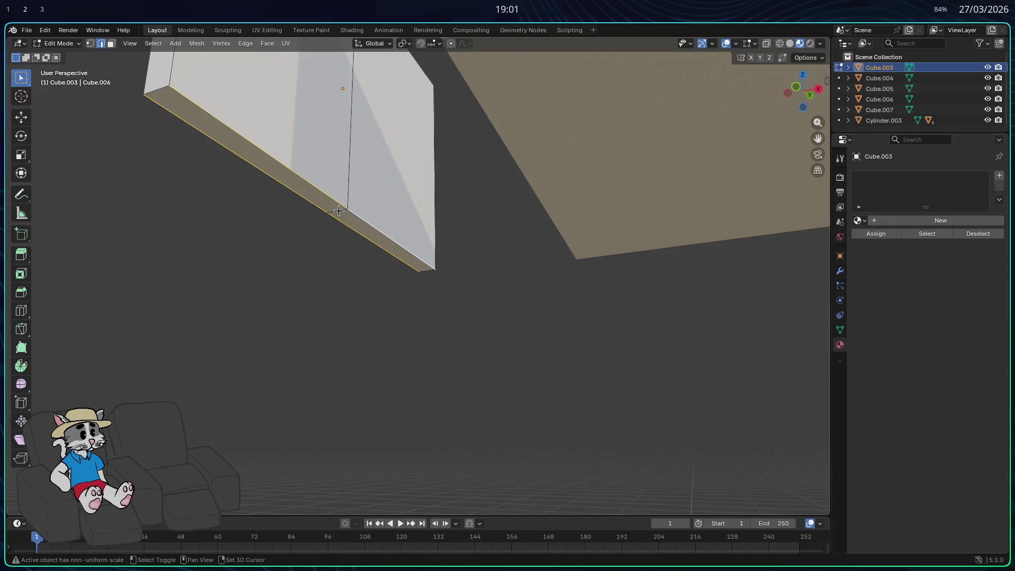
# Subdivide the selected end panel wall edges and view the result face-on.
pyautogui.moveTo(358, 215)
pyautogui.mouseDown(button='middle')
pyautogui.moveTo(446, 243)
pyautogui.moveTo(560, 258)
pyautogui.moveTo(505, 263)
pyautogui.moveTo(522, 266)
pyautogui.moveTo(537, 256)
pyautogui.moveTo(502, 256)
pyautogui.moveTo(566, 270)
pyautogui.moveTo(594, 356)
pyautogui.mouseUp(button='middle')
pyautogui.rightClick(560, 258)
pyautogui.click(541, 247)
pyautogui.click(594, 356)
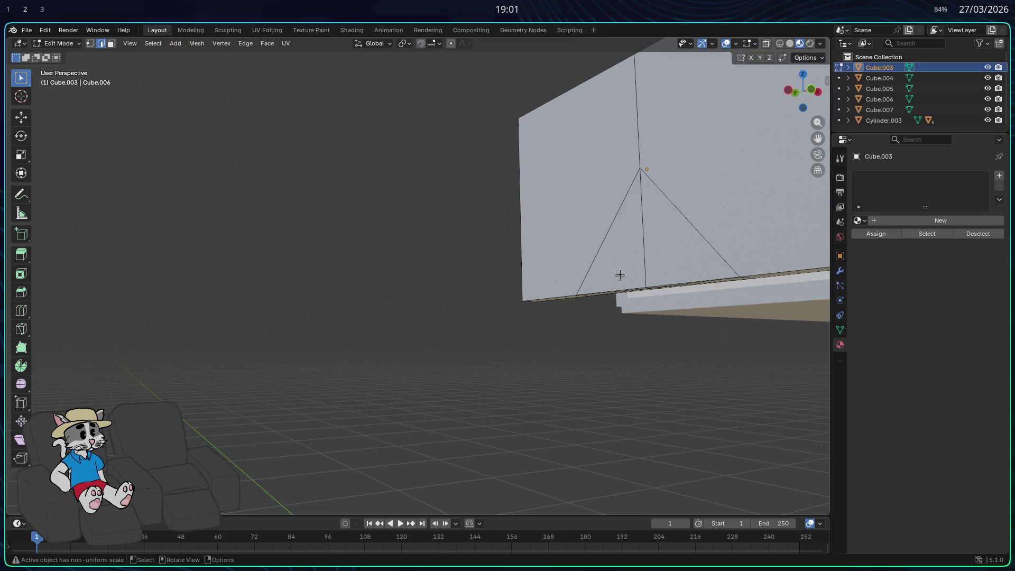
# Delete the triangle faces at the bottom of the wall in face select mode to open the notch.
pyautogui.press('3')
pyautogui.click(637, 265)
pyautogui.press('x')
pyautogui.click(642, 271)
pyautogui.click(667, 254)
pyautogui.press('x')
pyautogui.click(646, 252)
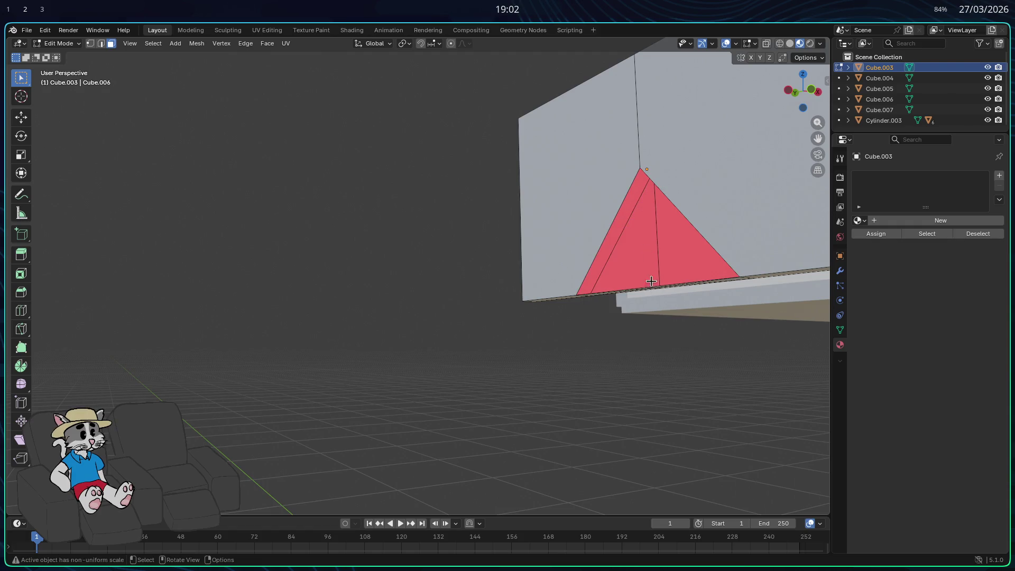
pyautogui.moveTo(651, 282); pyautogui.dragTo(560, 279, button='middle')
pyautogui.click(263, 206)
pyautogui.press('x')
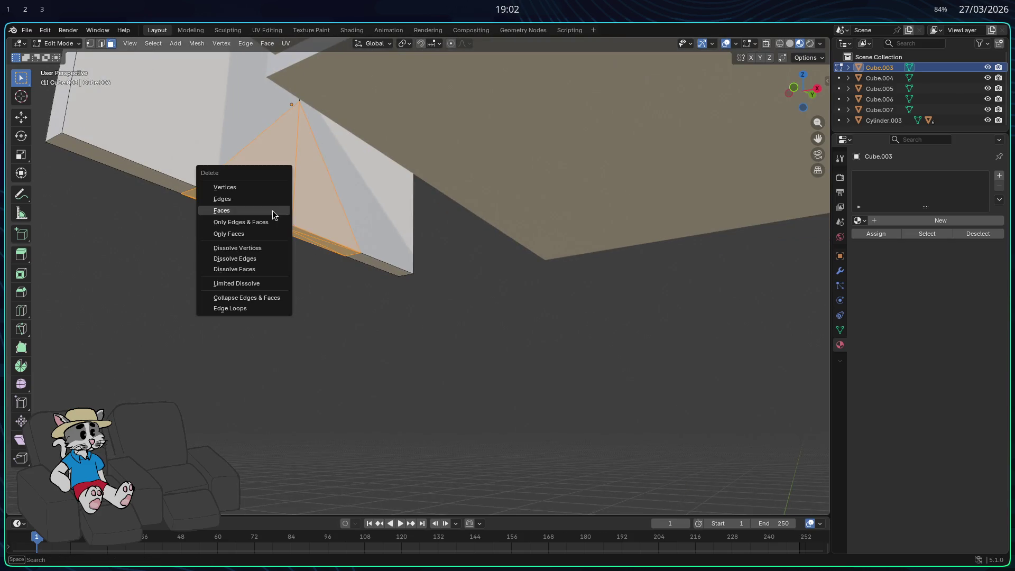
pyautogui.click(263, 210)
pyautogui.moveTo(284, 220)
pyautogui.mouseDown(button='middle')
pyautogui.moveTo(360, 215)
pyautogui.moveTo(430, 236)
pyautogui.mouseUp(button='middle')
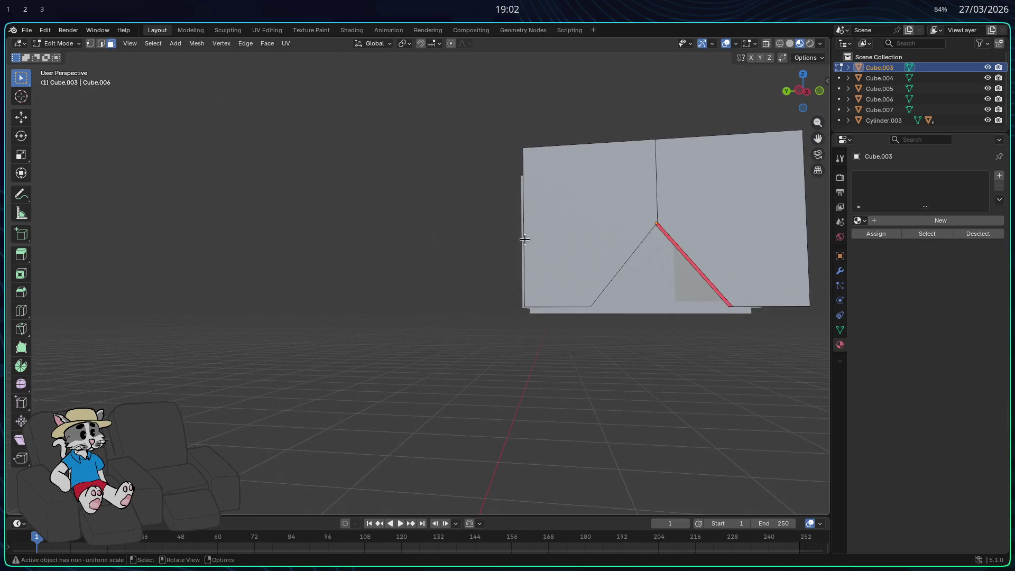
# Select the notch edge near the tip, trying a scale and cancelling it.
pyautogui.moveTo(526, 238); pyautogui.dragTo(442, 216, button='middle')
pyautogui.moveTo(534, 185)
pyautogui.mouseDown(button='middle')
pyautogui.moveTo(562, 177)
pyautogui.moveTo(544, 154)
pyautogui.moveTo(569, 97)
pyautogui.moveTo(689, 164)
pyautogui.mouseUp(button='middle')
pyautogui.click(555, 99)
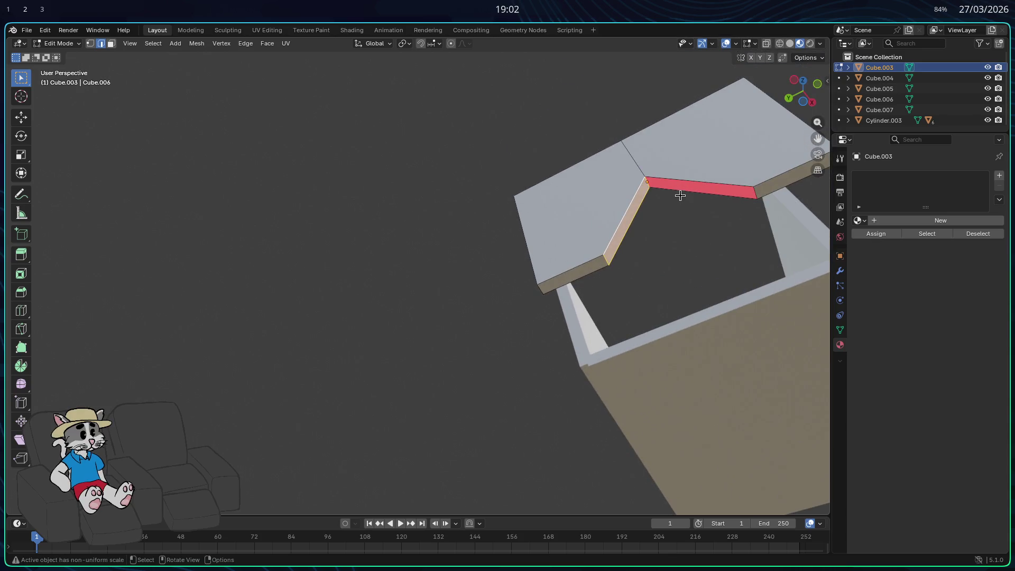
pyautogui.moveTo(665, 237)
pyautogui.mouseDown(button='middle')
pyautogui.moveTo(689, 288)
pyautogui.moveTo(673, 253)
pyautogui.mouseUp(button='middle')
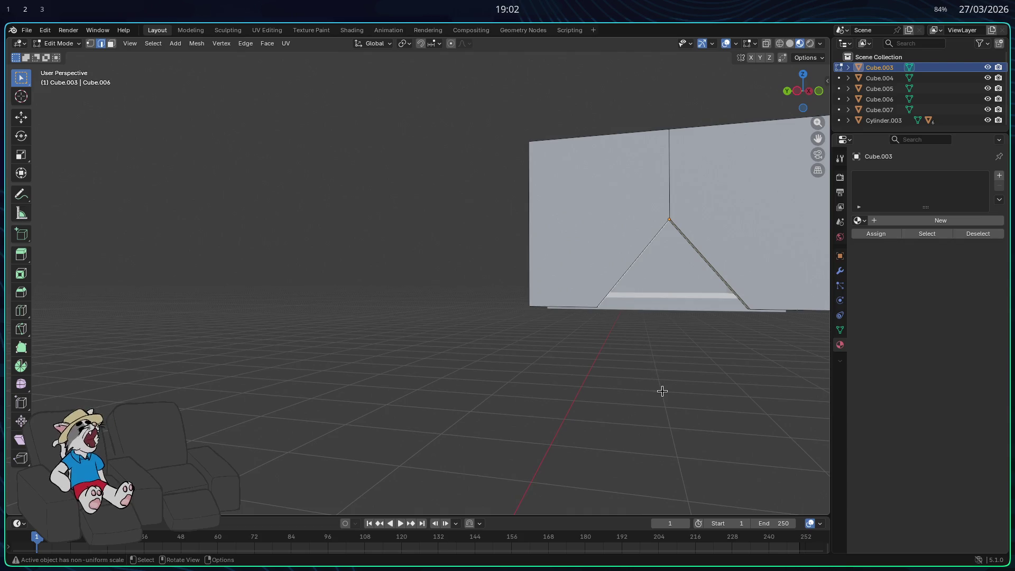
pyautogui.moveTo(663, 392)
pyautogui.mouseDown(button='middle')
pyautogui.moveTo(636, 293)
pyautogui.moveTo(367, 129)
pyautogui.moveTo(462, 171)
pyautogui.moveTo(616, 163)
pyautogui.moveTo(576, 284)
pyautogui.moveTo(321, 191)
pyautogui.mouseUp(button='middle')
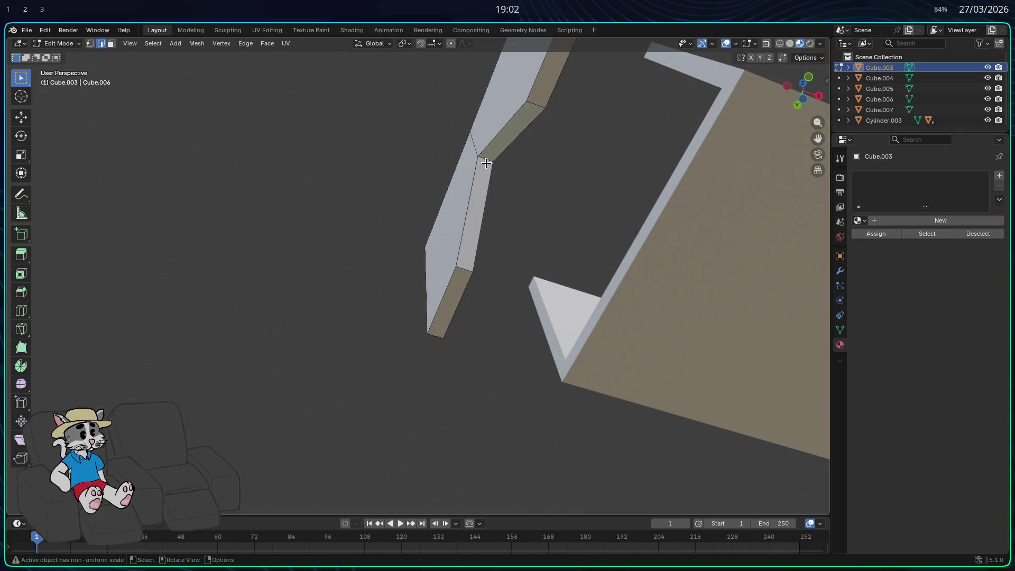
pyautogui.press('s')
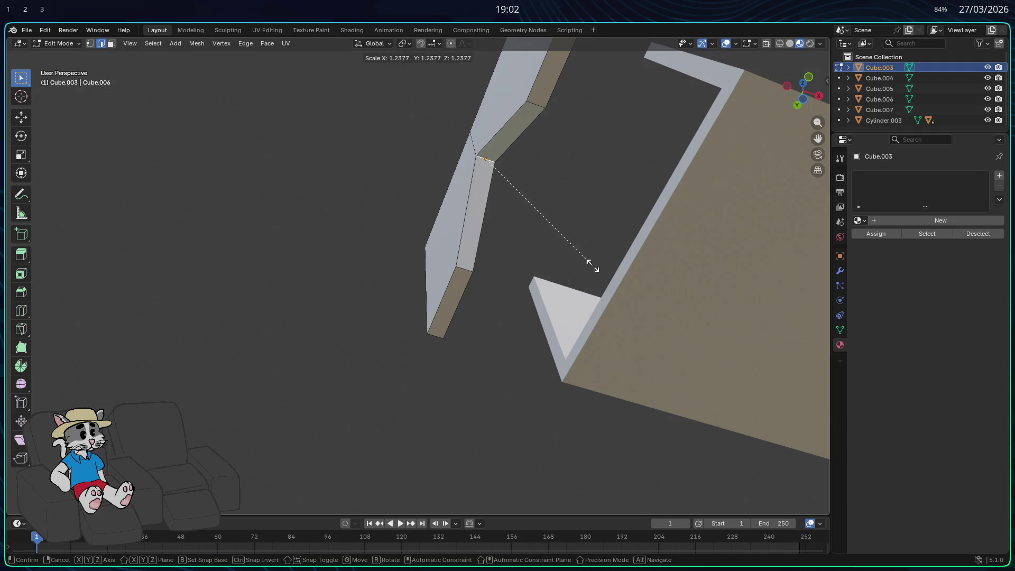
pyautogui.press('Escape')
pyautogui.moveTo(574, 261); pyautogui.dragTo(597, 287, button='middle')
# Bevel the notch tip vertex with 3 segments, then return to Object Mode.
pyautogui.hotkey('ctrl', 'b')
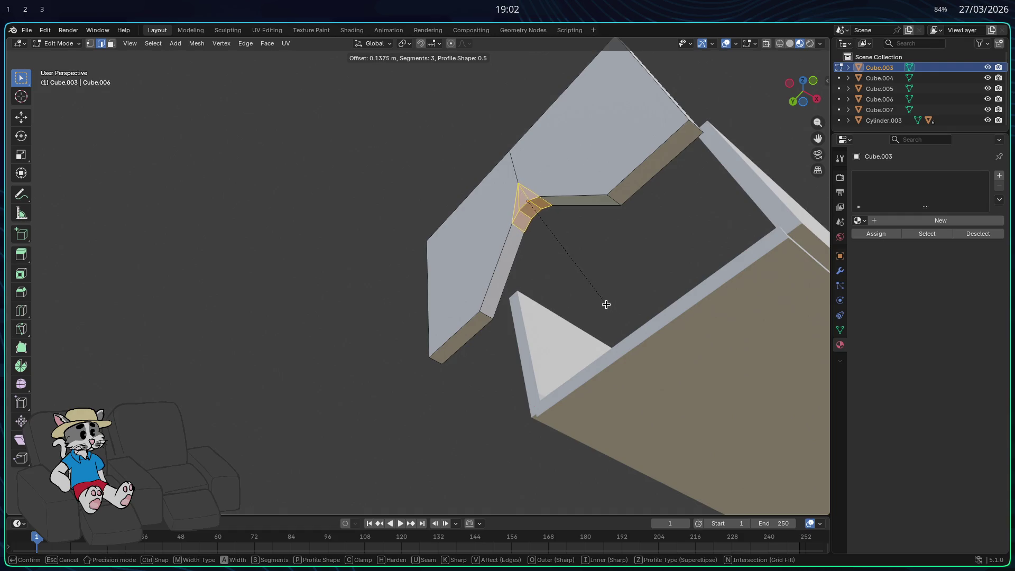
pyautogui.click(600, 297)
pyautogui.moveTo(603, 304)
pyautogui.mouseDown(button='middle')
pyautogui.moveTo(529, 328)
pyautogui.moveTo(365, 347)
pyautogui.moveTo(381, 388)
pyautogui.moveTo(377, 366)
pyautogui.mouseUp(button='middle')
pyautogui.click(370, 357)
pyautogui.hotkey('ctrl', 'z')
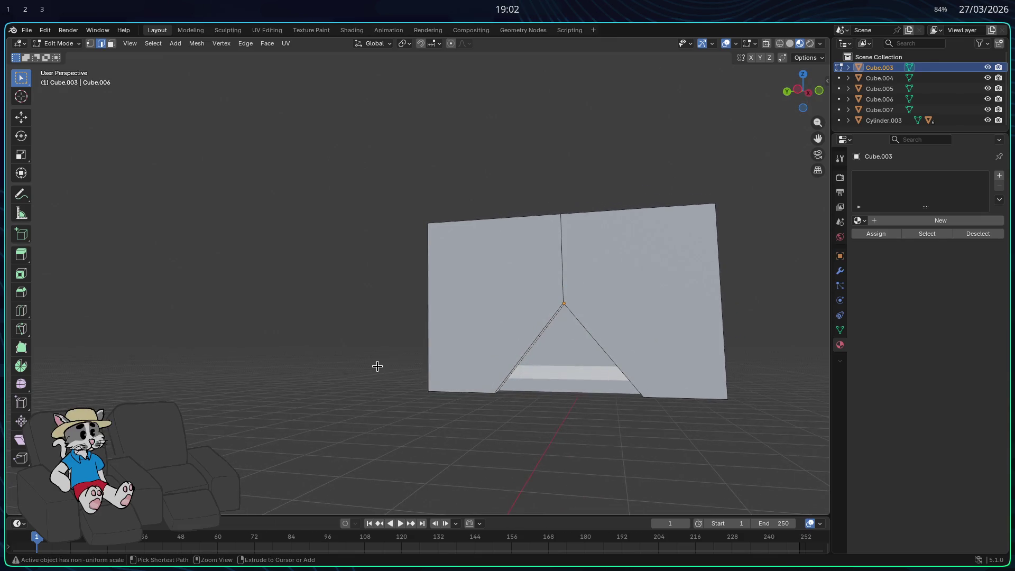
pyautogui.press('Tab')
# Extrude the notch's narrow slanted side face and slide it along the X axis.
pyautogui.scroll(4, 554, 337)
pyautogui.moveTo(573, 326); pyautogui.dragTo(608, 312, button='middle')
pyautogui.moveTo(688, 327)
pyautogui.mouseDown(button='middle')
pyautogui.moveTo(700, 344)
pyautogui.moveTo(613, 327)
pyautogui.mouseUp(button='middle')
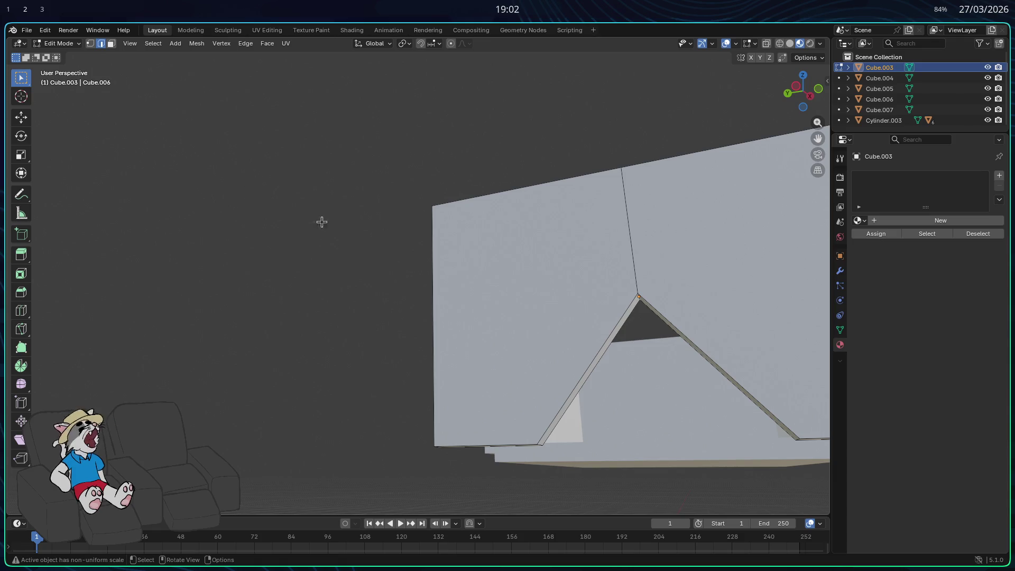
pyautogui.moveTo(604, 349); pyautogui.dragTo(574, 338, button='middle')
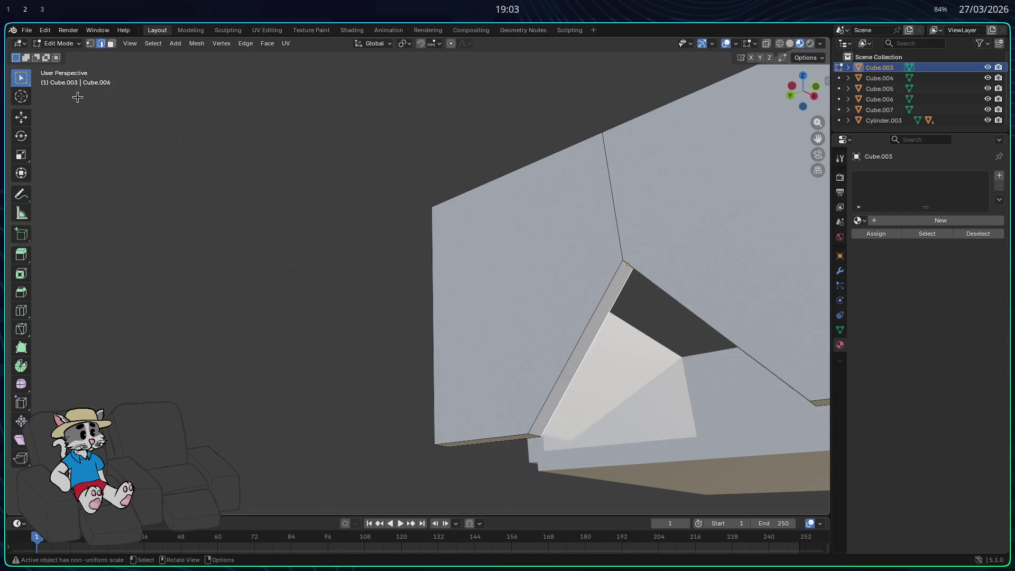
pyautogui.click(111, 43)
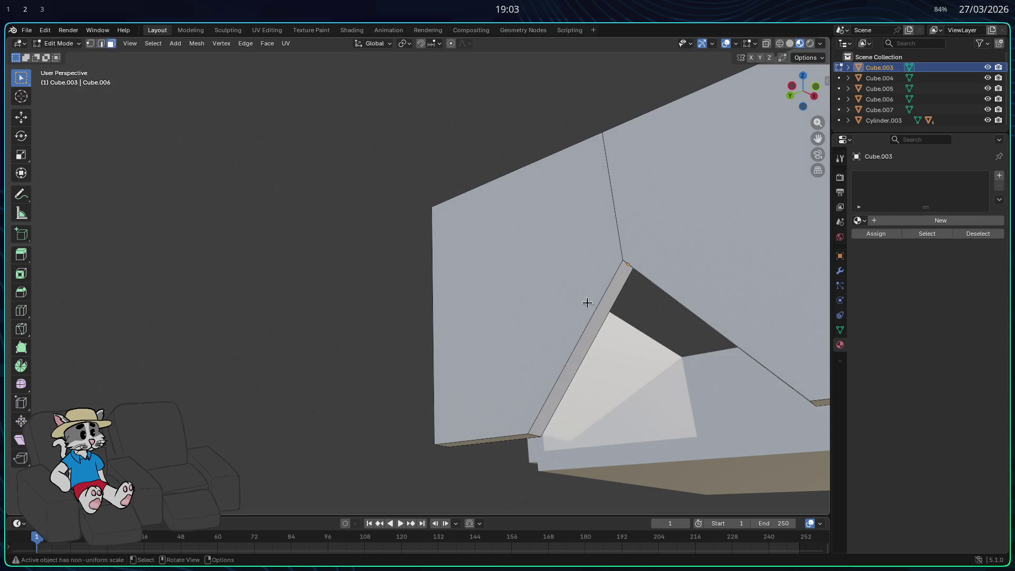
pyautogui.click(585, 335)
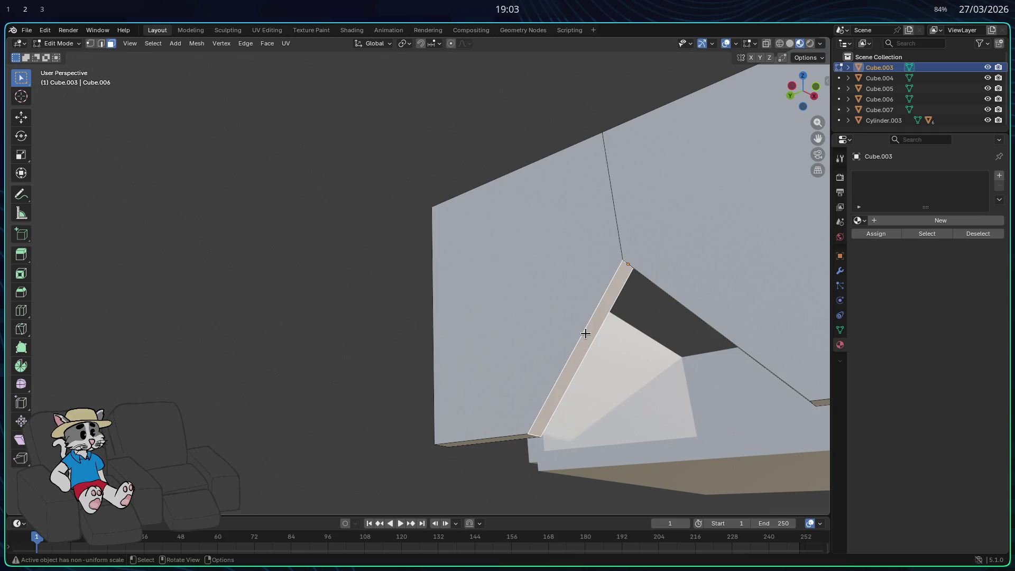
pyautogui.press('e')
pyautogui.click(663, 379)
pyautogui.press('g')
pyautogui.press('x')
pyautogui.click(653, 376)
pyautogui.moveTo(654, 376)
pyautogui.mouseDown(button='middle')
pyautogui.moveTo(684, 410)
pyautogui.moveTo(666, 404)
pyautogui.moveTo(610, 283)
pyautogui.mouseUp(button='middle')
# Move the diagonal notch edge along the Y axis in edge select mode.
pyautogui.press('2')
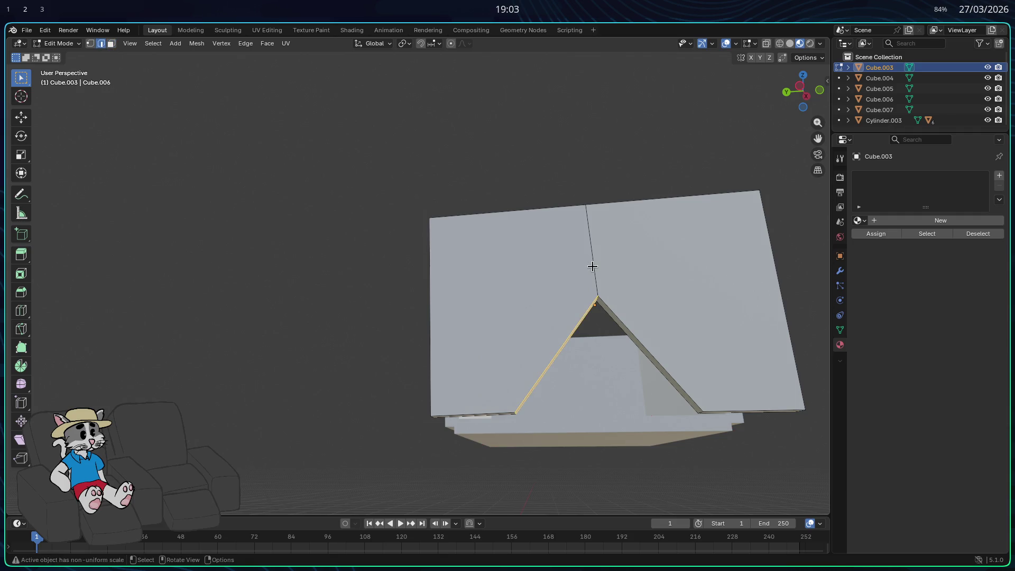
pyautogui.press('g')
pyautogui.press('z')
pyautogui.press('x')
pyautogui.press('y')
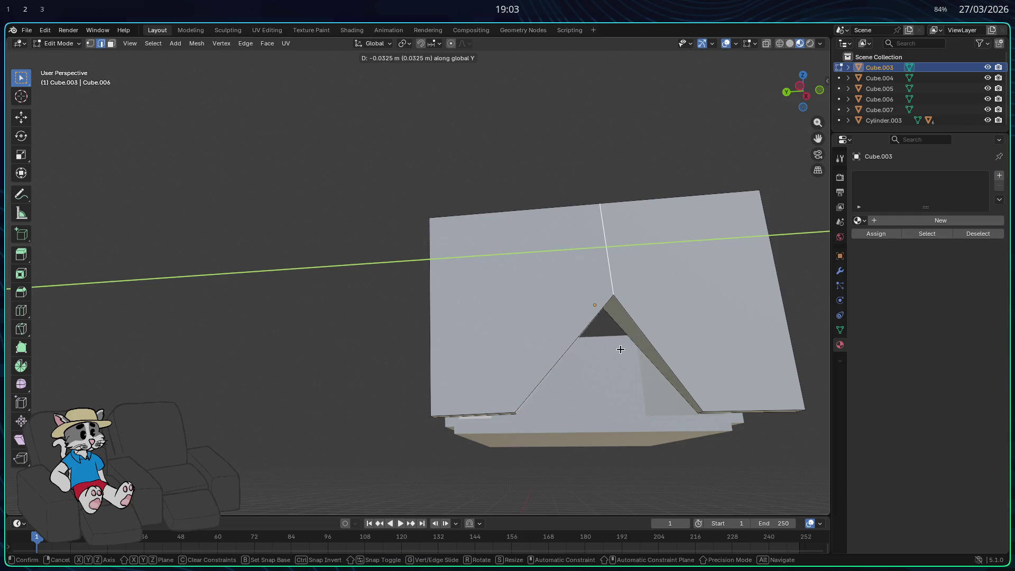
pyautogui.click(621, 350)
# Select the large left wall face, then switch to edge select and clear it.
pyautogui.moveTo(612, 347)
pyautogui.mouseDown(button='middle')
pyautogui.moveTo(449, 383)
pyautogui.moveTo(319, 286)
pyautogui.mouseUp(button='middle')
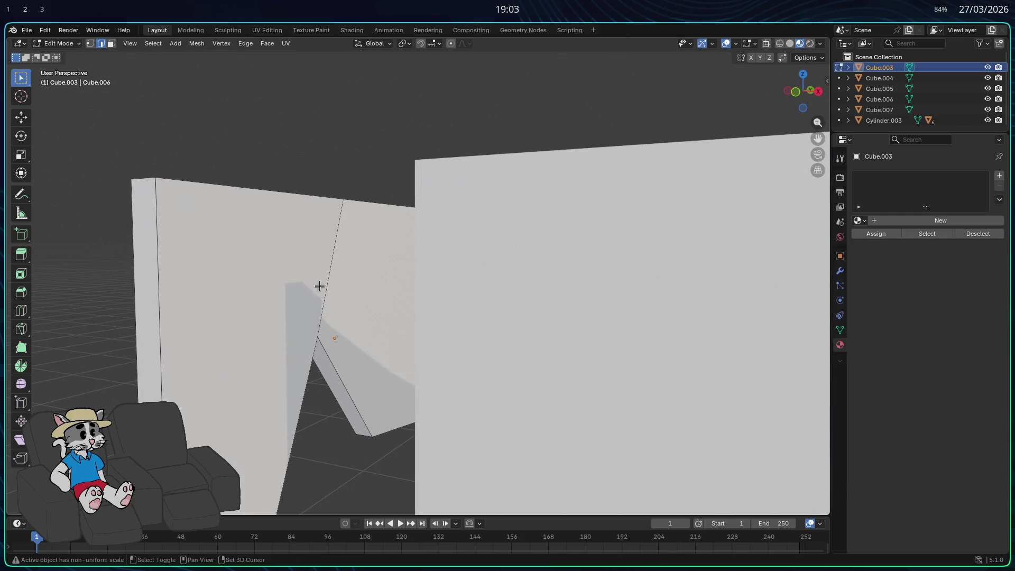
pyautogui.scroll(-5, 415, 347)
pyautogui.moveTo(414, 347)
pyautogui.mouseDown(button='middle')
pyautogui.moveTo(444, 344)
pyautogui.moveTo(407, 283)
pyautogui.mouseUp(button='middle')
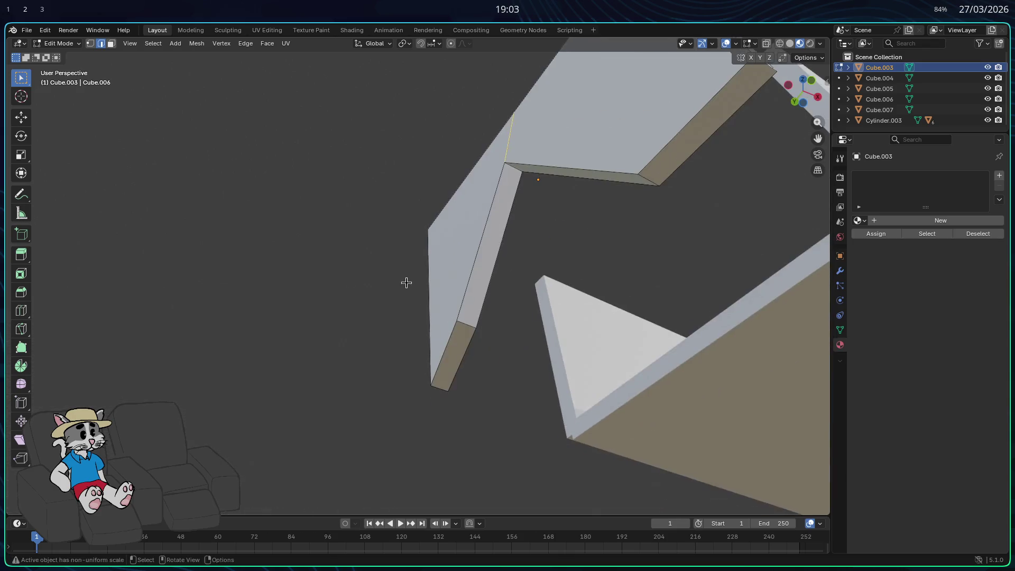
pyautogui.moveTo(336, 290)
pyautogui.mouseDown(button='middle')
pyautogui.moveTo(296, 318)
pyautogui.moveTo(288, 372)
pyautogui.moveTo(390, 317)
pyautogui.mouseUp(button='middle')
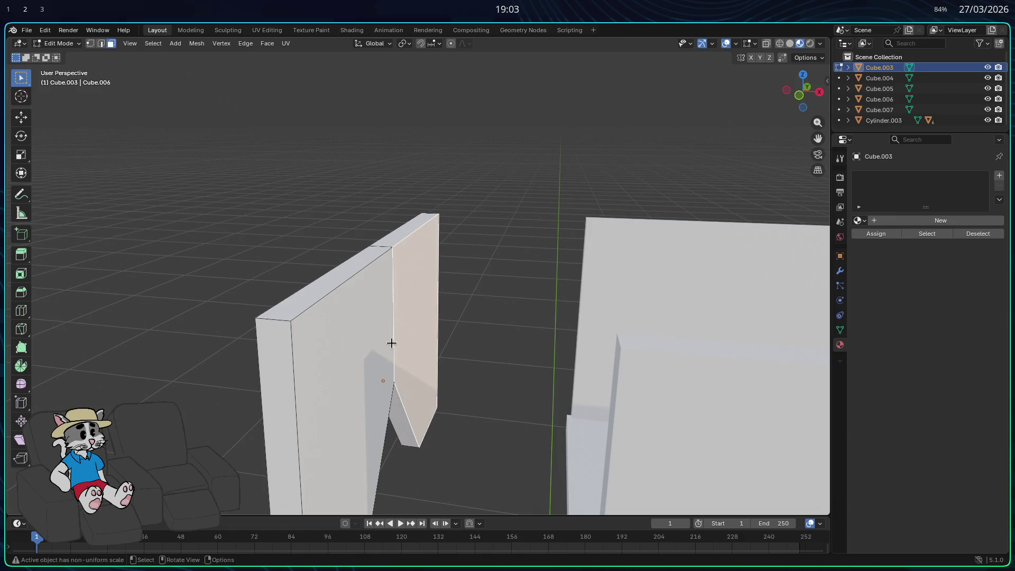
pyautogui.scroll(2, 344, 320)
pyautogui.click(351, 312)
pyautogui.click(101, 44)
pyautogui.click(347, 290)
# Select the vertical seam edge on the notched panel and shift it along Y.
pyautogui.moveTo(261, 367); pyautogui.dragTo(354, 370, button='middle')
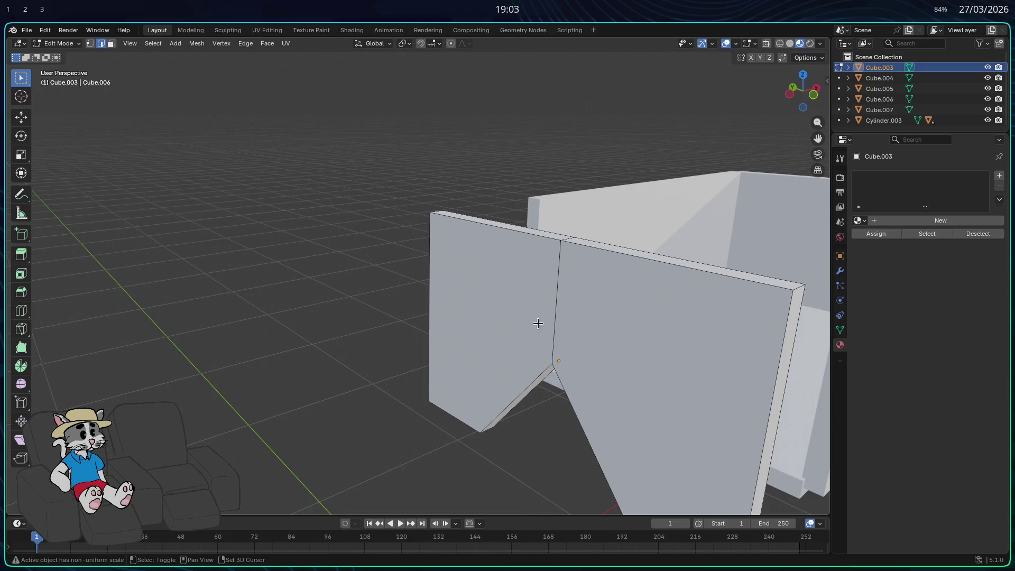
pyautogui.click(555, 313)
pyautogui.moveTo(567, 243)
pyautogui.mouseDown(button='middle')
pyautogui.moveTo(478, 344)
pyautogui.moveTo(472, 306)
pyautogui.moveTo(500, 236)
pyautogui.moveTo(537, 200)
pyautogui.moveTo(556, 245)
pyautogui.mouseUp(button='middle')
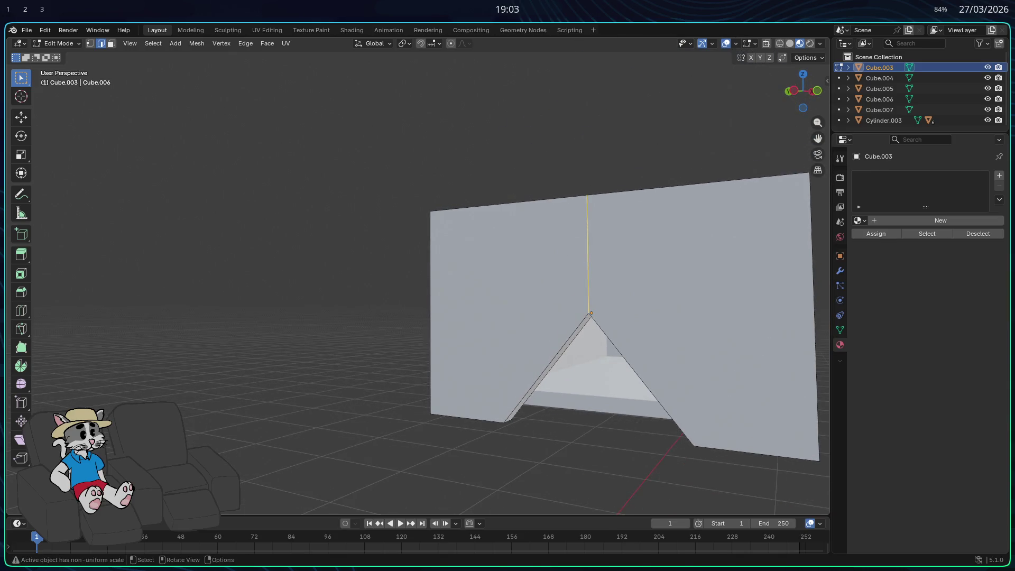
pyautogui.press('g')
pyautogui.press('y')
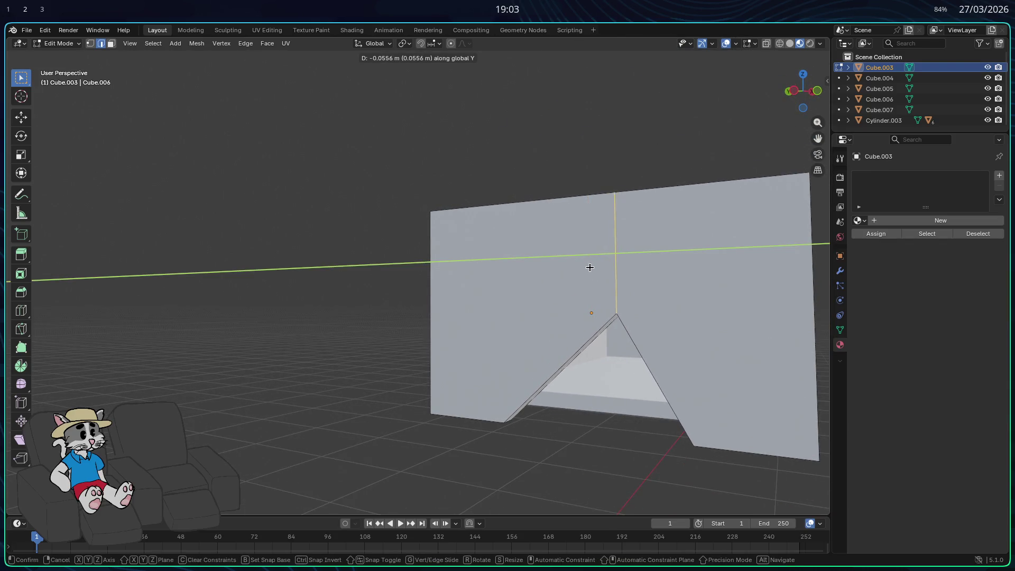
pyautogui.click(512, 241)
pyautogui.moveTo(560, 303)
pyautogui.mouseDown(button='middle')
pyautogui.moveTo(596, 315)
pyautogui.moveTo(637, 261)
pyautogui.moveTo(624, 308)
pyautogui.mouseUp(button='middle')
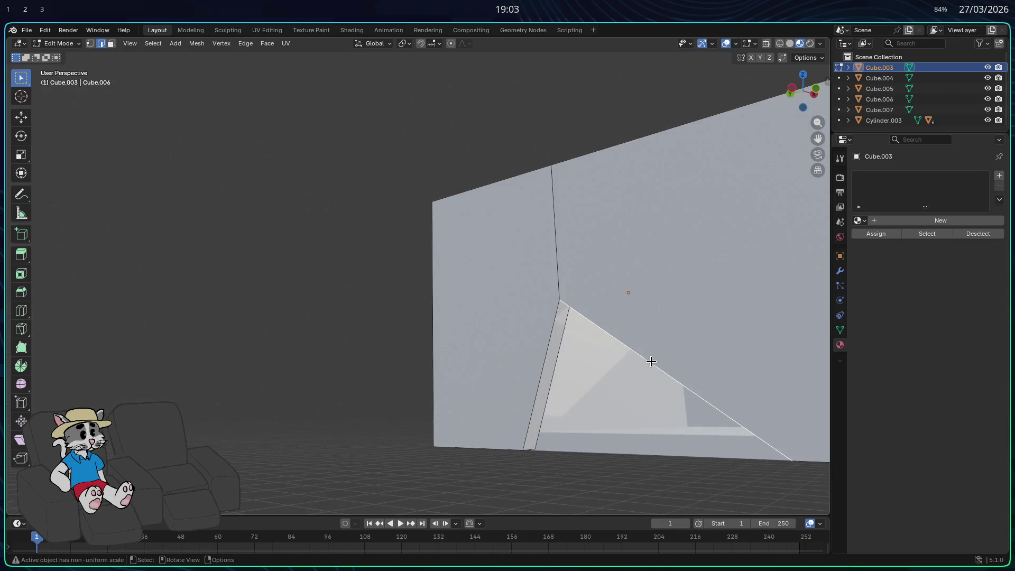
pyautogui.moveTo(651, 359); pyautogui.dragTo(652, 366, button='middle')
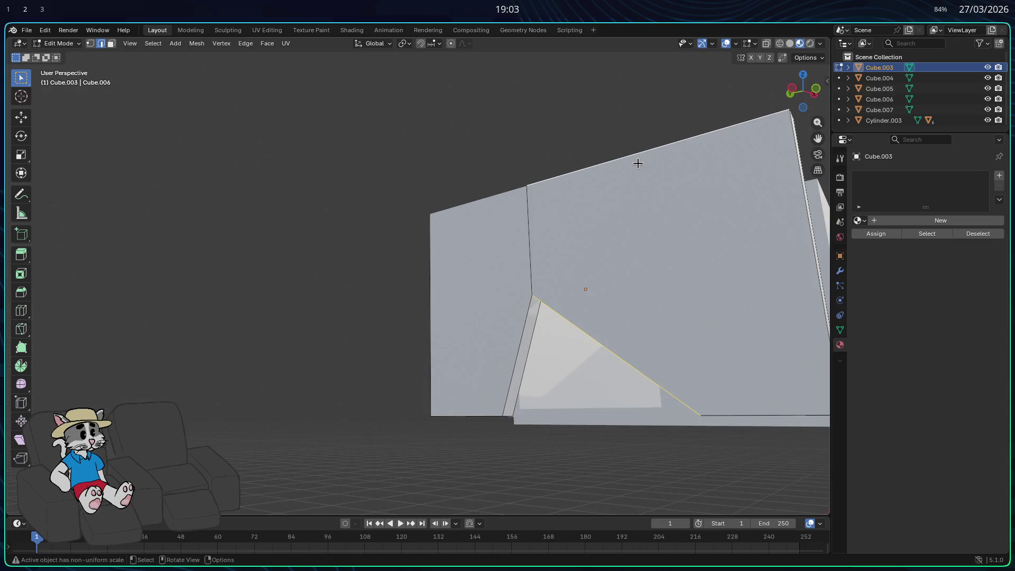
# Apply an edge operation to the selected notch edges, then deselect everything.
pyautogui.rightClick(638, 157)
pyautogui.moveTo(546, 290); pyautogui.dragTo(410, 257, button='middle')
pyautogui.moveTo(248, 252)
pyautogui.mouseDown(button='middle')
pyautogui.moveTo(263, 296)
pyautogui.moveTo(270, 249)
pyautogui.moveTo(347, 292)
pyautogui.moveTo(414, 276)
pyautogui.moveTo(513, 298)
pyautogui.moveTo(526, 275)
pyautogui.mouseUp(button='middle')
pyautogui.rightClick(267, 240)
pyautogui.click(273, 249)
pyautogui.scroll(2, 592, 317)
pyautogui.hotkey('alt', 'a')
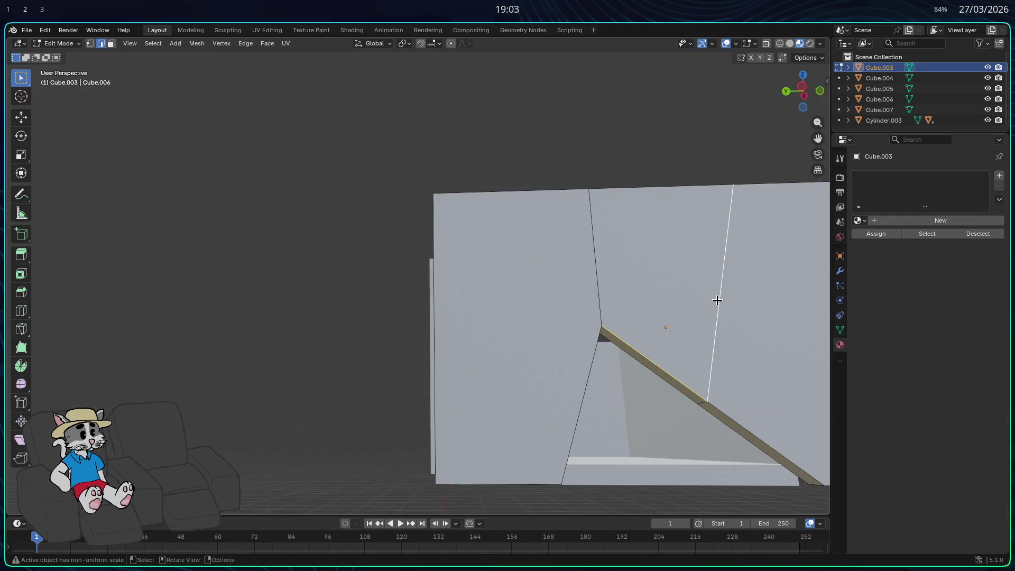
# Subdivide the edges of the notch's slanted strip.
pyautogui.rightClick(694, 273)
pyautogui.click(686, 245)
pyautogui.moveTo(687, 254); pyautogui.dragTo(684, 371, button='middle')
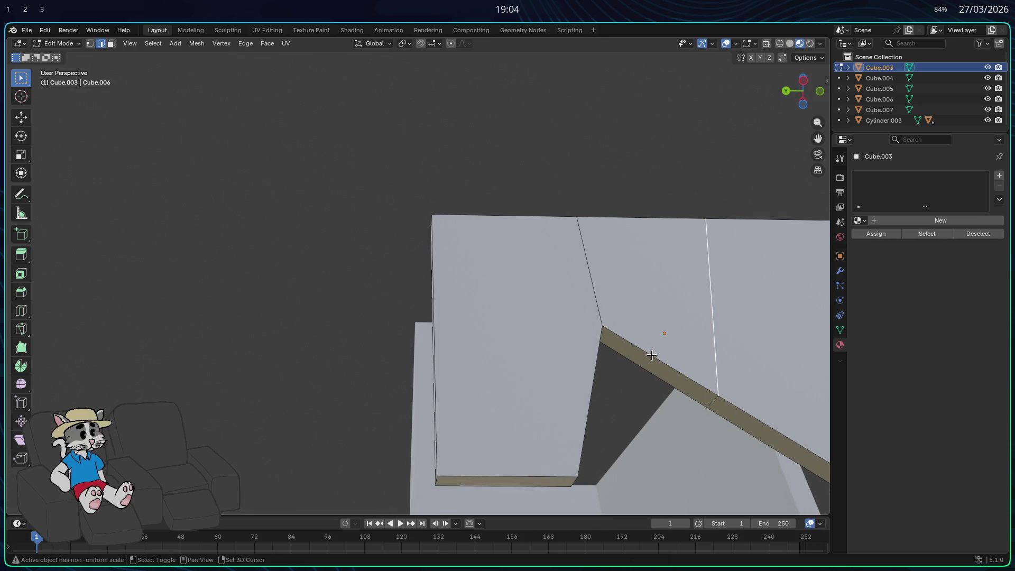
pyautogui.moveTo(623, 397)
pyautogui.mouseDown(button='middle')
pyautogui.moveTo(487, 391)
pyautogui.moveTo(373, 446)
pyautogui.moveTo(410, 454)
pyautogui.moveTo(432, 414)
pyautogui.moveTo(460, 414)
pyautogui.moveTo(447, 383)
pyautogui.mouseUp(button='middle')
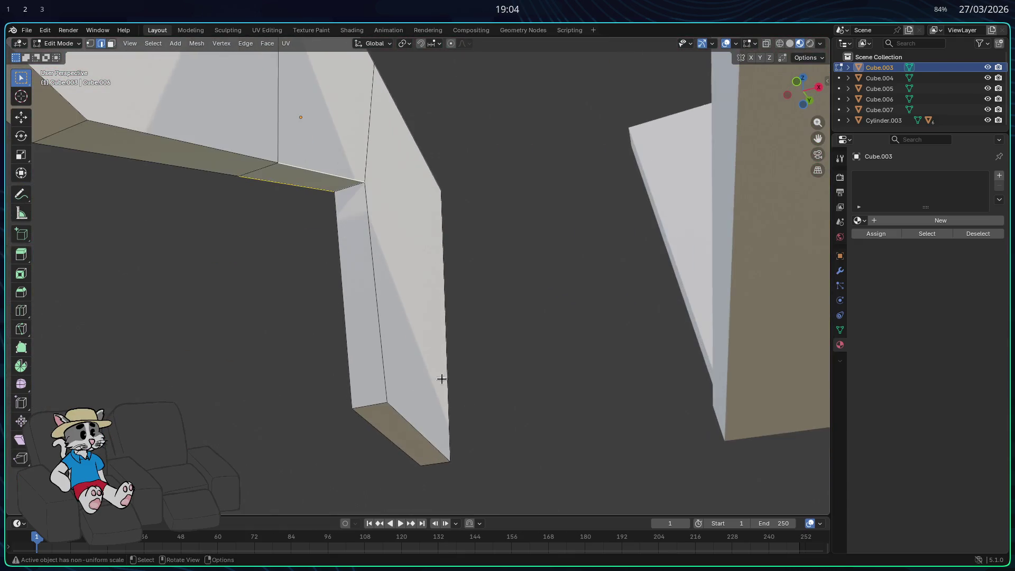
pyautogui.rightClick(363, 134)
pyautogui.click(363, 134)
pyautogui.moveTo(362, 135)
pyautogui.mouseDown(button='middle')
pyautogui.moveTo(501, 220)
pyautogui.moveTo(483, 190)
pyautogui.moveTo(648, 315)
pyautogui.moveTo(640, 313)
pyautogui.mouseUp(button='middle')
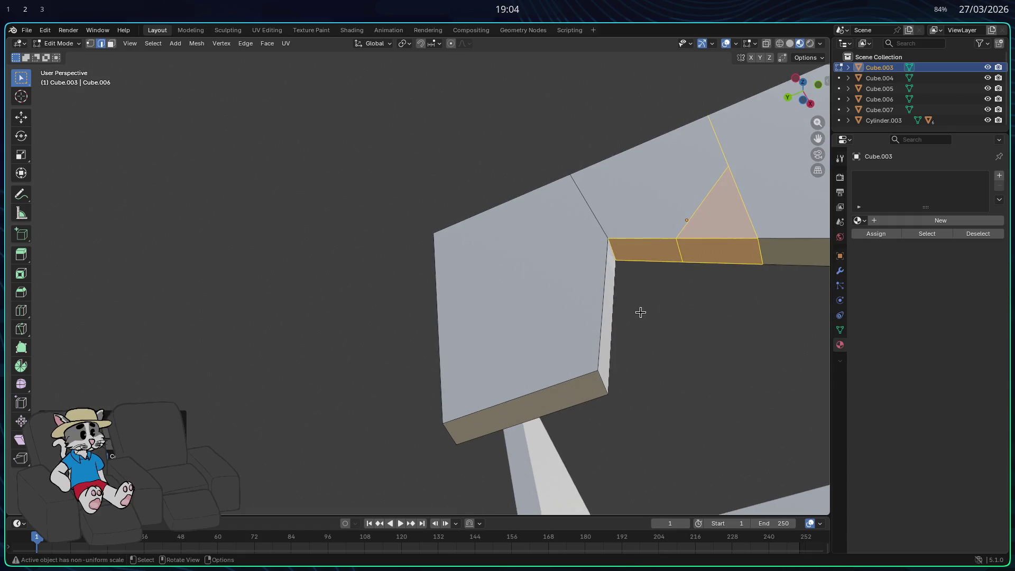
# Delete the small stray triangular face inside the notch.
pyautogui.click(720, 259)
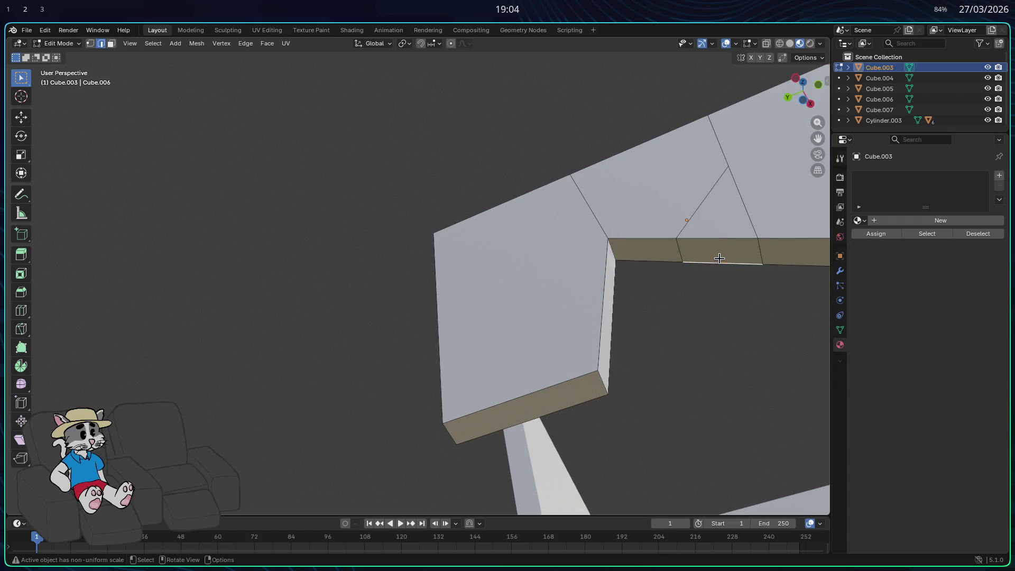
pyautogui.click(111, 44)
pyautogui.click(721, 228)
pyautogui.press('x')
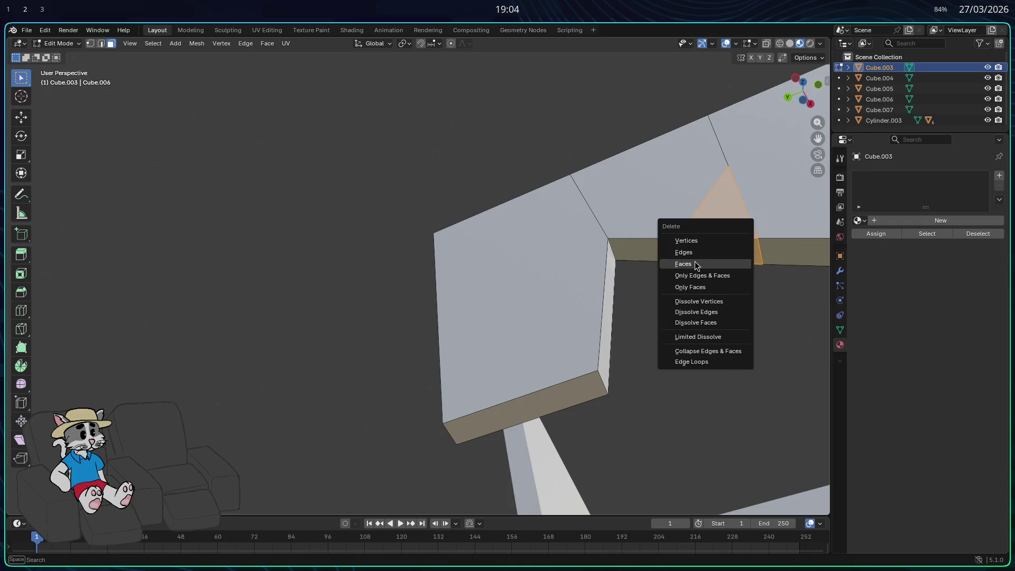
pyautogui.click(698, 264)
pyautogui.moveTo(729, 261)
pyautogui.mouseDown(button='middle')
pyautogui.moveTo(628, 262)
pyautogui.moveTo(560, 293)
pyautogui.moveTo(439, 273)
pyautogui.mouseUp(button='middle')
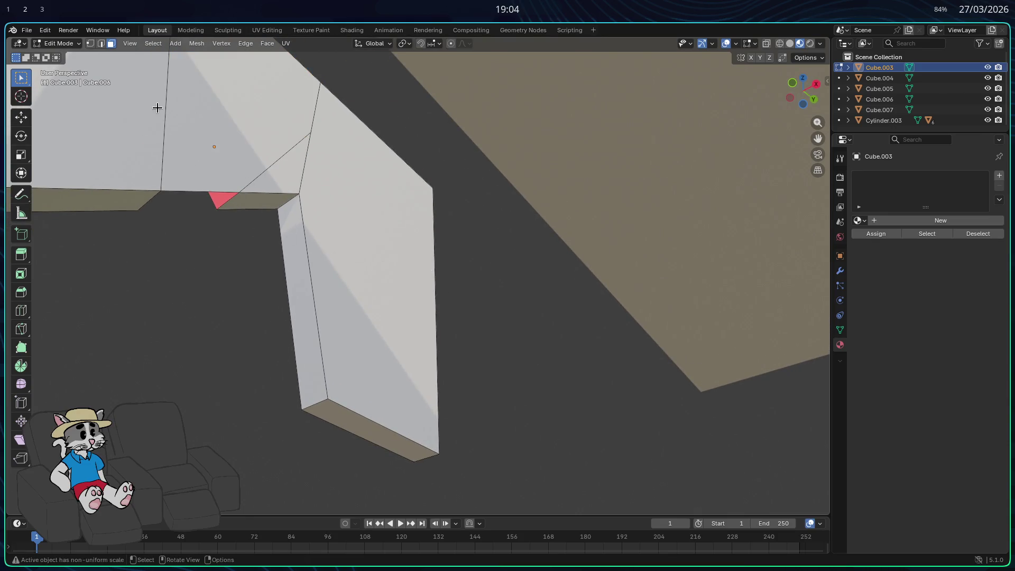
# Fill the opening's edges with a new face.
pyautogui.press('2')
pyautogui.click(176, 122)
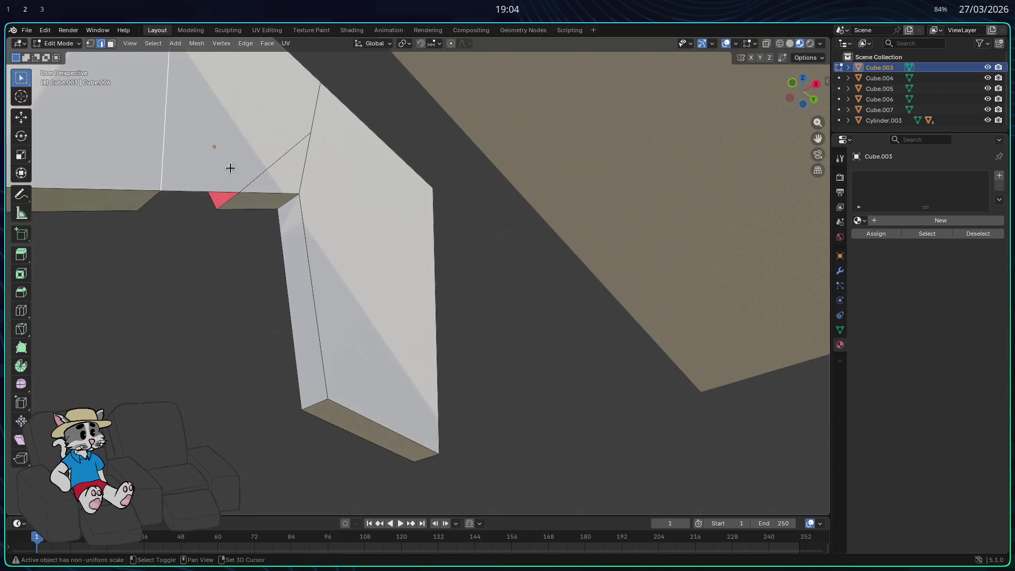
pyautogui.rightClick(257, 174)
pyautogui.click(256, 175)
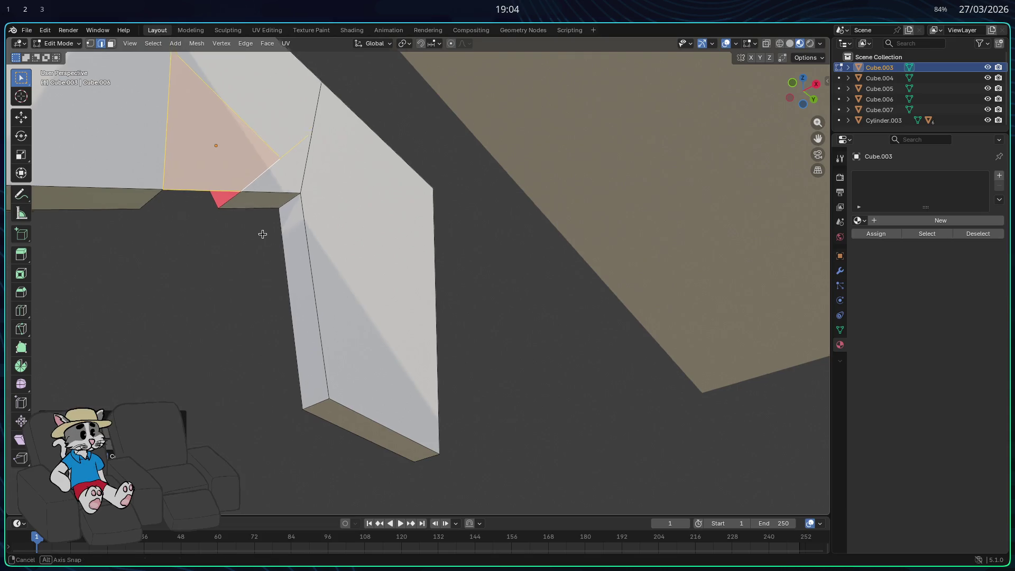
pyautogui.moveTo(255, 176); pyautogui.dragTo(243, 158, button='middle')
pyautogui.moveTo(248, 217)
pyautogui.mouseDown(button='middle')
pyautogui.moveTo(356, 236)
pyautogui.moveTo(512, 295)
pyautogui.mouseUp(button='middle')
# Select a two-edge path along the strip and bring up the Edge menu.
pyautogui.keyDown('ctrl'); pyautogui.click(610, 314); pyautogui.keyUp('ctrl')
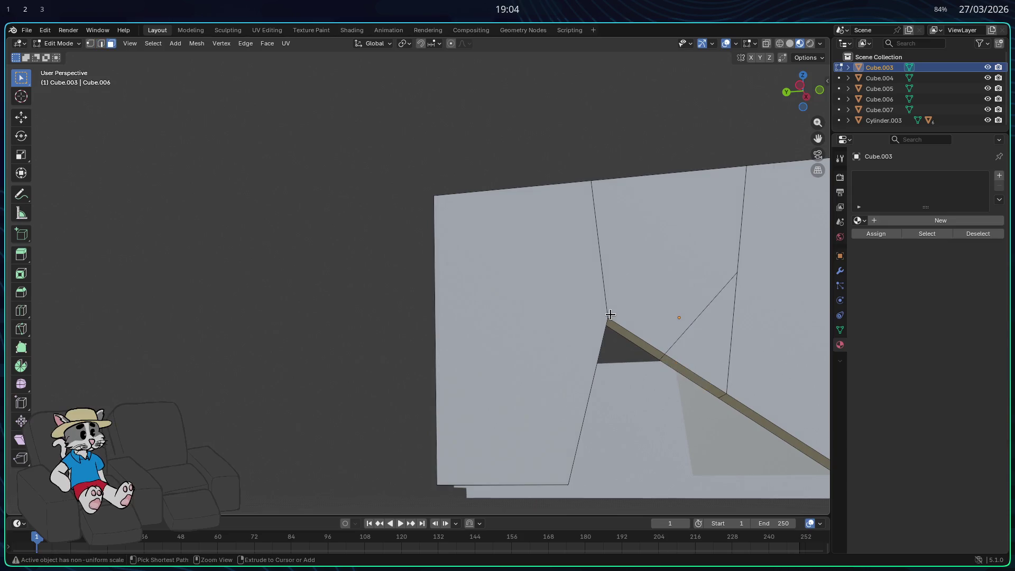
pyautogui.keyDown('ctrl'); pyautogui.click(615, 318); pyautogui.keyUp('ctrl')
pyautogui.moveTo(682, 317); pyautogui.dragTo(497, 315, button='middle')
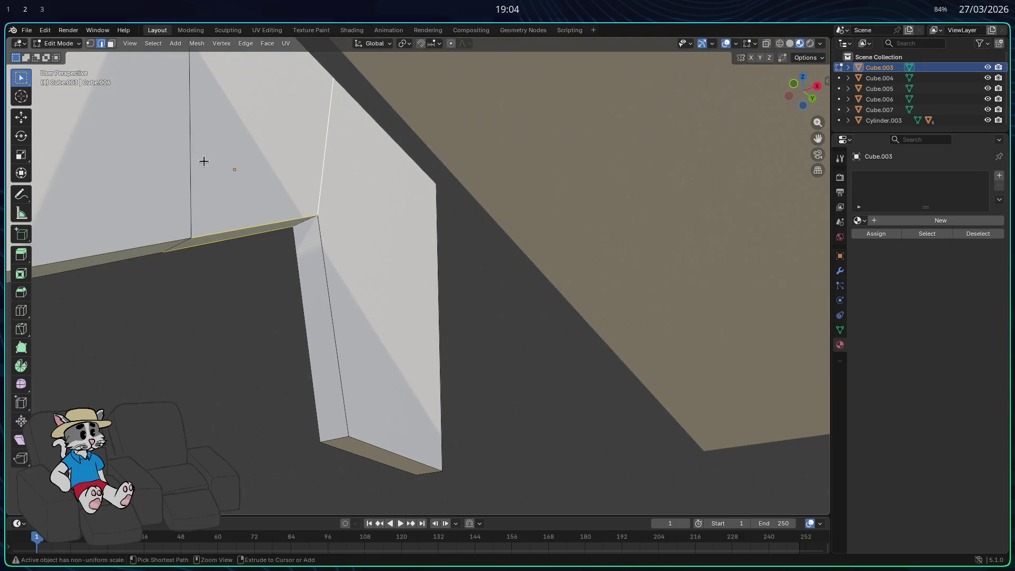
pyautogui.moveTo(192, 153)
pyautogui.mouseDown(button='middle')
pyautogui.moveTo(249, 224)
pyautogui.moveTo(413, 229)
pyautogui.mouseUp(button='middle')
pyautogui.hotkey('ctrl', 'e')
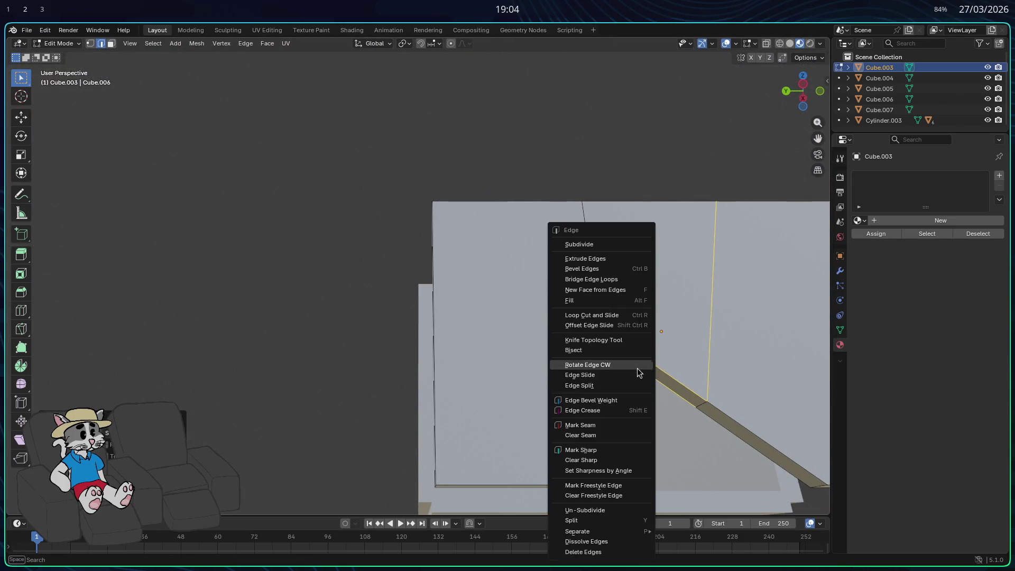
# Subdivide the selected edges and pick only the notch's diagonal edge.
pyautogui.click(594, 245)
pyautogui.moveTo(619, 318)
pyautogui.mouseDown(button='middle')
pyautogui.moveTo(485, 308)
pyautogui.moveTo(451, 328)
pyautogui.moveTo(560, 331)
pyautogui.moveTo(453, 312)
pyautogui.moveTo(430, 324)
pyautogui.moveTo(521, 321)
pyautogui.moveTo(394, 378)
pyautogui.moveTo(546, 368)
pyautogui.moveTo(424, 370)
pyautogui.moveTo(534, 365)
pyautogui.moveTo(637, 336)
pyautogui.mouseUp(button='middle')
pyautogui.click(636, 336)
pyautogui.moveTo(574, 329); pyautogui.dragTo(467, 320, button='middle')
pyautogui.press('ctrl+KP_Add')
pyautogui.hotkey('ctrl', 'z')
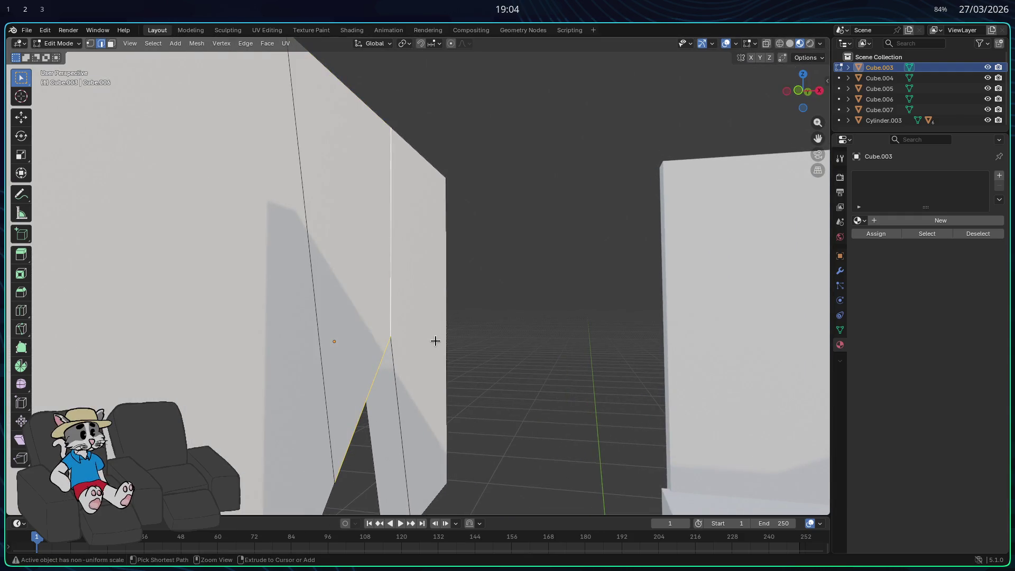
# Add the vertical edge and extrude the selected edges into new faces, then clear the selection.
pyautogui.moveTo(452, 363); pyautogui.dragTo(573, 359, button='middle')
pyautogui.keyDown('shift'); pyautogui.click(606, 289); pyautogui.keyUp('shift')
pyautogui.moveTo(598, 311); pyautogui.dragTo(263, 326, button='middle')
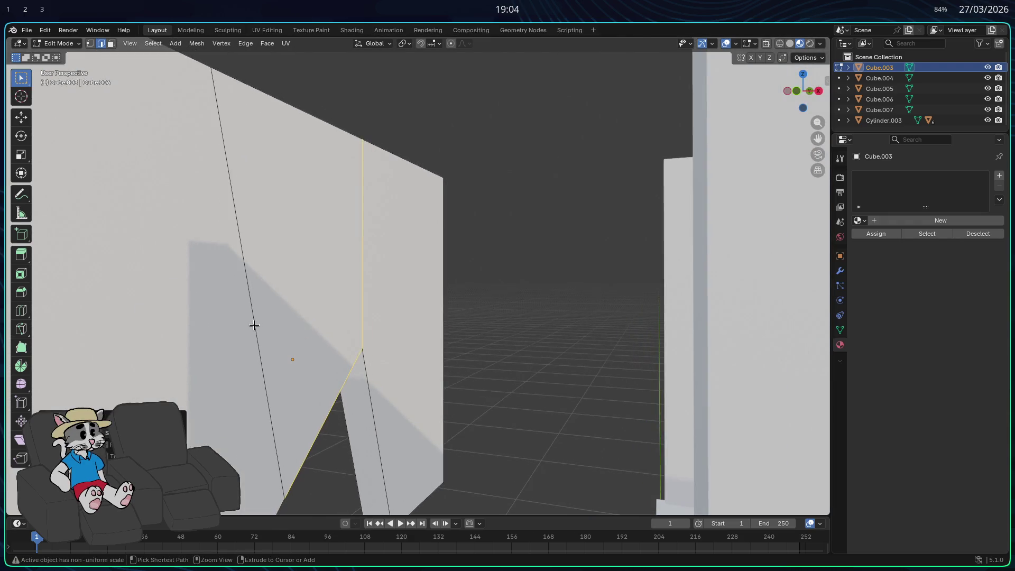
pyautogui.moveTo(315, 365); pyautogui.dragTo(462, 335, button='middle')
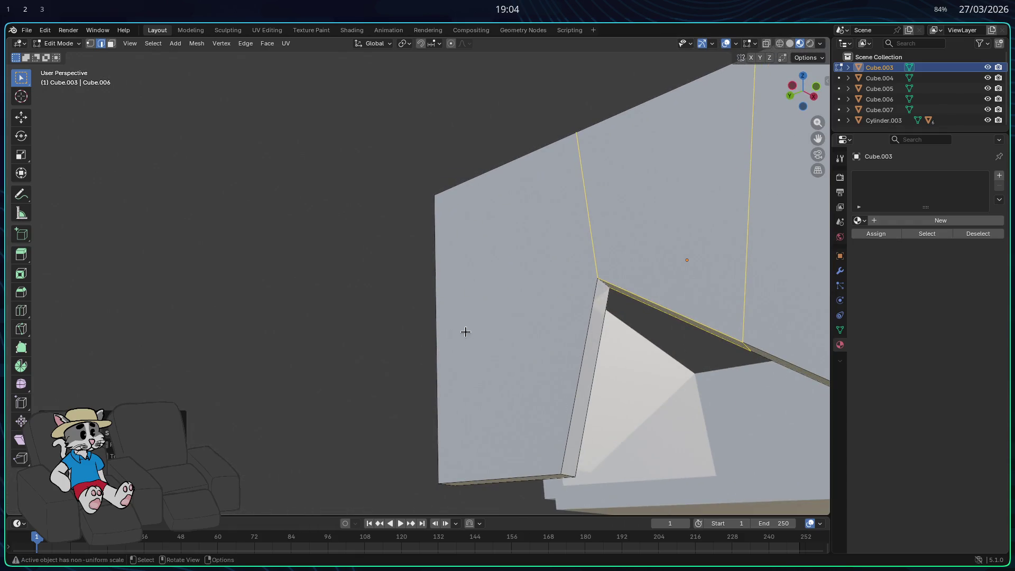
pyautogui.hotkey('ctrl', 'e')
pyautogui.click(594, 261)
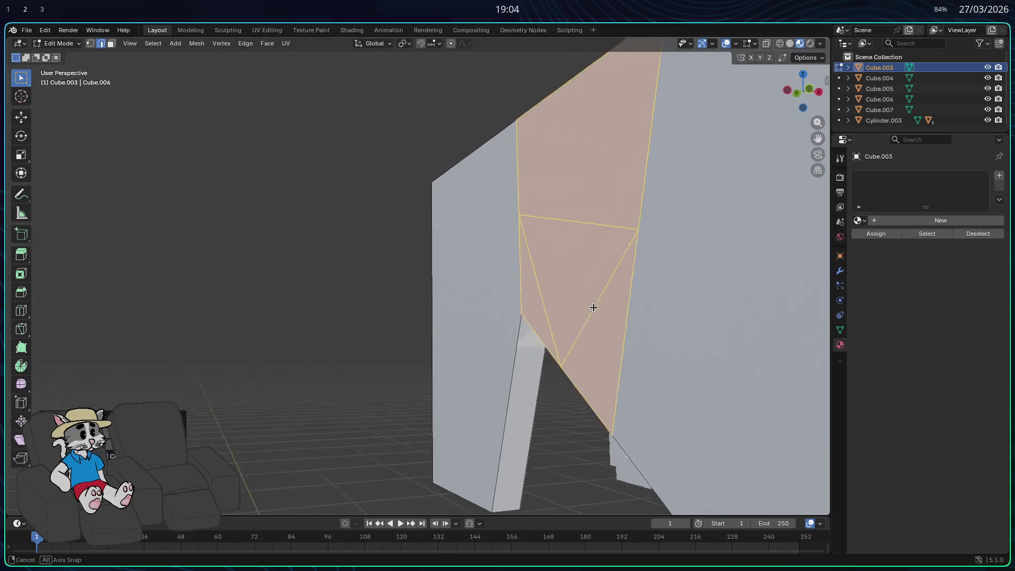
pyautogui.click(593, 308)
pyautogui.moveTo(593, 307); pyautogui.dragTo(632, 304, button='middle')
pyautogui.hotkey('alt', 'a')
pyautogui.moveTo(630, 374)
pyautogui.mouseDown(button='middle')
pyautogui.moveTo(656, 367)
pyautogui.moveTo(648, 366)
pyautogui.mouseUp(button='middle')
# In face select, delete the triangular face and the small faces below it.
pyautogui.click(111, 45)
pyautogui.click(661, 329)
pyautogui.moveTo(661, 329)
pyautogui.mouseDown(button='middle')
pyautogui.moveTo(645, 322)
pyautogui.moveTo(648, 245)
pyautogui.mouseUp(button='middle')
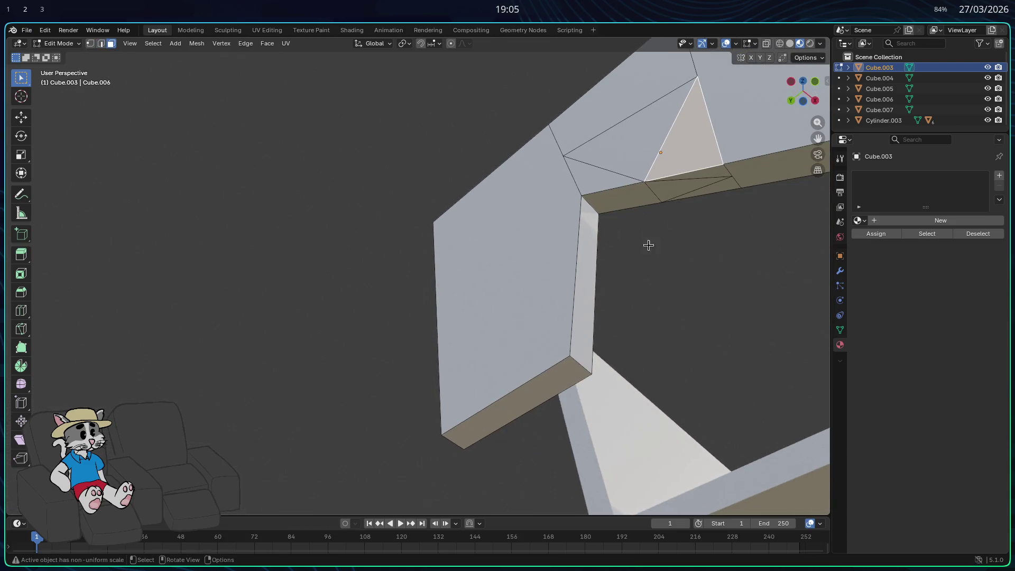
pyautogui.keyDown('shift'); pyautogui.click(695, 177); pyautogui.keyUp('shift')
pyautogui.press('x')
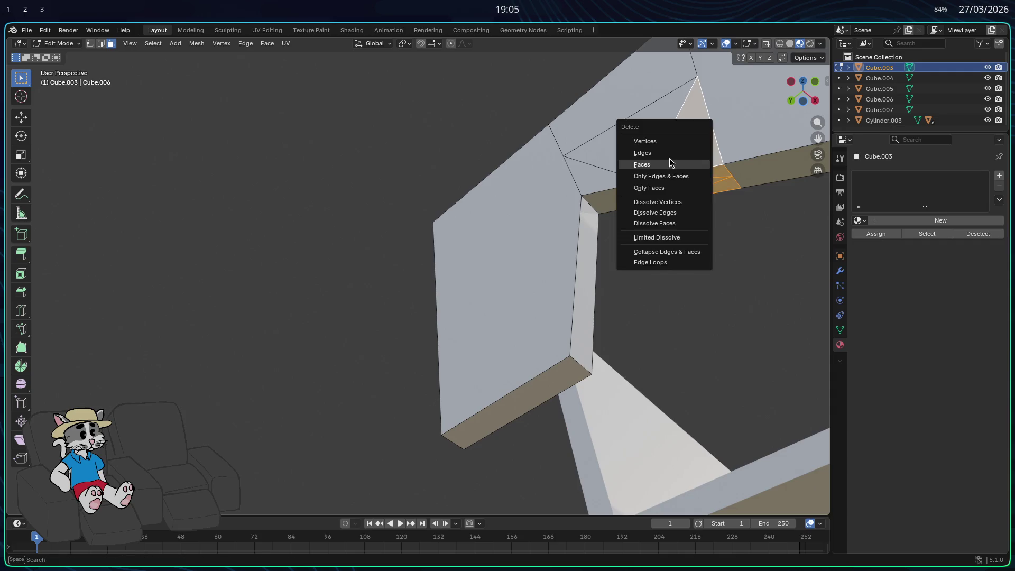
pyautogui.press('Escape')
pyautogui.keyDown('shift'); pyautogui.moveTo(733, 216); pyautogui.dragTo(709, 185); pyautogui.keyUp('shift')
pyautogui.press('x')
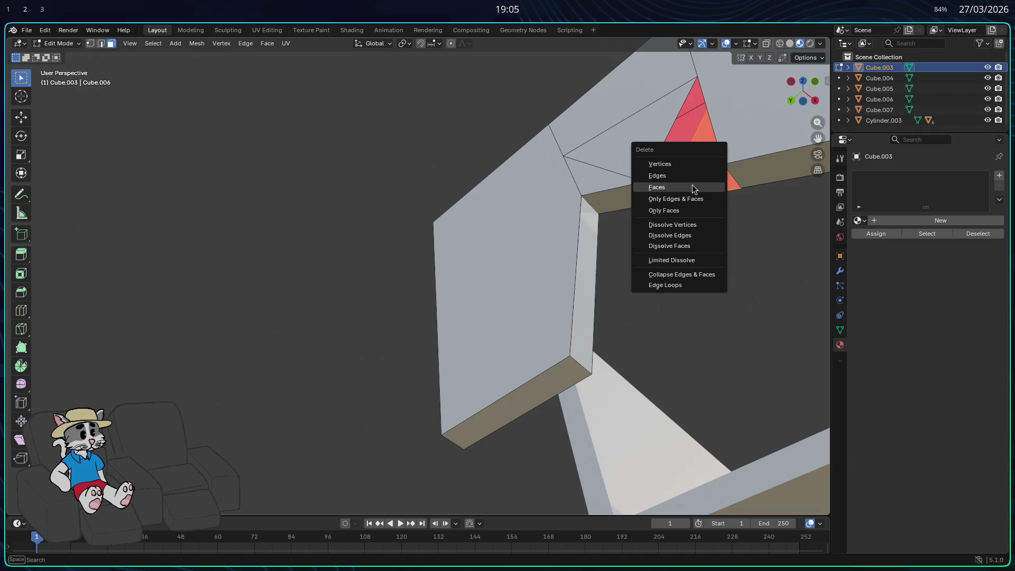
pyautogui.click(693, 189)
# Inspect the gap, select the edge beside the red face, and exit Edit Mode.
pyautogui.moveTo(686, 195)
pyautogui.mouseDown(button='middle')
pyautogui.moveTo(585, 206)
pyautogui.moveTo(560, 224)
pyautogui.moveTo(366, 219)
pyautogui.mouseUp(button='middle')
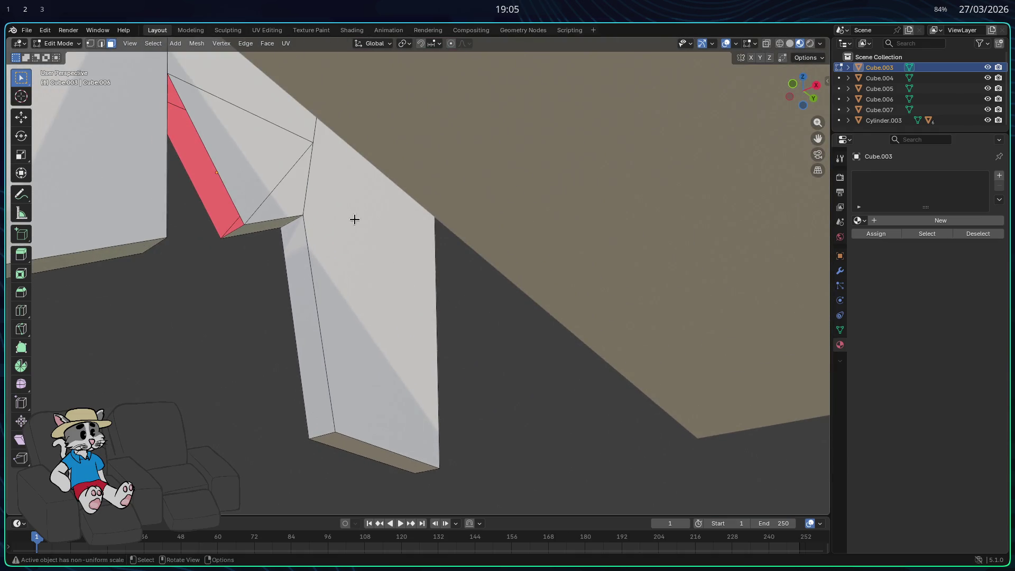
pyautogui.moveTo(288, 257); pyautogui.dragTo(421, 279, button='middle')
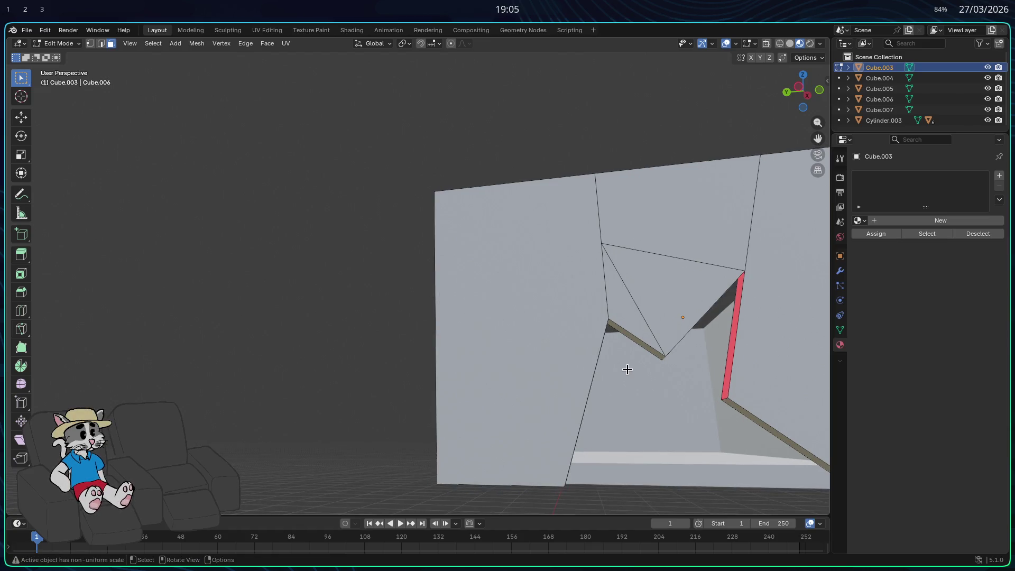
pyautogui.moveTo(685, 365)
pyautogui.mouseDown(button='middle')
pyautogui.moveTo(608, 356)
pyautogui.moveTo(578, 324)
pyautogui.moveTo(583, 309)
pyautogui.mouseUp(button='middle')
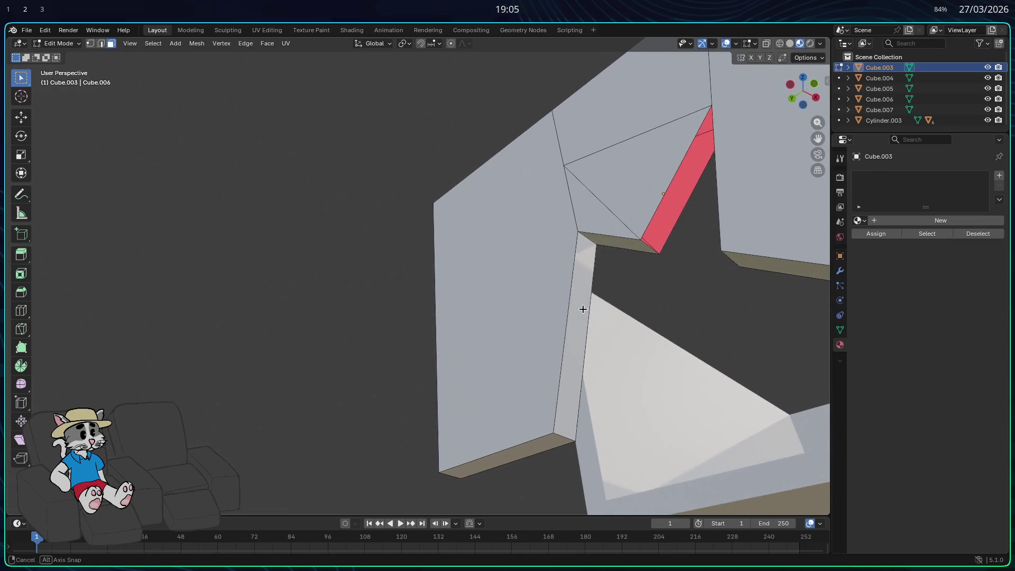
pyautogui.press('2')
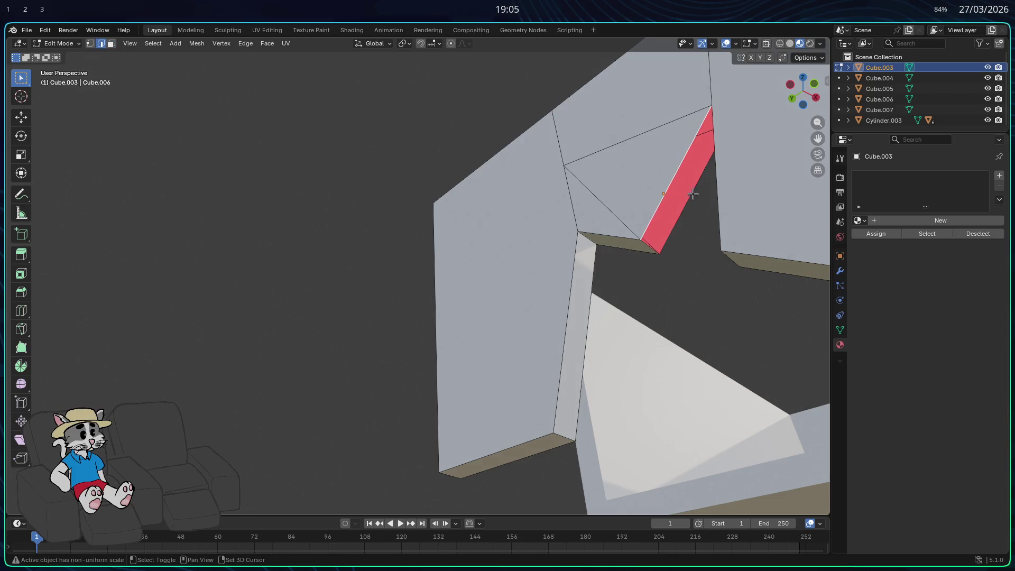
pyautogui.keyDown('shift'); pyautogui.click(693, 194); pyautogui.keyUp('shift')
pyautogui.moveTo(698, 238)
pyautogui.mouseDown(button='middle')
pyautogui.moveTo(735, 287)
pyautogui.moveTo(644, 329)
pyautogui.moveTo(516, 326)
pyautogui.moveTo(624, 338)
pyautogui.moveTo(672, 397)
pyautogui.mouseUp(button='middle')
pyautogui.press('Tab')
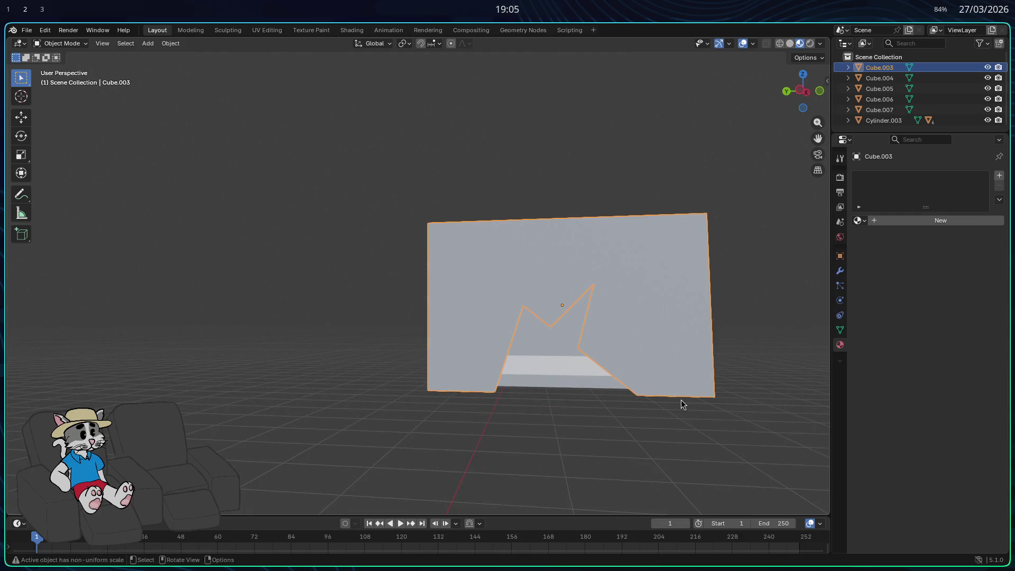
# Add the top edge and fill a new face from the edges at the notch's top.
pyautogui.scroll(3, 570, 318)
pyautogui.moveTo(570, 322)
pyautogui.mouseDown(button='middle')
pyautogui.moveTo(684, 358)
pyautogui.moveTo(639, 356)
pyautogui.moveTo(634, 374)
pyautogui.moveTo(726, 365)
pyautogui.mouseUp(button='middle')
pyautogui.press('Tab')
pyautogui.scroll(-1, 671, 223)
pyautogui.keyDown('shift'); pyautogui.click(671, 223); pyautogui.keyUp('shift')
pyautogui.rightClick(671, 222)
pyautogui.click(667, 220)
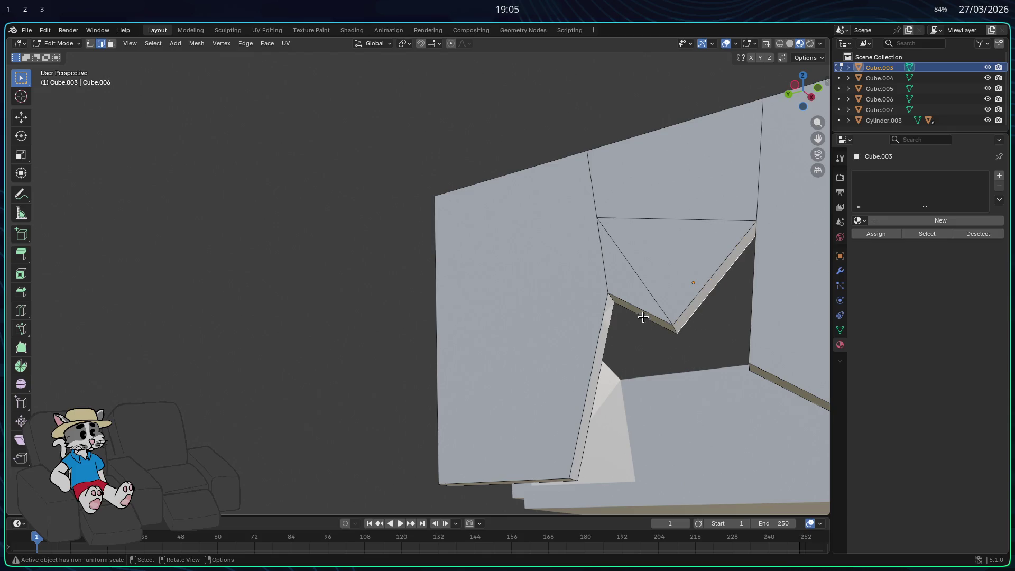
# Slide the notch's inner-tip vertex about 0.07 m along Y.
pyautogui.moveTo(712, 318); pyautogui.dragTo(707, 323, button='middle')
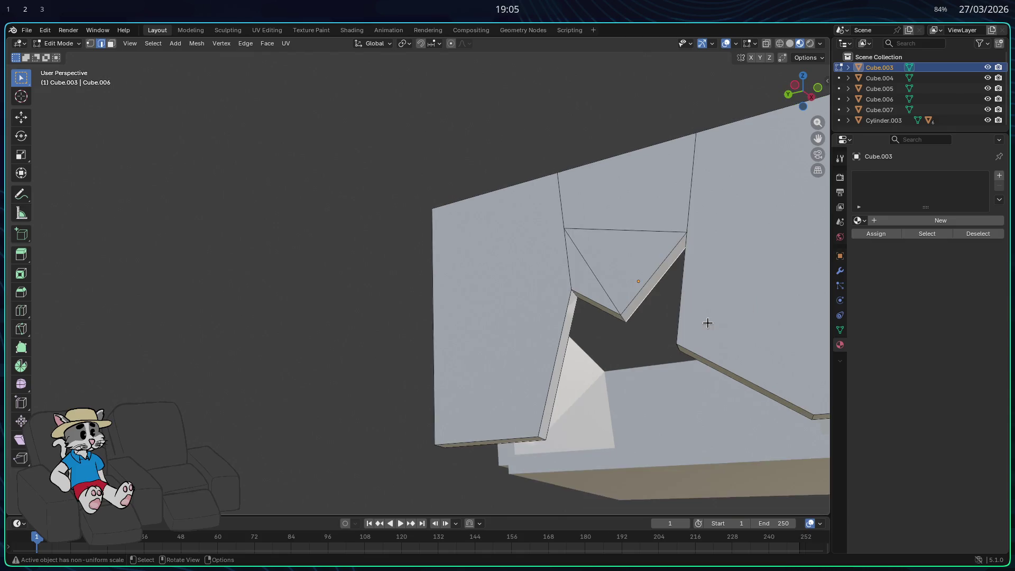
pyautogui.moveTo(687, 248)
pyautogui.mouseDown(button='middle')
pyautogui.moveTo(650, 244)
pyautogui.moveTo(566, 204)
pyautogui.moveTo(578, 220)
pyautogui.moveTo(577, 172)
pyautogui.moveTo(705, 147)
pyautogui.moveTo(645, 325)
pyautogui.moveTo(671, 286)
pyautogui.moveTo(652, 407)
pyautogui.moveTo(657, 448)
pyautogui.mouseUp(button='middle')
pyautogui.press('g')
pyautogui.press('y')
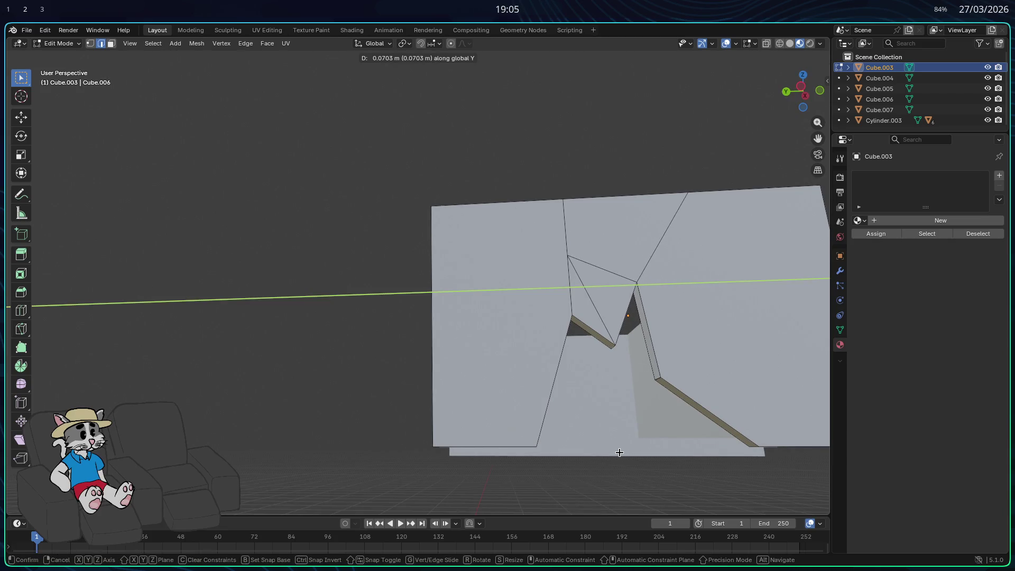
pyautogui.click(620, 453)
pyautogui.moveTo(605, 447)
pyautogui.mouseDown(button='middle')
pyautogui.moveTo(465, 474)
pyautogui.moveTo(530, 481)
pyautogui.moveTo(586, 460)
pyautogui.mouseUp(button='middle')
pyautogui.moveTo(580, 458); pyautogui.dragTo(601, 403, button='middle')
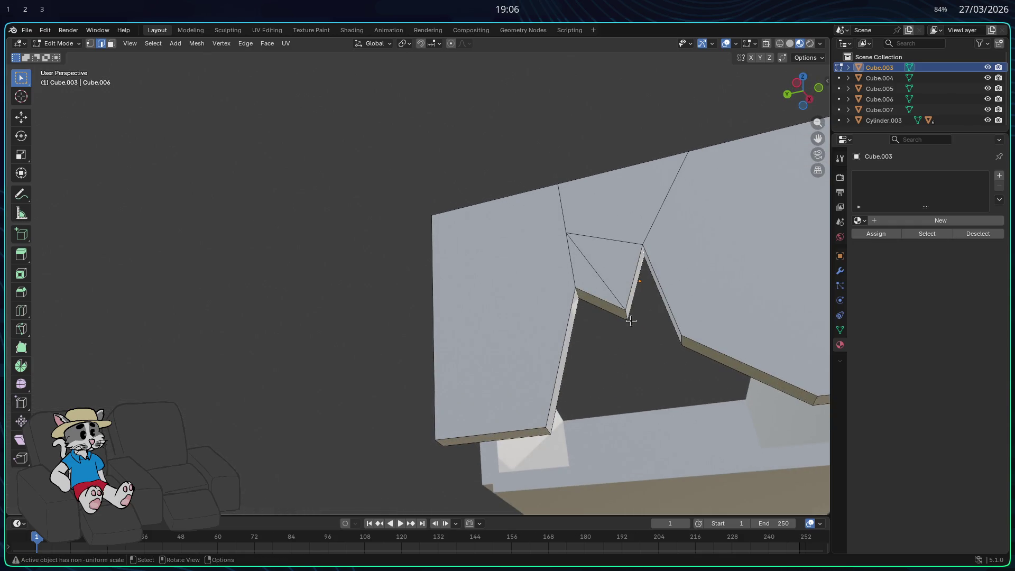
pyautogui.scroll(3, 619, 287)
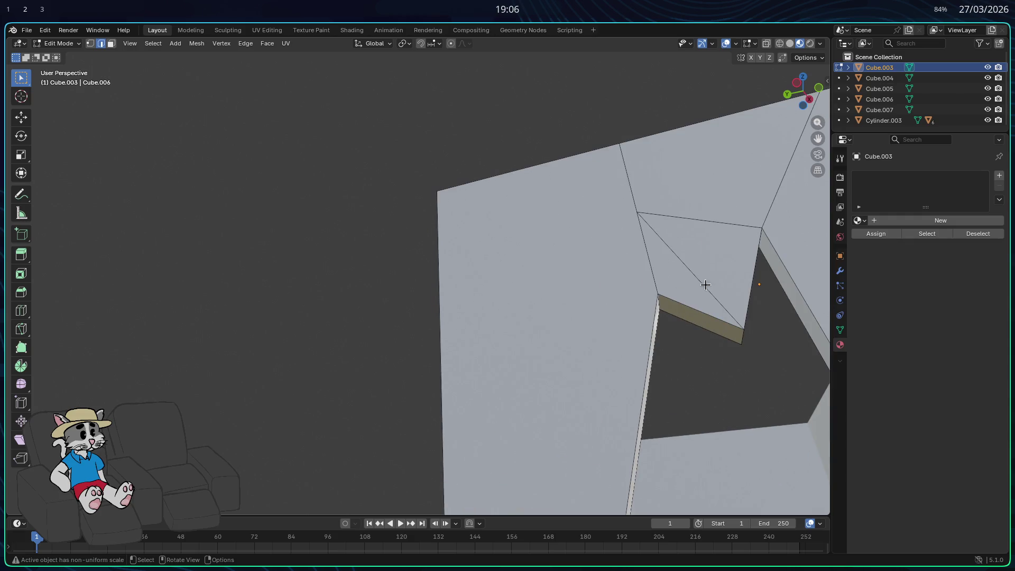
# Delete the diagonal edge and the red face beside the notch.
pyautogui.rightClick(674, 278)
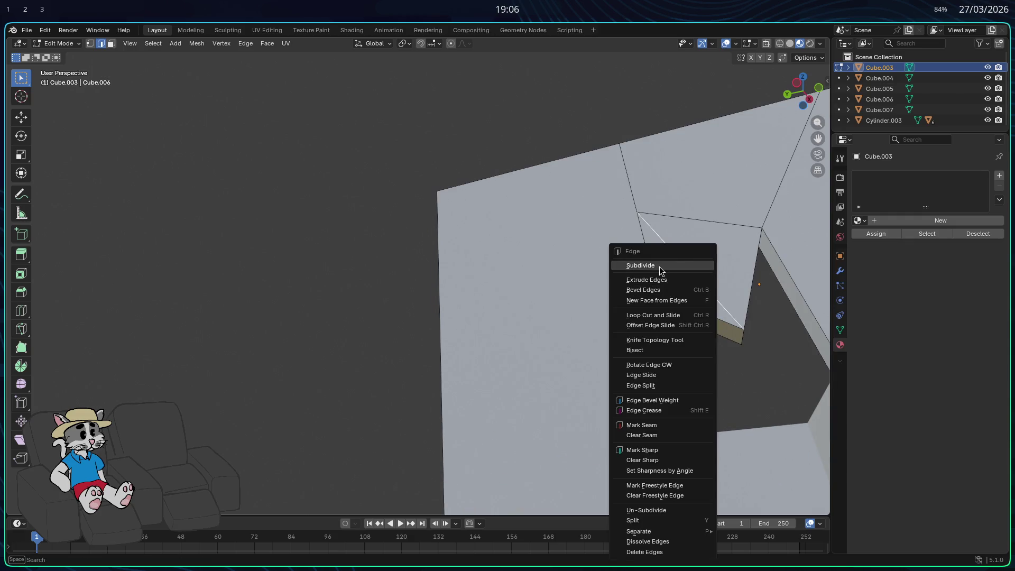
pyautogui.press('Escape')
pyautogui.press('x')
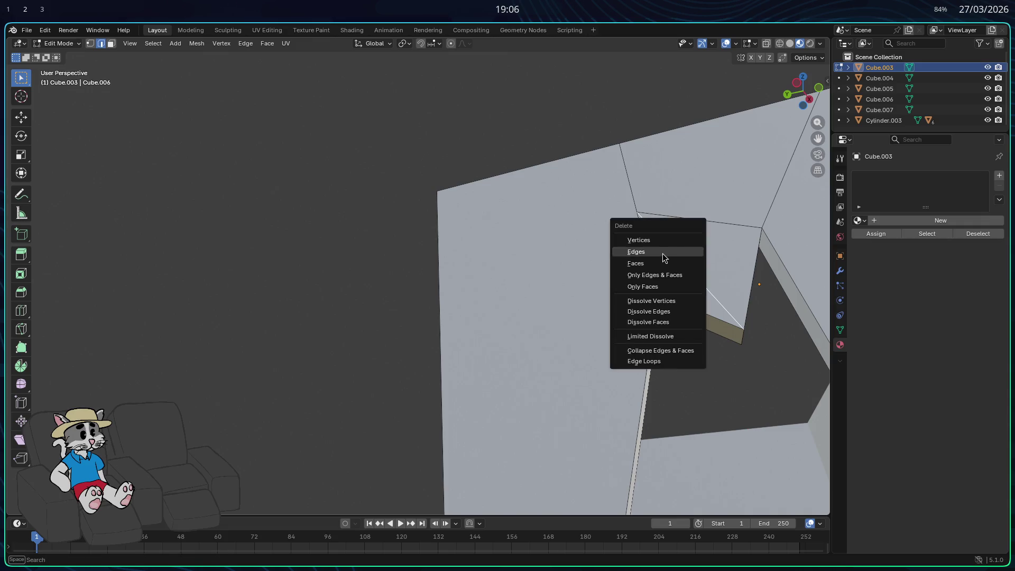
pyautogui.click(662, 253)
pyautogui.moveTo(661, 281); pyautogui.dragTo(665, 299, button='middle')
pyautogui.press('x')
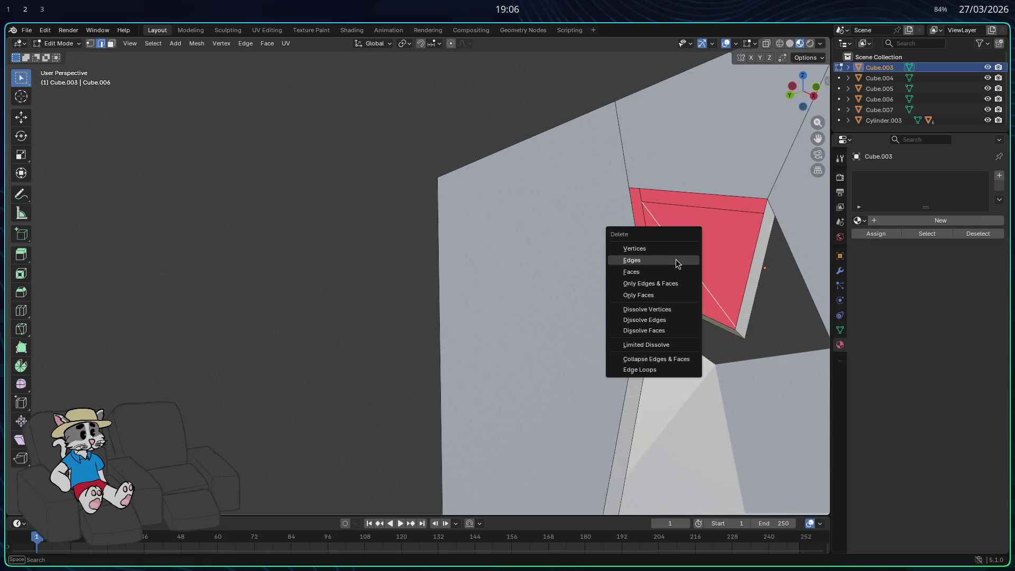
pyautogui.click(677, 259)
# Fill the hole with a single face and inspect it from several angles.
pyautogui.moveTo(676, 259)
pyautogui.mouseDown(button='middle')
pyautogui.moveTo(698, 281)
pyautogui.moveTo(687, 275)
pyautogui.mouseUp(button='middle')
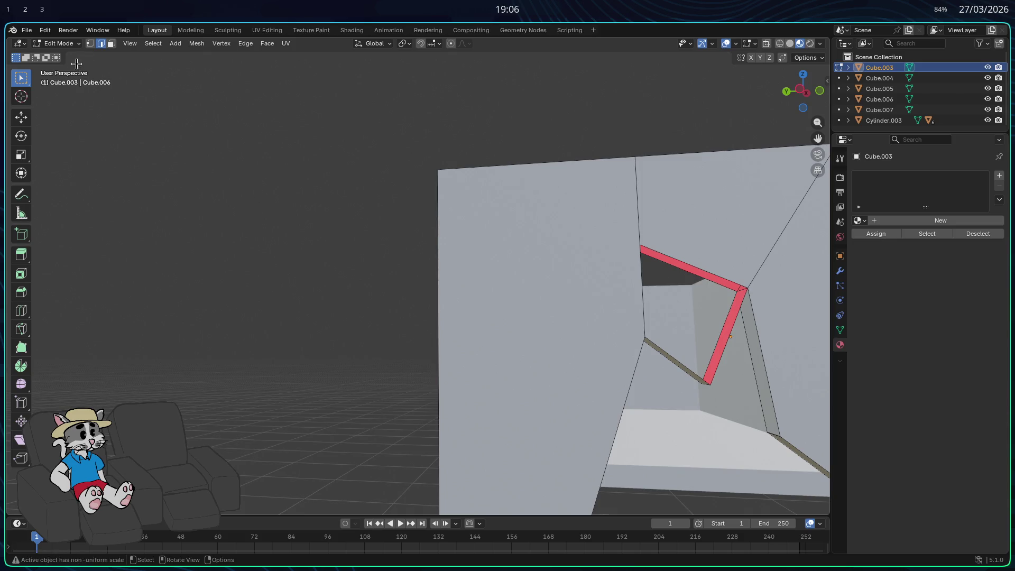
pyautogui.moveTo(604, 351); pyautogui.dragTo(652, 386, button='middle')
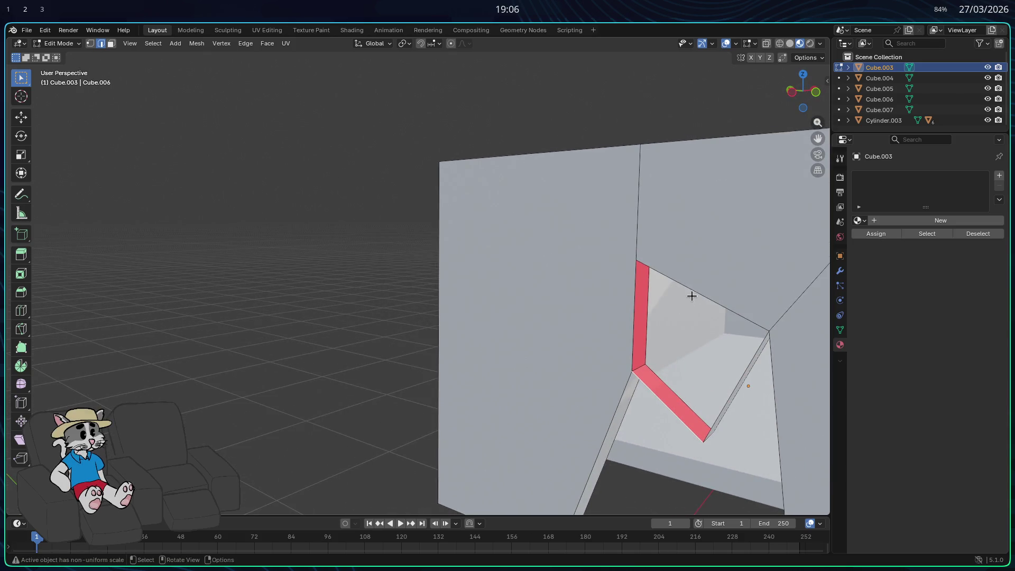
pyautogui.press('f')
pyautogui.moveTo(687, 335); pyautogui.dragTo(524, 335, button='middle')
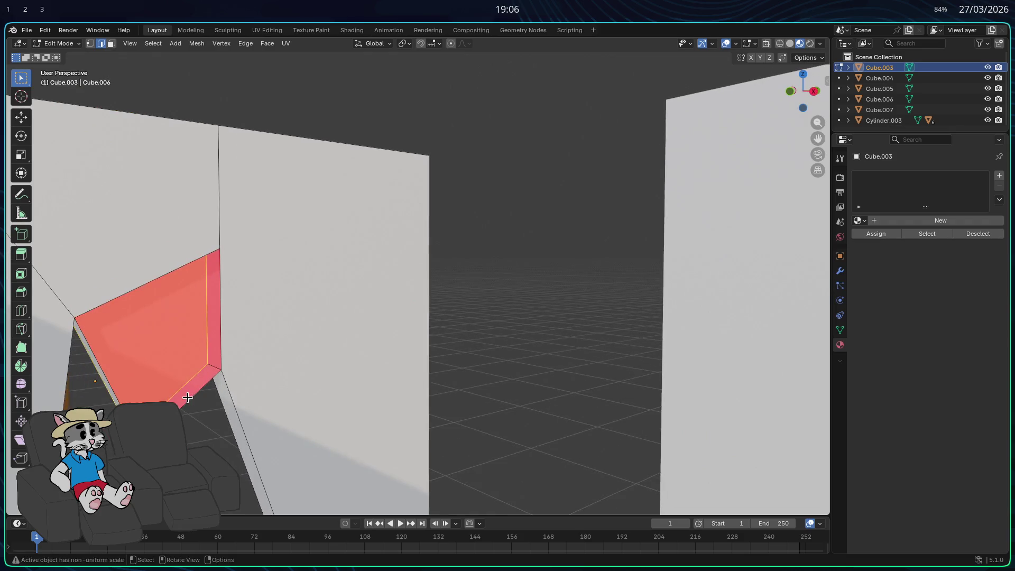
pyautogui.click(146, 284)
pyautogui.moveTo(202, 367)
pyautogui.mouseDown(button='middle')
pyautogui.moveTo(360, 349)
pyautogui.moveTo(347, 376)
pyautogui.moveTo(664, 346)
pyautogui.moveTo(676, 356)
pyautogui.moveTo(680, 344)
pyautogui.moveTo(640, 301)
pyautogui.moveTo(617, 209)
pyautogui.mouseUp(button='middle')
pyautogui.moveTo(658, 300)
pyautogui.mouseDown(button='middle')
pyautogui.moveTo(653, 335)
pyautogui.moveTo(663, 337)
pyautogui.mouseUp(button='middle')
pyautogui.moveTo(585, 344)
pyautogui.mouseDown(button='middle')
pyautogui.moveTo(633, 340)
pyautogui.moveTo(640, 290)
pyautogui.moveTo(609, 320)
pyautogui.mouseUp(button='middle')
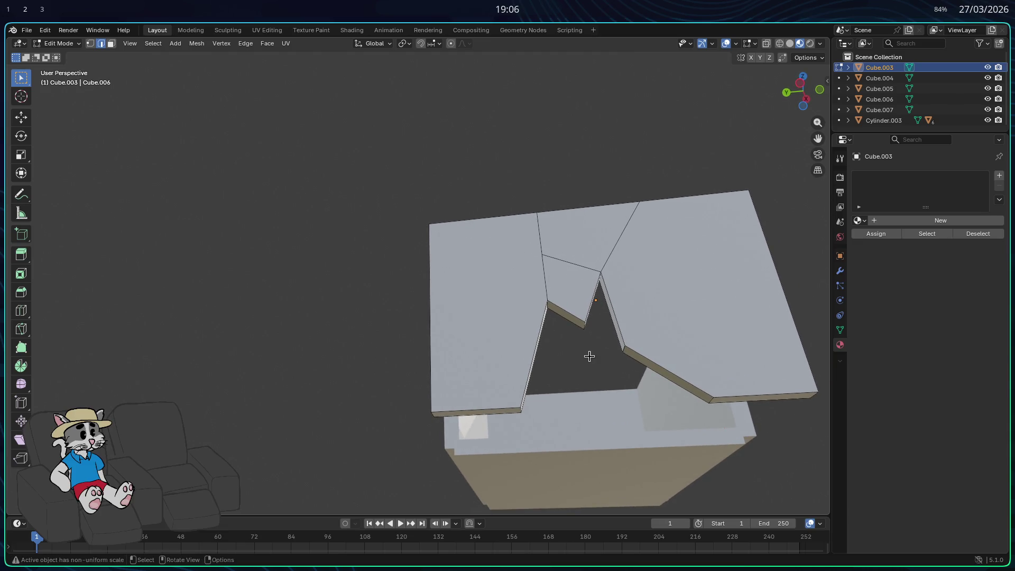
pyautogui.moveTo(547, 374)
pyautogui.mouseDown(button='middle')
pyautogui.moveTo(520, 418)
pyautogui.moveTo(585, 444)
pyautogui.moveTo(532, 471)
pyautogui.mouseUp(button='middle')
# Return to Object Mode, cancel a trial X move, and select the Cube.003 panel.
pyautogui.press('Tab')
pyautogui.press('g')
pyautogui.press('x')
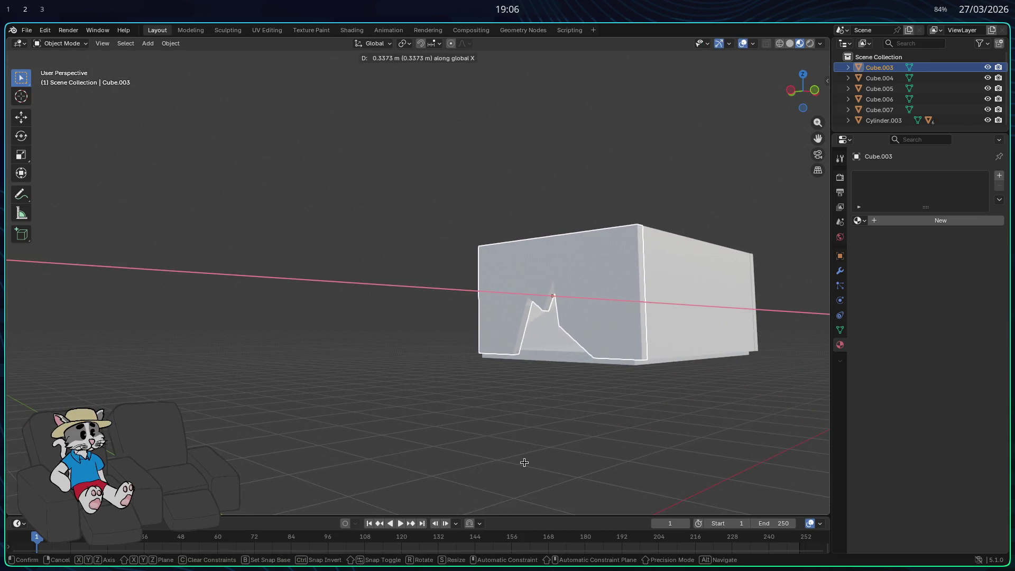
pyautogui.press('Escape')
pyautogui.press('Tab')
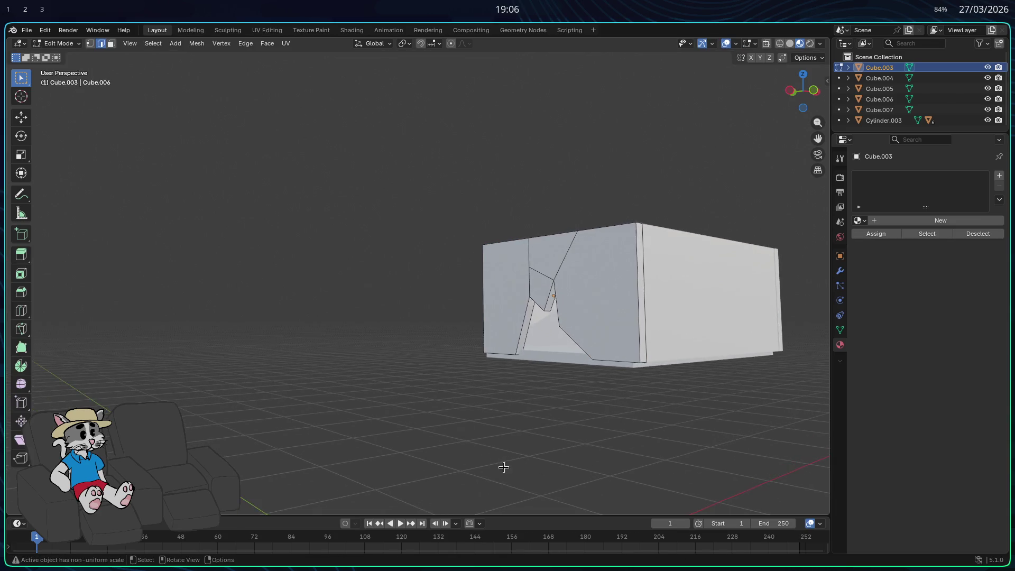
pyautogui.press('Tab')
pyautogui.click(486, 468)
pyautogui.moveTo(486, 468)
pyautogui.mouseDown(button='middle')
pyautogui.moveTo(411, 471)
pyautogui.moveTo(484, 472)
pyautogui.moveTo(526, 446)
pyautogui.moveTo(497, 469)
pyautogui.moveTo(575, 378)
pyautogui.mouseUp(button='middle')
pyautogui.scroll(5, 575, 378)
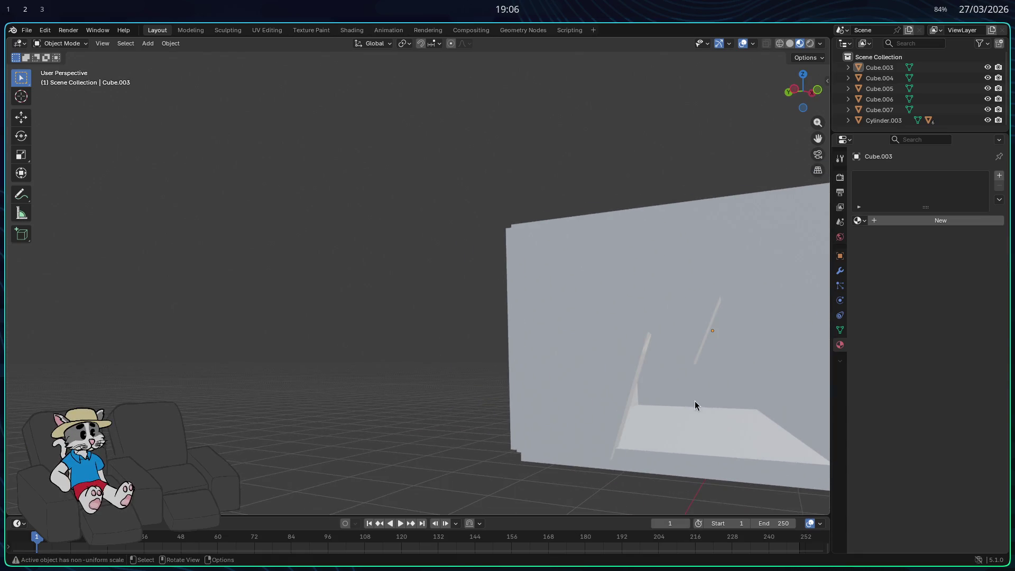
pyautogui.click(611, 372)
# Orbit and zoom around the box to inspect the notched end panel.
pyautogui.moveTo(611, 372)
pyautogui.mouseDown(button='middle')
pyautogui.moveTo(600, 398)
pyautogui.moveTo(550, 411)
pyautogui.moveTo(540, 395)
pyautogui.moveTo(514, 399)
pyautogui.moveTo(469, 454)
pyautogui.moveTo(446, 428)
pyautogui.moveTo(518, 415)
pyautogui.mouseUp(button='middle')
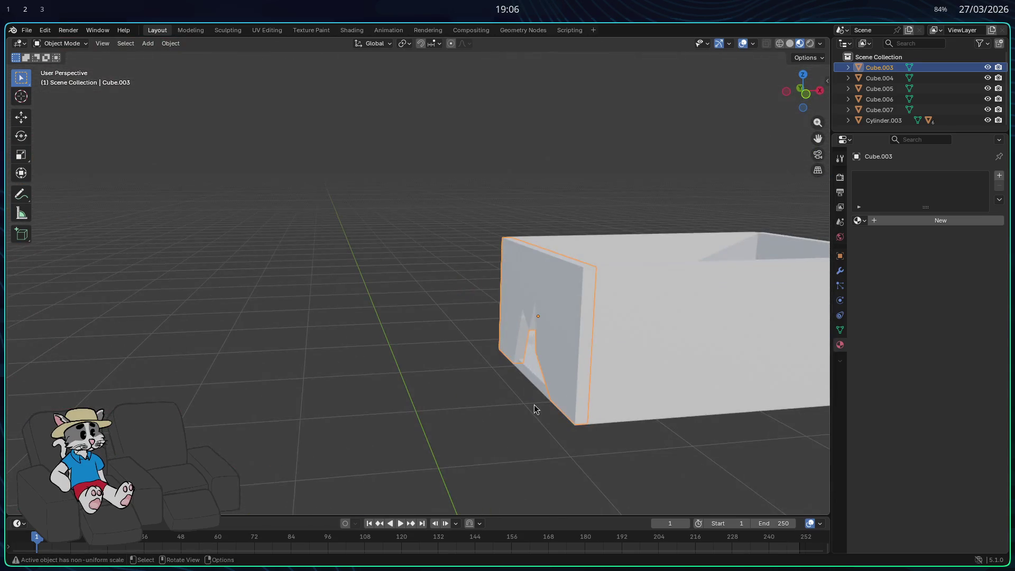
pyautogui.moveTo(607, 385)
pyautogui.mouseDown(button='middle')
pyautogui.moveTo(723, 352)
pyautogui.moveTo(705, 345)
pyautogui.mouseUp(button='middle')
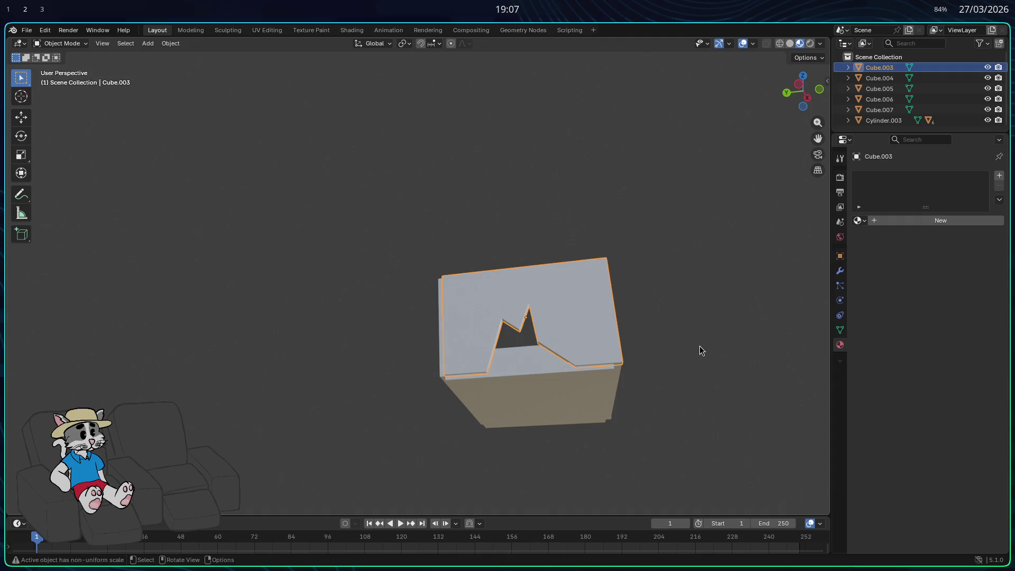
pyautogui.moveTo(716, 351)
pyautogui.mouseDown(button='middle')
pyautogui.moveTo(601, 354)
pyautogui.moveTo(559, 379)
pyautogui.moveTo(560, 402)
pyautogui.moveTo(574, 407)
pyautogui.moveTo(623, 377)
pyautogui.moveTo(612, 394)
pyautogui.mouseUp(button='middle')
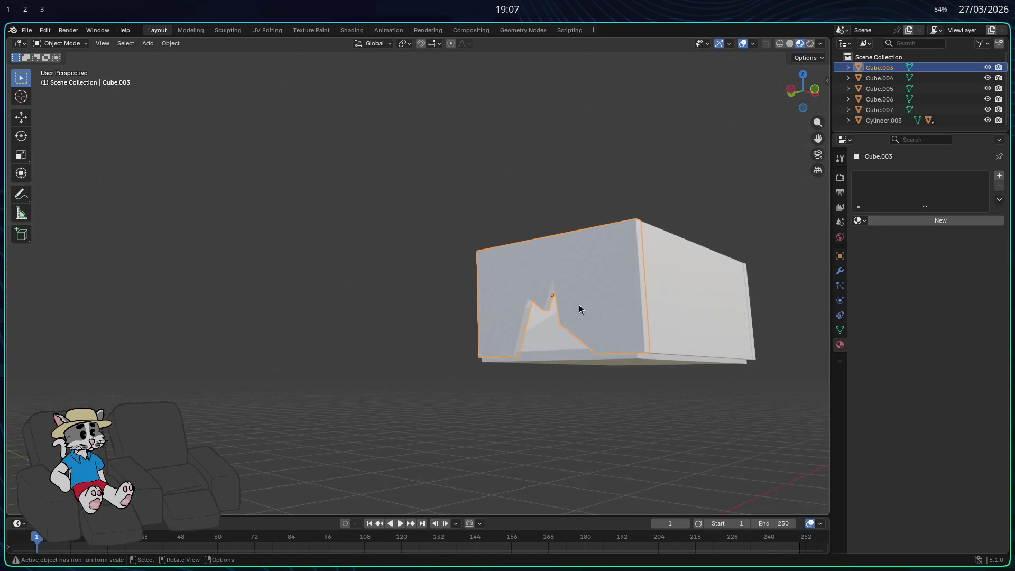
pyautogui.moveTo(558, 327)
pyautogui.mouseDown(button='middle')
pyautogui.moveTo(550, 337)
pyautogui.moveTo(594, 401)
pyautogui.moveTo(542, 424)
pyautogui.moveTo(633, 419)
pyautogui.moveTo(500, 437)
pyautogui.moveTo(560, 422)
pyautogui.moveTo(578, 431)
pyautogui.moveTo(672, 397)
pyautogui.moveTo(620, 397)
pyautogui.mouseUp(button='middle')
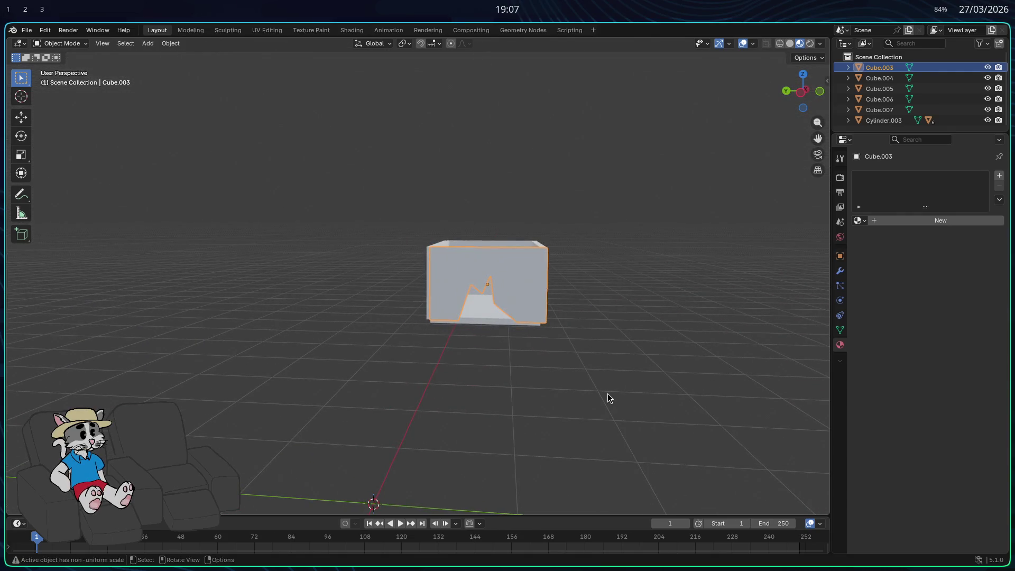
pyautogui.moveTo(596, 386); pyautogui.dragTo(584, 364, button='middle')
pyautogui.scroll(4, 588, 344)
pyautogui.moveTo(629, 416)
pyautogui.mouseDown(button='middle')
pyautogui.moveTo(548, 430)
pyautogui.moveTo(576, 414)
pyautogui.moveTo(528, 427)
pyautogui.moveTo(540, 411)
pyautogui.moveTo(526, 411)
pyautogui.moveTo(716, 402)
pyautogui.moveTo(585, 386)
pyautogui.mouseUp(button='middle')
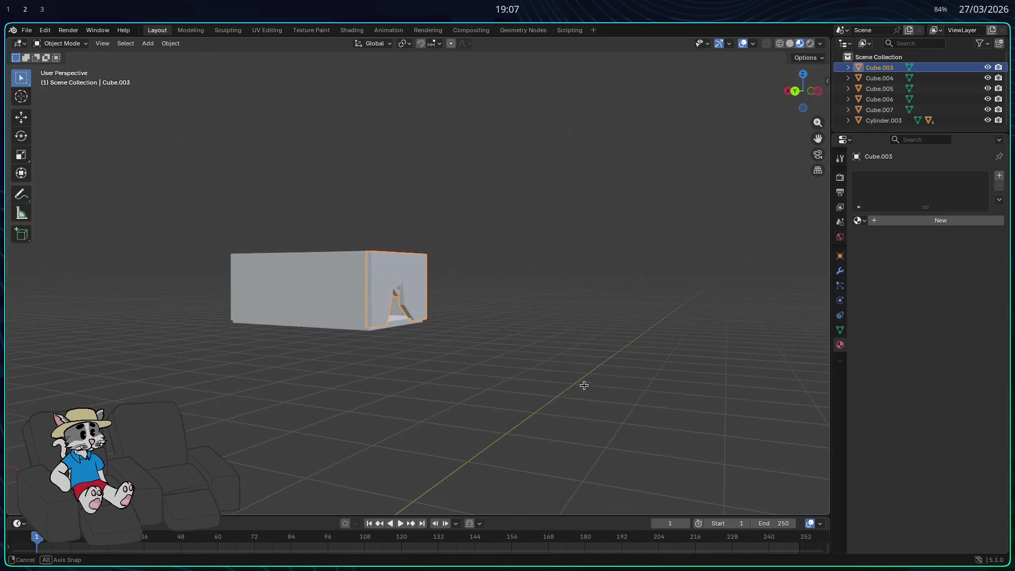
pyautogui.scroll(5, 397, 317)
pyautogui.scroll(-4, 384, 390)
pyautogui.moveTo(555, 424)
pyautogui.mouseDown(button='middle')
pyautogui.moveTo(493, 438)
pyautogui.moveTo(537, 429)
pyautogui.moveTo(522, 420)
pyautogui.moveTo(555, 409)
pyautogui.moveTo(563, 378)
pyautogui.moveTo(585, 360)
pyautogui.moveTo(602, 386)
pyautogui.moveTo(532, 396)
pyautogui.mouseUp(button='middle')
# Cancel a trial vertical move of the panel and enter Edit Mode viewed from above.
pyautogui.press('g')
pyautogui.press('z')
pyautogui.press('Escape')
pyautogui.press('Tab')
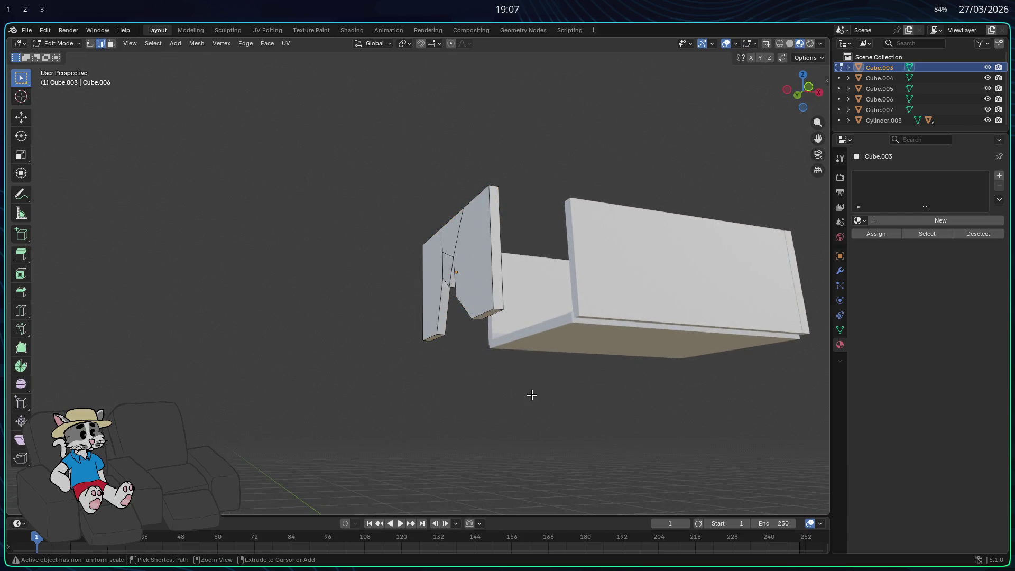
pyautogui.press('Tab')
pyautogui.scroll(5, 479, 392)
pyautogui.moveTo(480, 390)
pyautogui.mouseDown(button='middle')
pyautogui.moveTo(507, 364)
pyautogui.moveTo(525, 399)
pyautogui.moveTo(548, 398)
pyautogui.mouseUp(button='middle')
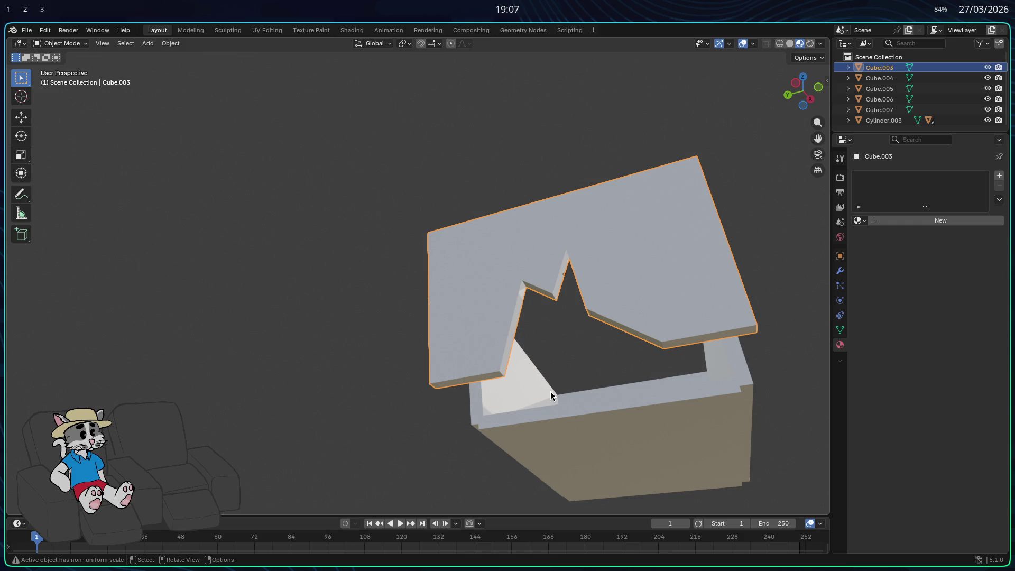
pyautogui.press('Tab')
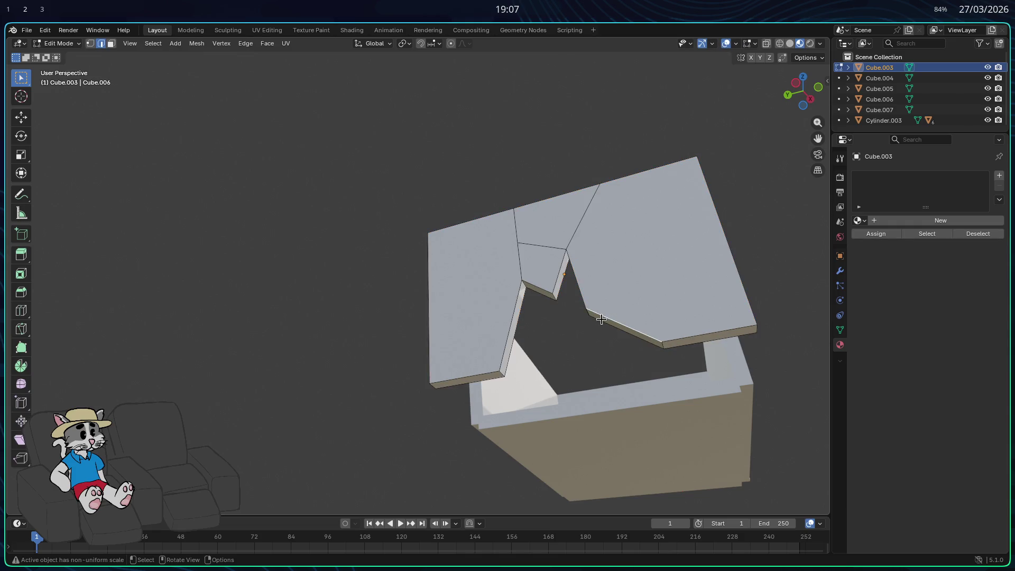
pyautogui.scroll(3, 602, 320)
# Try filling faces between the selected edges twice, undoing each result.
pyautogui.rightClick(615, 192)
pyautogui.click(598, 192)
pyautogui.moveTo(642, 295)
pyautogui.mouseDown(button='middle')
pyautogui.moveTo(653, 295)
pyautogui.moveTo(649, 314)
pyautogui.mouseUp(button='middle')
pyautogui.hotkey('ctrl', 'z')
pyautogui.rightClick(800, 235)
pyautogui.click(777, 238)
pyautogui.moveTo(696, 335); pyautogui.dragTo(686, 341, button='middle')
pyautogui.hotkey('ctrl', 'z')
pyautogui.hotkey('ctrl', 'z')
pyautogui.moveTo(739, 460)
pyautogui.mouseDown(button='middle')
pyautogui.moveTo(680, 385)
pyautogui.moveTo(673, 221)
pyautogui.mouseUp(button='middle')
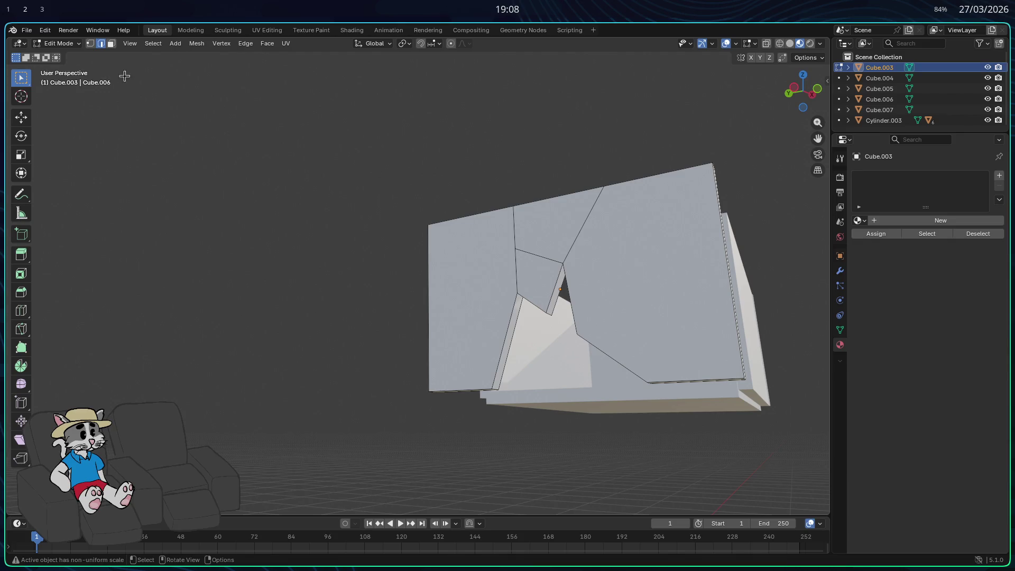
# Select the panel's right-hand face, then the notch's lower diagonal edge.
pyautogui.click(111, 43)
pyautogui.click(635, 285)
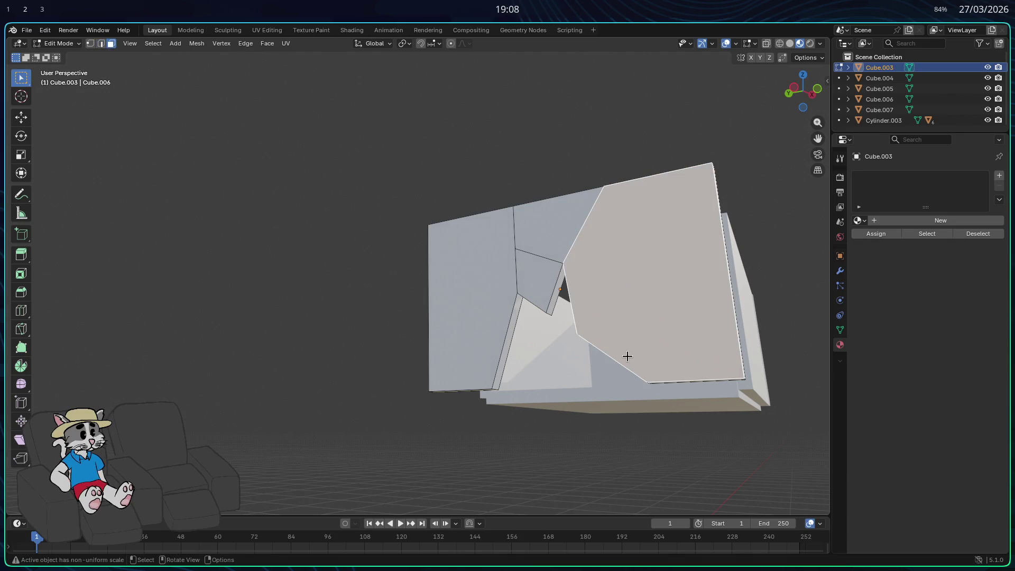
pyautogui.click(101, 44)
pyautogui.click(611, 350)
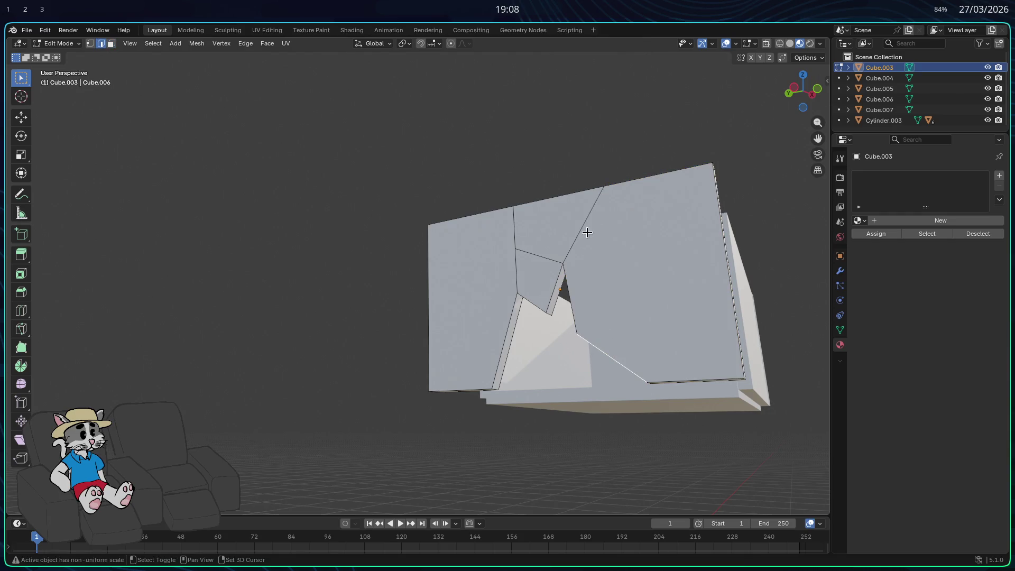
pyautogui.rightClick(584, 217)
pyautogui.click(574, 221)
pyautogui.moveTo(574, 221); pyautogui.dragTo(601, 213, button='middle')
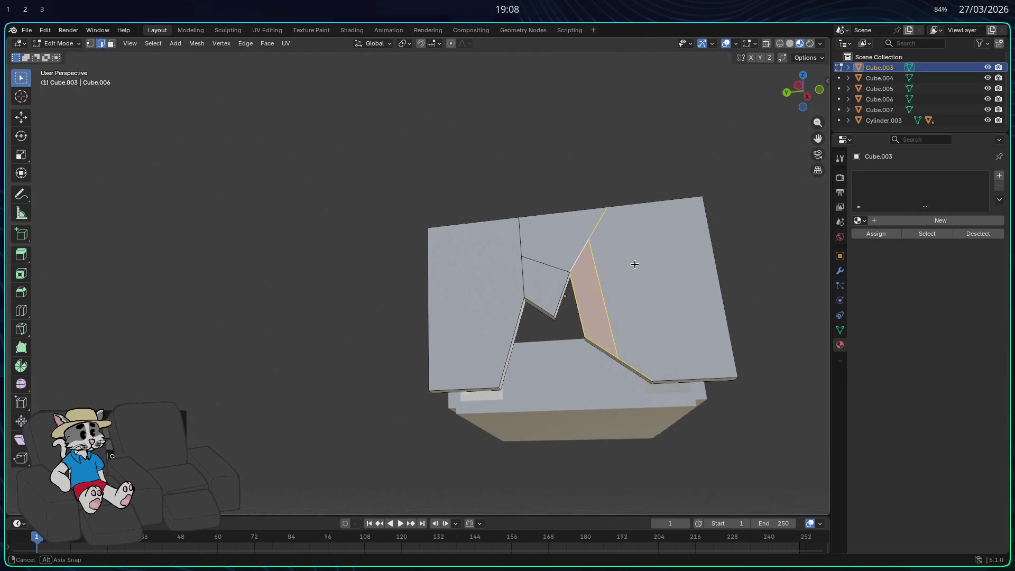
pyautogui.moveTo(620, 257); pyautogui.dragTo(641, 209, button='middle')
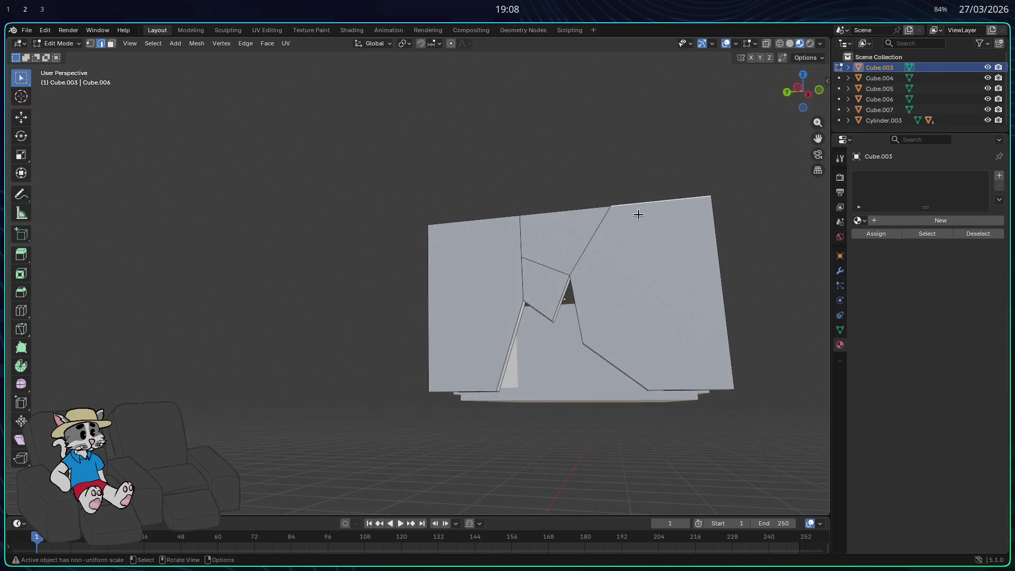
# Undo a trial face strip and subdivide the selected edges to add the diagonal.
pyautogui.rightClick(657, 388)
pyautogui.click(619, 246)
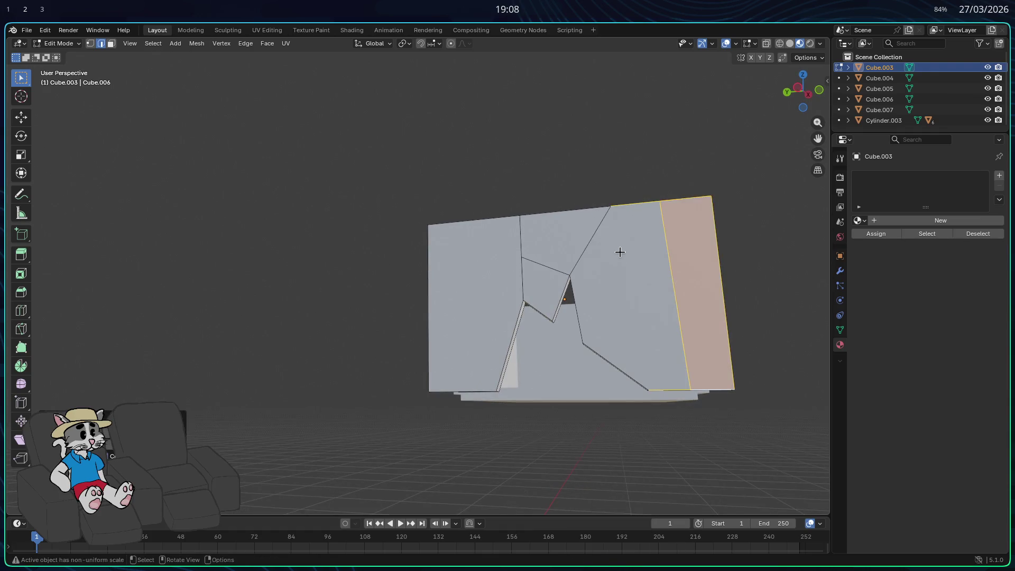
pyautogui.hotkey('ctrl', 'z')
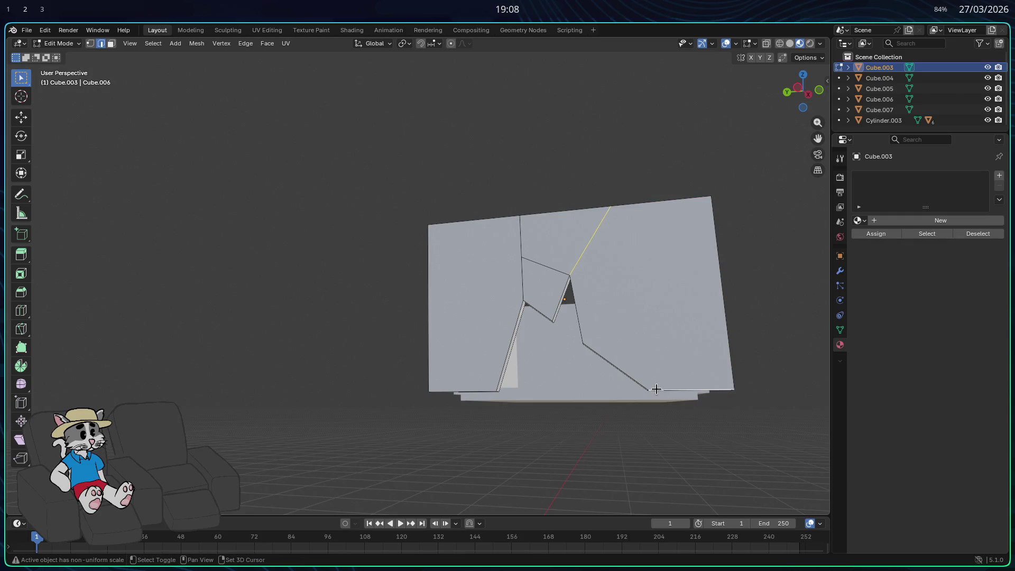
pyautogui.rightClick(655, 389)
pyautogui.click(620, 242)
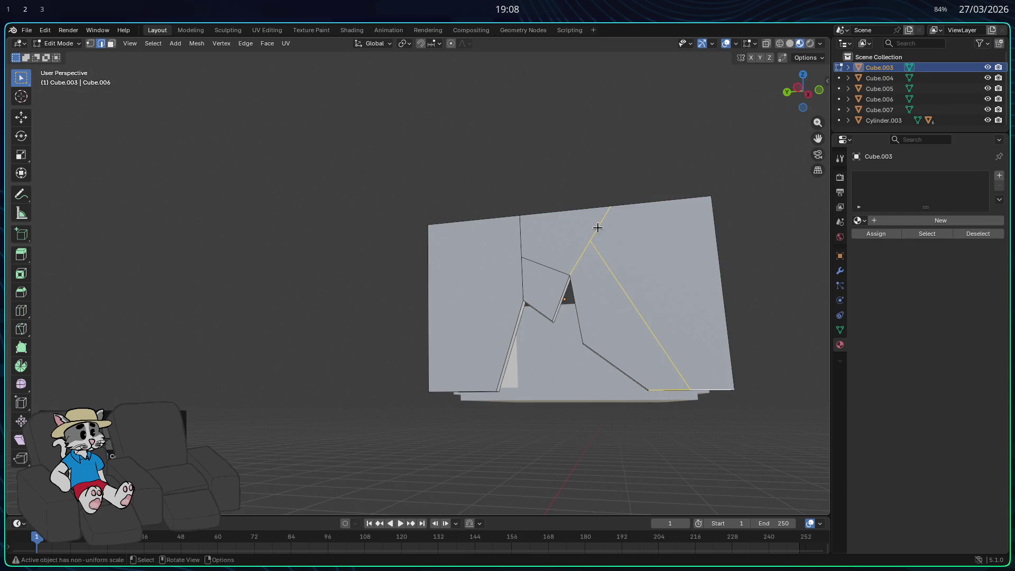
# Subdivide the panel's upper diagonal edge to add a midpoint vertex.
pyautogui.click(609, 210)
pyautogui.moveTo(612, 211); pyautogui.dragTo(623, 286, button='middle')
pyautogui.click(90, 44)
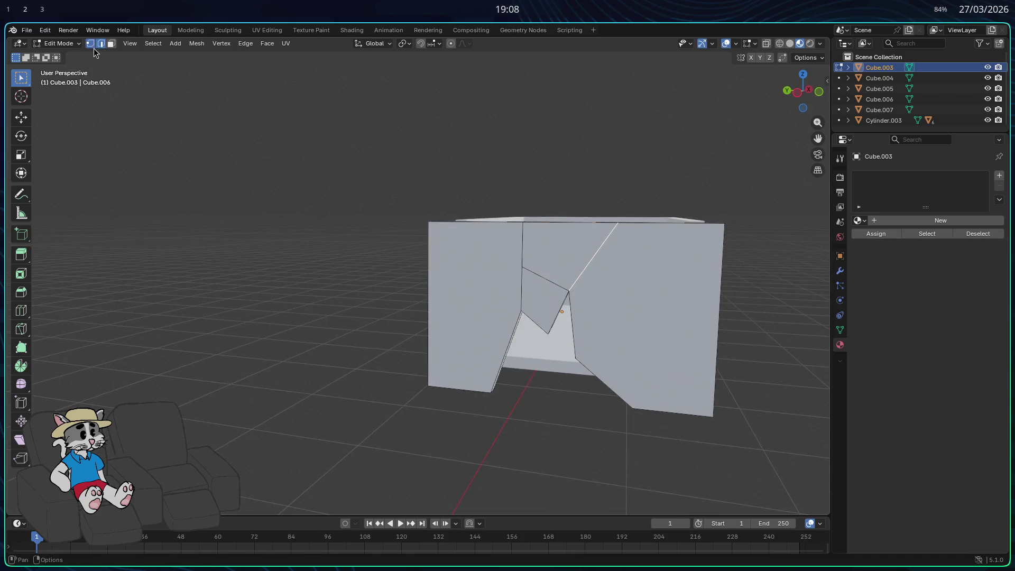
pyautogui.keyDown('shift'); pyautogui.click(632, 409); pyautogui.keyUp('shift')
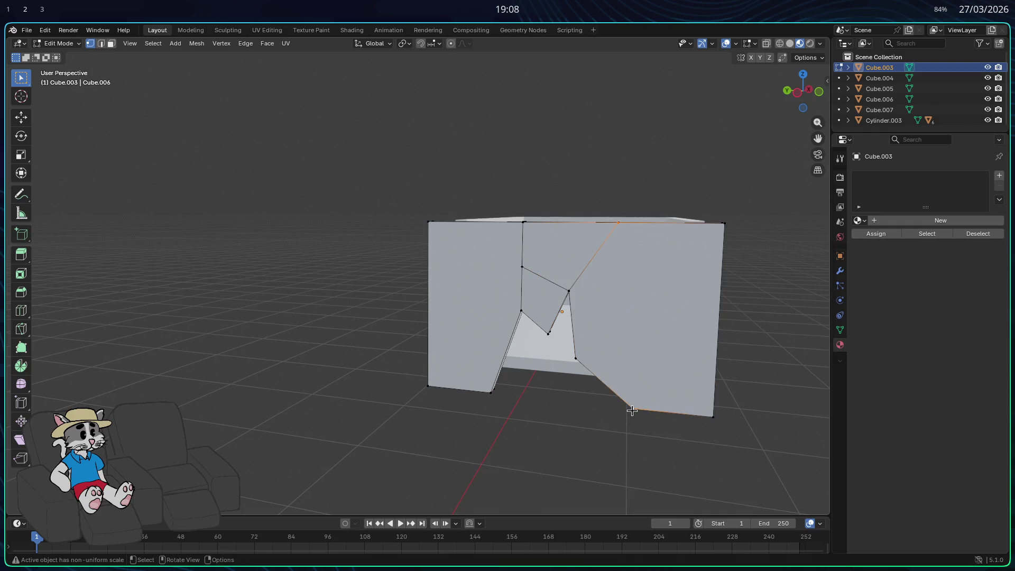
pyautogui.rightClick(627, 416)
pyautogui.click(594, 321)
# Check the new vertex from other angles, then clear the selection.
pyautogui.moveTo(639, 358); pyautogui.dragTo(590, 320, button='middle')
pyautogui.click(587, 368)
pyautogui.moveTo(589, 378); pyautogui.dragTo(619, 387, button='middle')
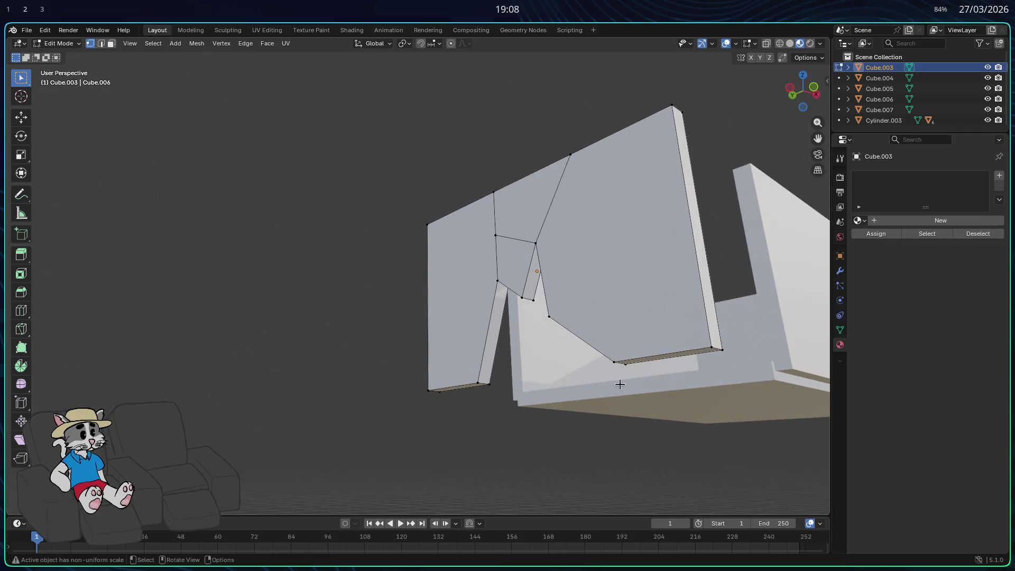
pyautogui.keyDown('shift'); pyautogui.click(568, 154); pyautogui.keyUp('shift')
pyautogui.rightClick(568, 154)
pyautogui.click(571, 156)
pyautogui.moveTo(633, 286)
pyautogui.mouseDown(button='middle')
pyautogui.moveTo(674, 347)
pyautogui.moveTo(671, 370)
pyautogui.mouseUp(button='middle')
pyautogui.click(635, 410)
# In edge select, join the selected edges into a face strip.
pyautogui.press('2')
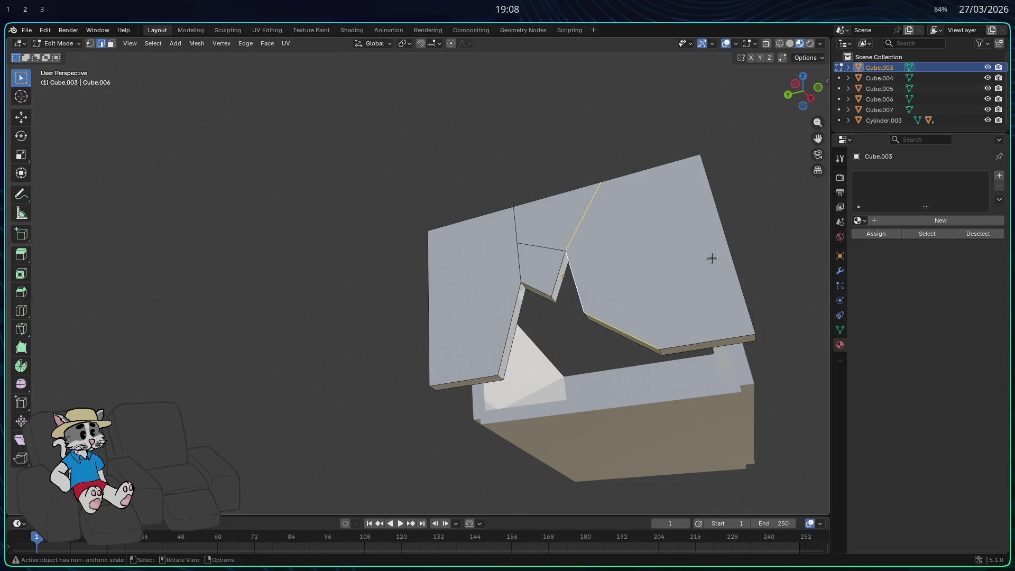
pyautogui.rightClick(623, 228)
pyautogui.click(623, 228)
pyautogui.moveTo(619, 289)
pyautogui.mouseDown(button='middle')
pyautogui.moveTo(580, 242)
pyautogui.moveTo(534, 300)
pyautogui.moveTo(585, 291)
pyautogui.moveTo(608, 302)
pyautogui.moveTo(607, 344)
pyautogui.moveTo(638, 356)
pyautogui.moveTo(665, 387)
pyautogui.mouseUp(button='middle')
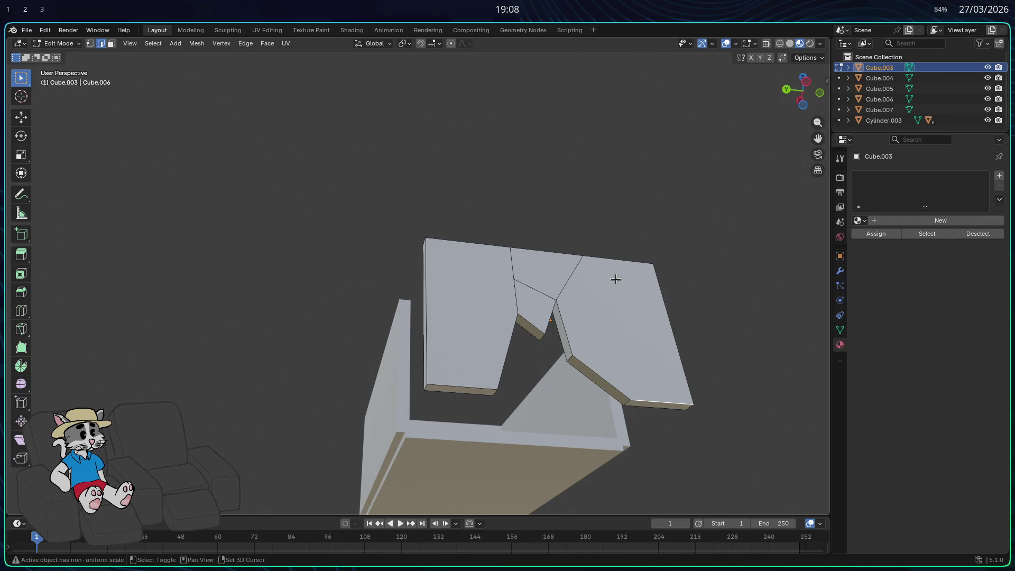
pyautogui.rightClick(599, 261)
pyautogui.click(586, 245)
# Switch to face select and move in close to the panel's left wall.
pyautogui.moveTo(582, 265)
pyautogui.mouseDown(button='middle')
pyautogui.moveTo(585, 334)
pyautogui.moveTo(611, 256)
pyautogui.moveTo(602, 293)
pyautogui.mouseUp(button='middle')
pyautogui.scroll(5, 607, 415)
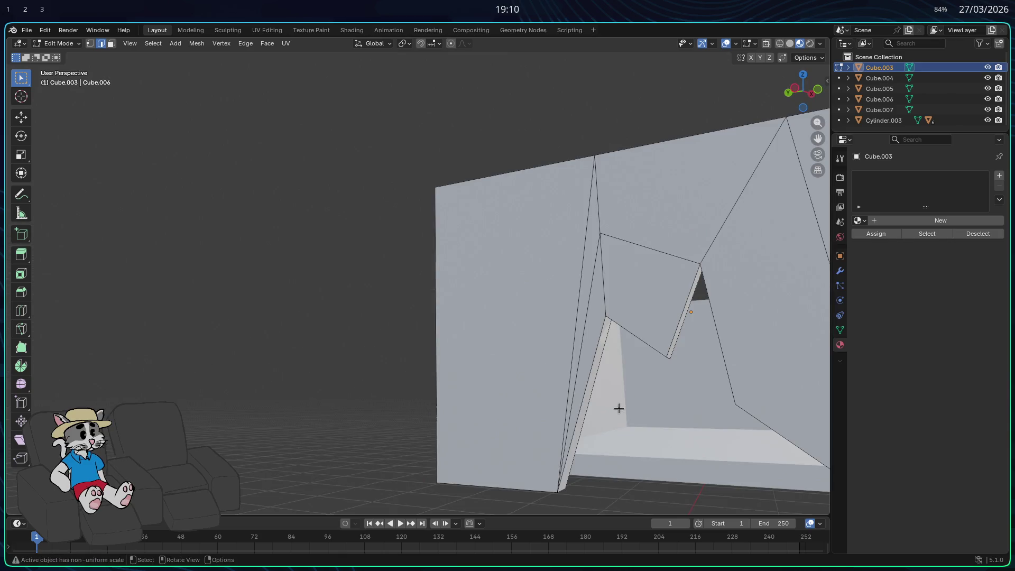
pyautogui.scroll(-3, 610, 405)
pyautogui.moveTo(621, 411)
pyautogui.mouseDown(button='middle')
pyautogui.moveTo(661, 399)
pyautogui.moveTo(620, 378)
pyautogui.mouseUp(button='middle')
pyautogui.moveTo(655, 298)
pyautogui.mouseDown(button='middle')
pyautogui.moveTo(381, 335)
pyautogui.moveTo(478, 381)
pyautogui.moveTo(579, 357)
pyautogui.mouseUp(button='middle')
pyautogui.scroll(-2, 463, 388)
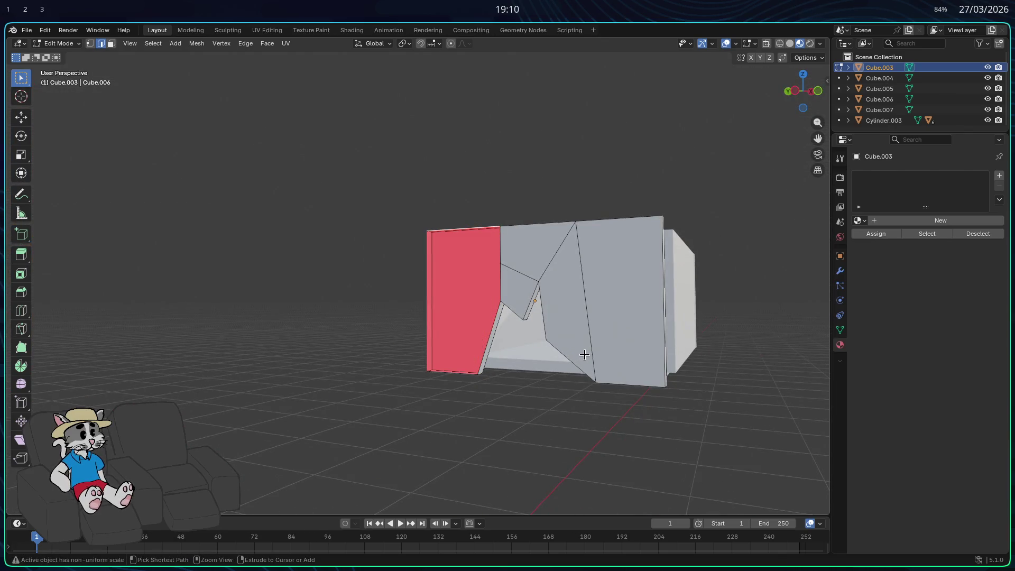
pyautogui.press('3')
pyautogui.moveTo(584, 354); pyautogui.dragTo(453, 388, button='middle')
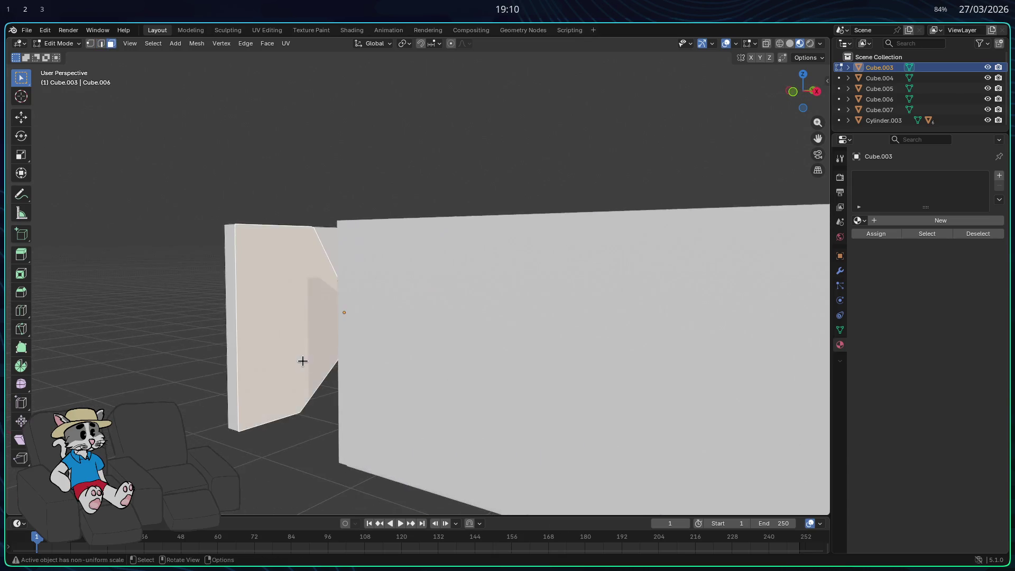
pyautogui.moveTo(302, 360); pyautogui.dragTo(321, 370, button='middle')
# Delete the selected wall face and fill a new face between the gap's two edges.
pyautogui.press('x')
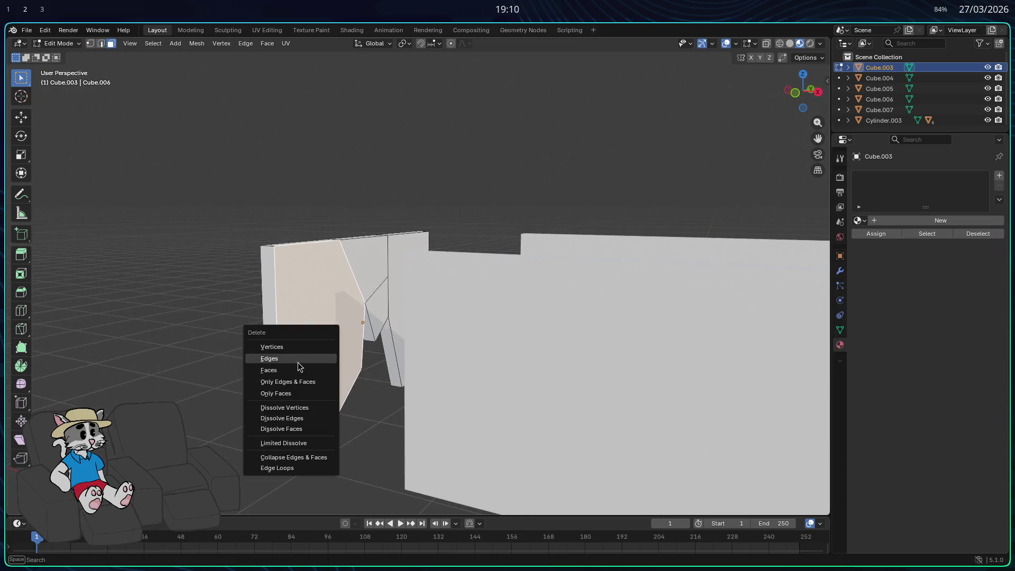
pyautogui.click(302, 370)
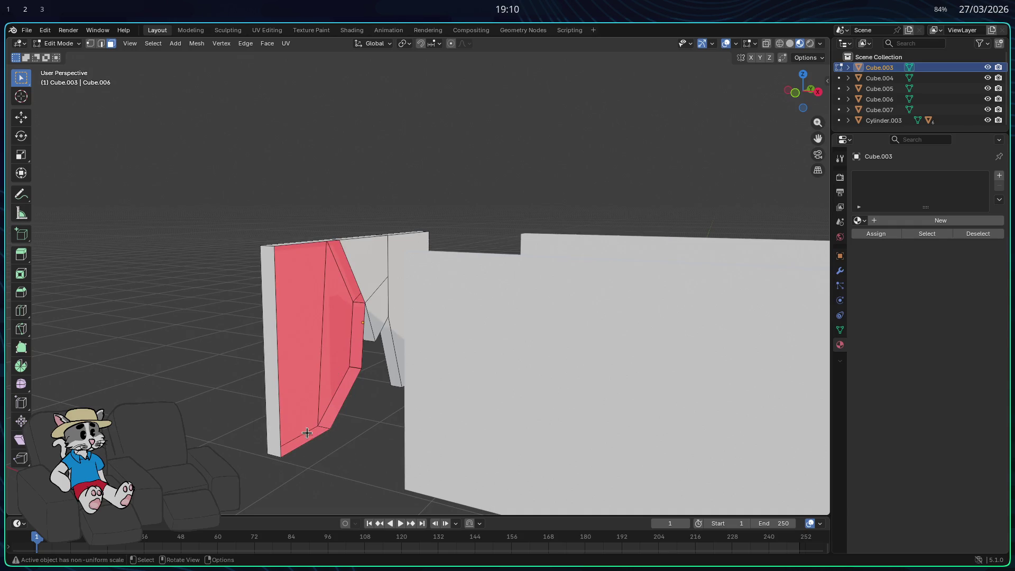
pyautogui.press('2')
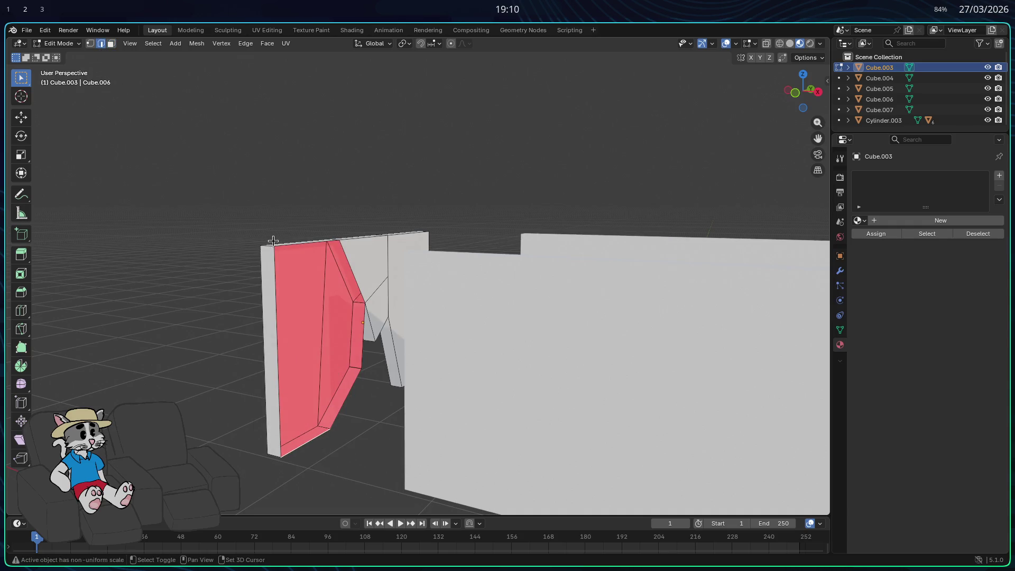
pyautogui.keyDown('shift'); pyautogui.click(286, 246); pyautogui.keyUp('shift')
pyautogui.press('f')
pyautogui.hotkey('alt', 'a')
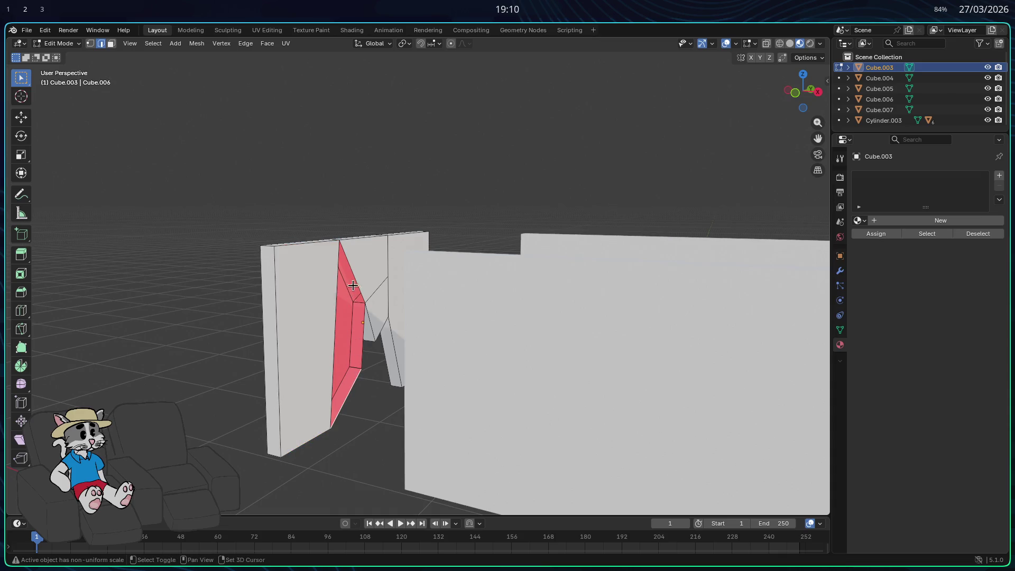
# Select the red back face and its surrounding faces, then delete them.
pyautogui.keyDown('shift'); pyautogui.click(351, 349); pyautogui.keyUp('shift')
pyautogui.moveTo(351, 349)
pyautogui.mouseDown(button='middle')
pyautogui.moveTo(485, 362)
pyautogui.moveTo(569, 343)
pyautogui.mouseUp(button='middle')
pyautogui.scroll(3, 600, 369)
pyautogui.moveTo(540, 411); pyautogui.dragTo(547, 417, button='middle')
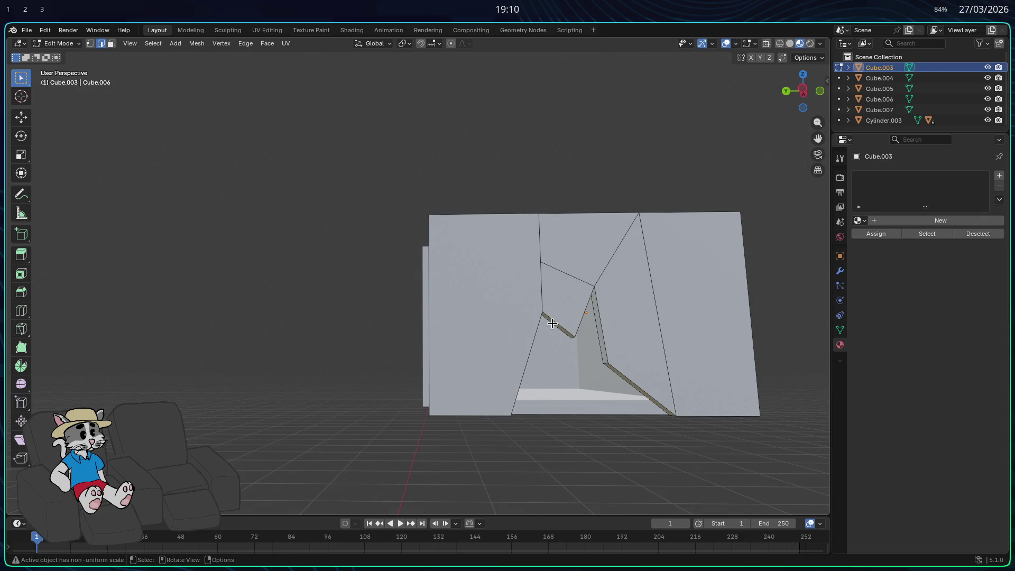
pyautogui.moveTo(581, 301)
pyautogui.mouseDown(button='middle')
pyautogui.moveTo(587, 340)
pyautogui.moveTo(573, 340)
pyautogui.moveTo(584, 347)
pyautogui.mouseUp(button='middle')
pyautogui.scroll(4, 584, 346)
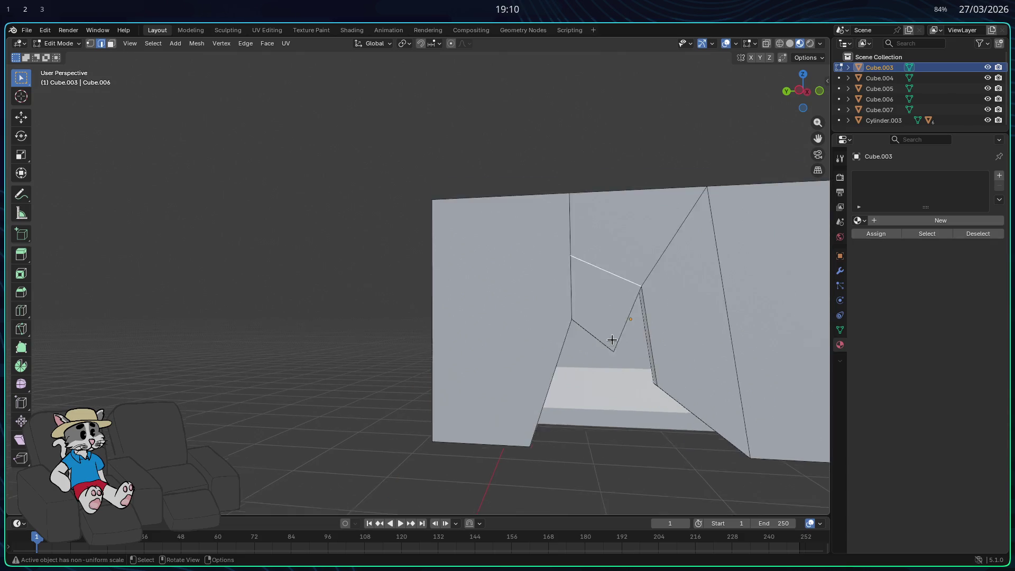
pyautogui.hotkey('shift', 'g')
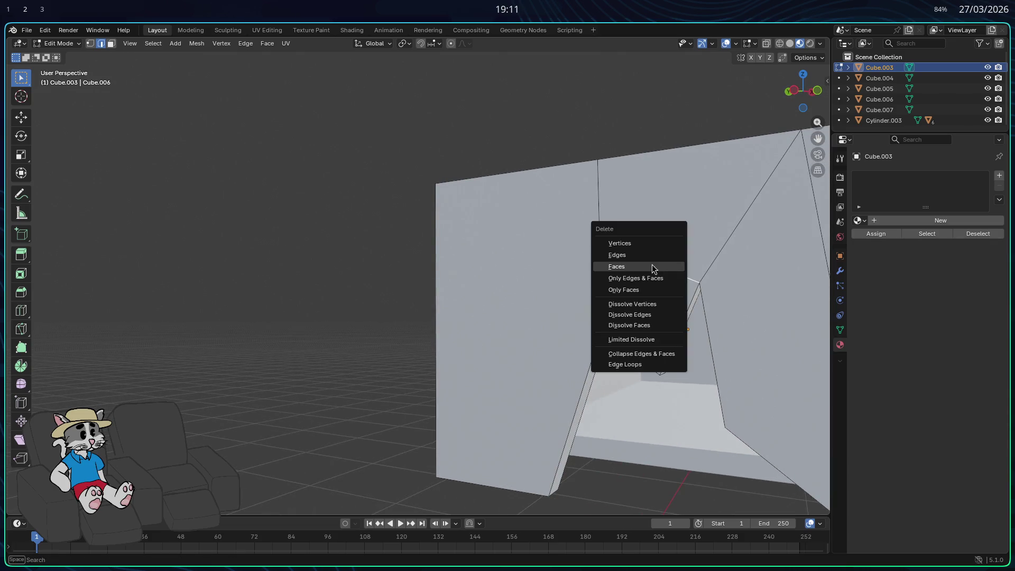
pyautogui.click(651, 258)
pyautogui.press('x')
pyautogui.click(669, 278)
# Fill the resulting hole with a triangular face.
pyautogui.moveTo(699, 306)
pyautogui.mouseDown(button='middle')
pyautogui.moveTo(671, 311)
pyautogui.moveTo(686, 303)
pyautogui.mouseUp(button='middle')
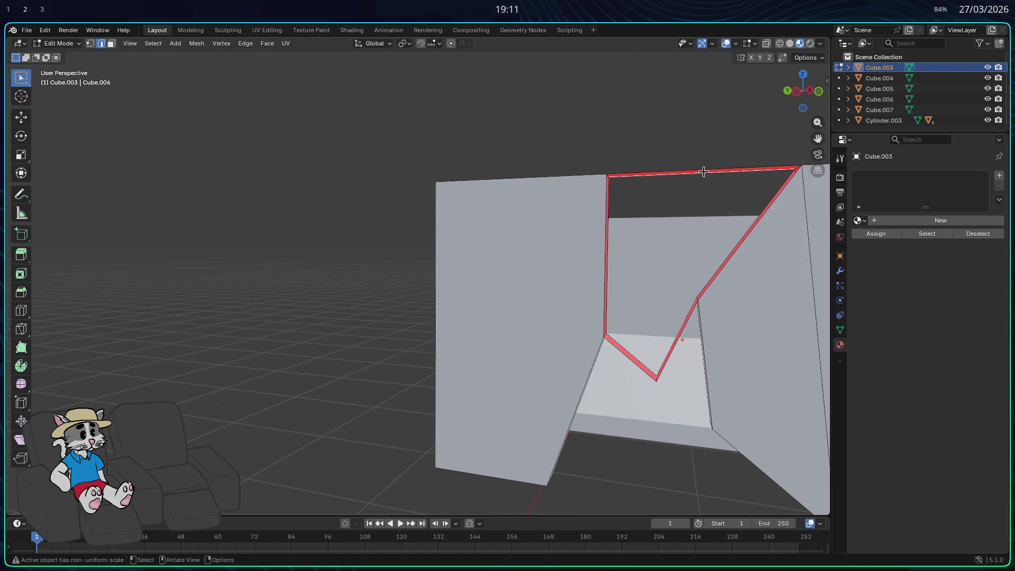
pyautogui.moveTo(695, 214)
pyautogui.mouseDown(button='middle')
pyautogui.moveTo(708, 257)
pyautogui.moveTo(624, 319)
pyautogui.moveTo(509, 300)
pyautogui.mouseUp(button='middle')
pyautogui.press('f')
pyautogui.keyDown('shift'); pyautogui.click(295, 210); pyautogui.keyUp('shift')
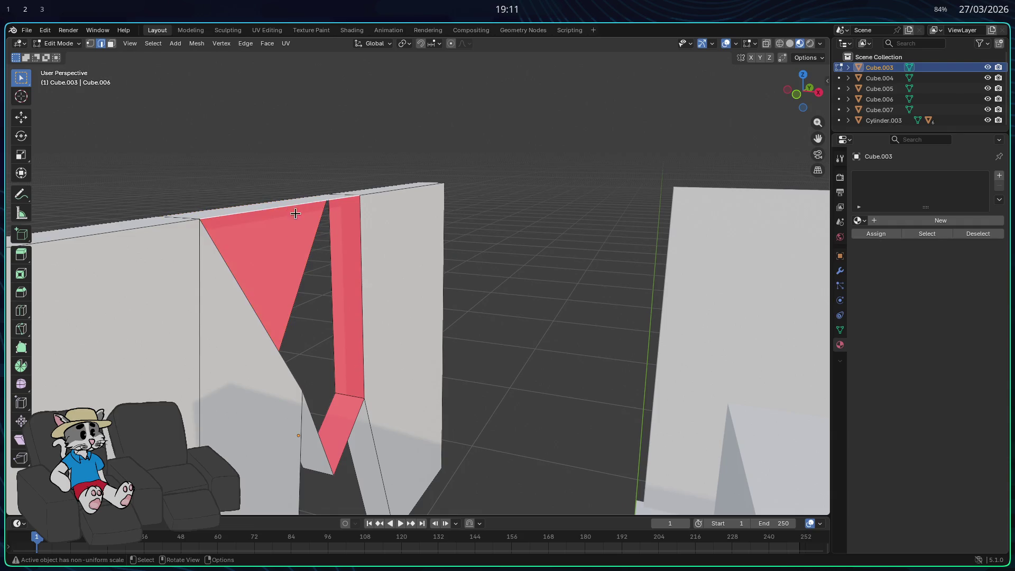
pyautogui.moveTo(274, 345); pyautogui.dragTo(405, 353, button='middle')
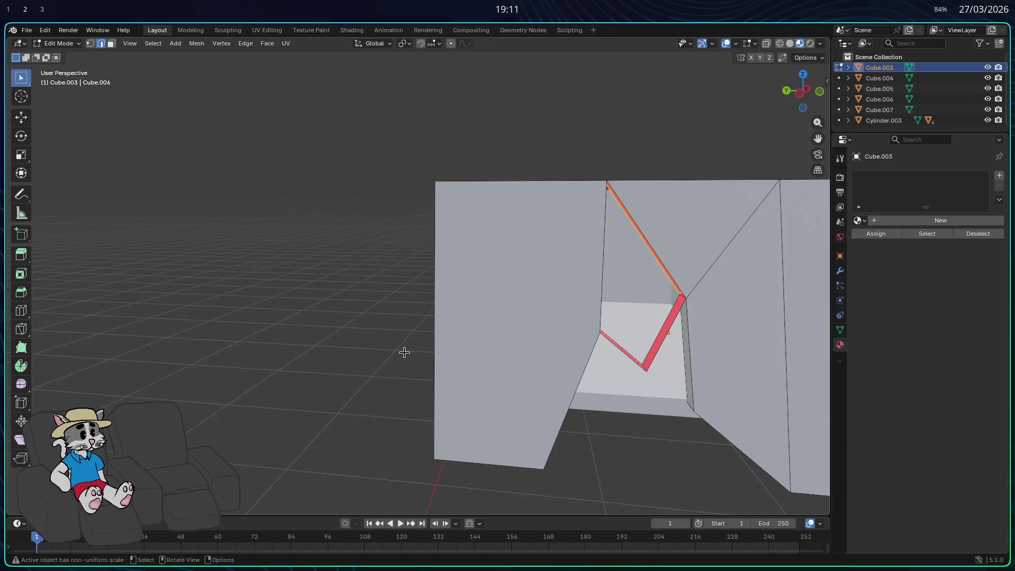
pyautogui.scroll(2, 681, 330)
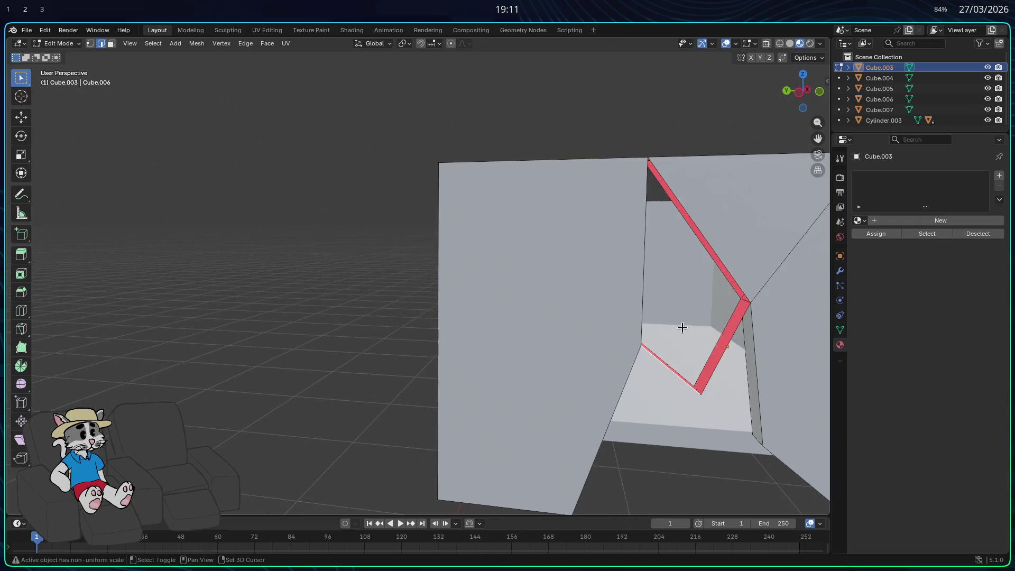
pyautogui.moveTo(735, 337)
pyautogui.mouseDown(button='middle')
pyautogui.moveTo(680, 355)
pyautogui.moveTo(573, 356)
pyautogui.moveTo(311, 456)
pyautogui.moveTo(408, 438)
pyautogui.moveTo(650, 298)
pyautogui.moveTo(585, 317)
pyautogui.moveTo(354, 316)
pyautogui.mouseUp(button='middle')
# Select the three triangle faces and the middle wall face and delete them.
pyautogui.keyDown('shift'); pyautogui.click(284, 456); pyautogui.keyUp('shift')
pyautogui.keyDown('shift'); pyautogui.click(709, 241); pyautogui.keyUp('shift')
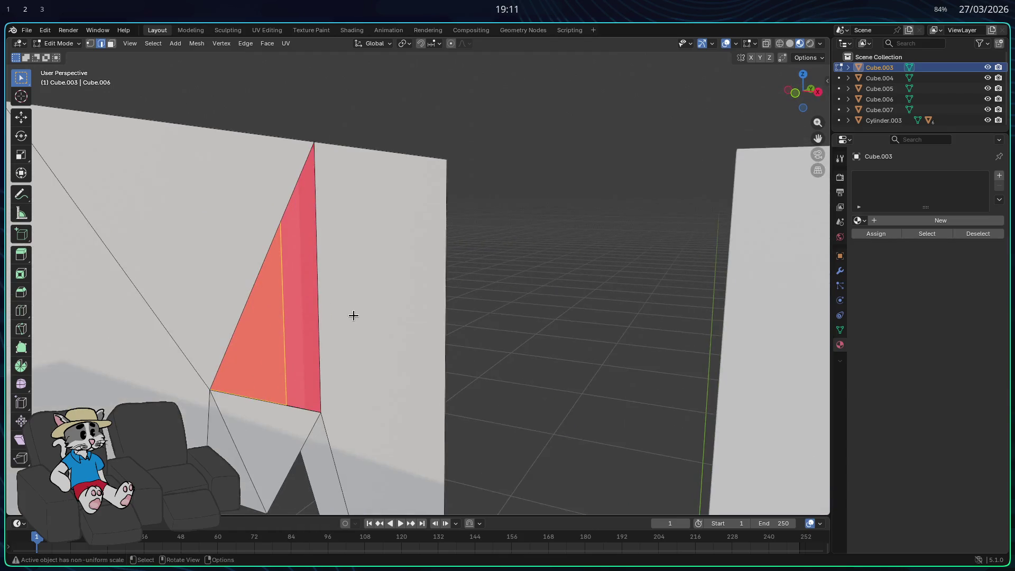
pyautogui.keyDown('shift'); pyautogui.click(280, 271); pyautogui.keyUp('shift')
pyautogui.moveTo(260, 269)
pyautogui.mouseDown(button='middle')
pyautogui.moveTo(379, 293)
pyautogui.moveTo(288, 290)
pyautogui.moveTo(314, 322)
pyautogui.mouseUp(button='middle')
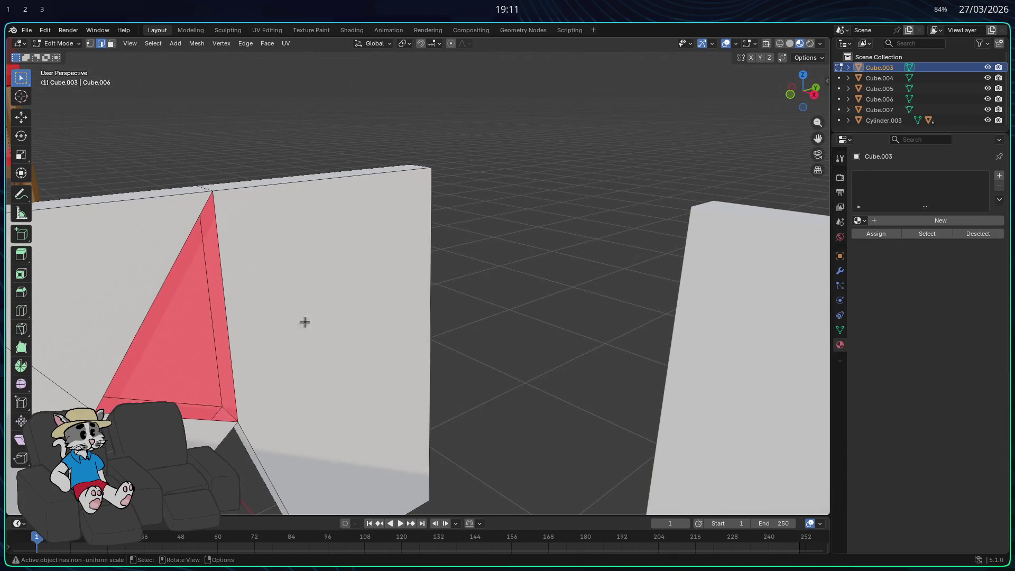
pyautogui.keyDown('shift'); pyautogui.click(258, 229); pyautogui.keyUp('shift')
pyautogui.press('x')
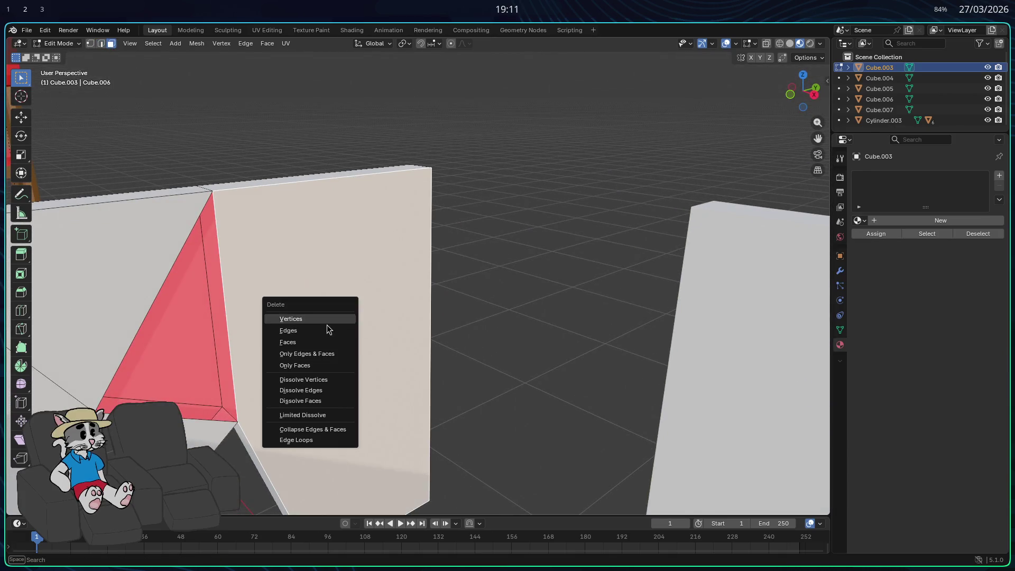
pyautogui.click(318, 343)
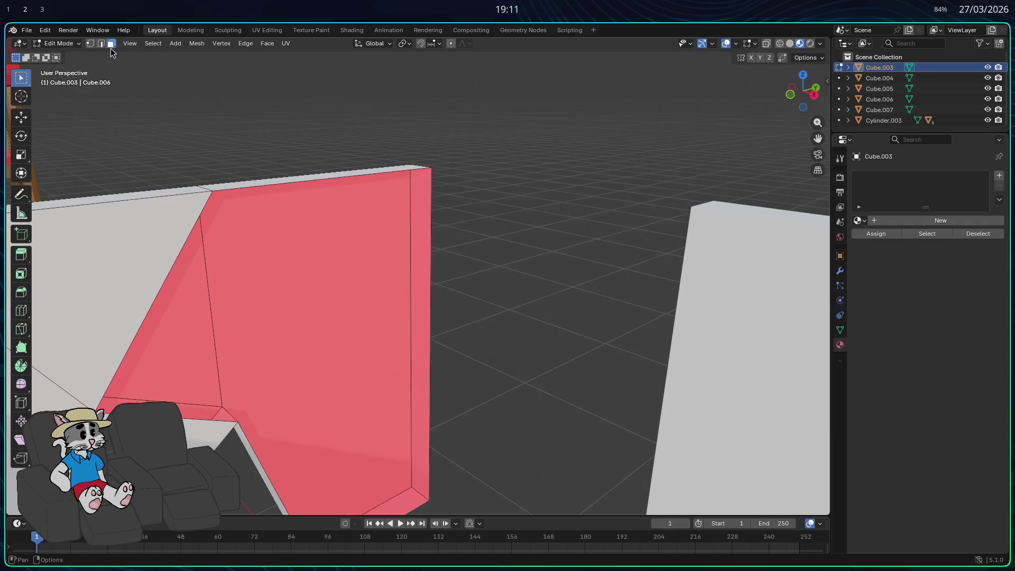
# Fill the open front of the wall with a single new face.
pyautogui.moveTo(254, 184); pyautogui.dragTo(325, 332, button='middle')
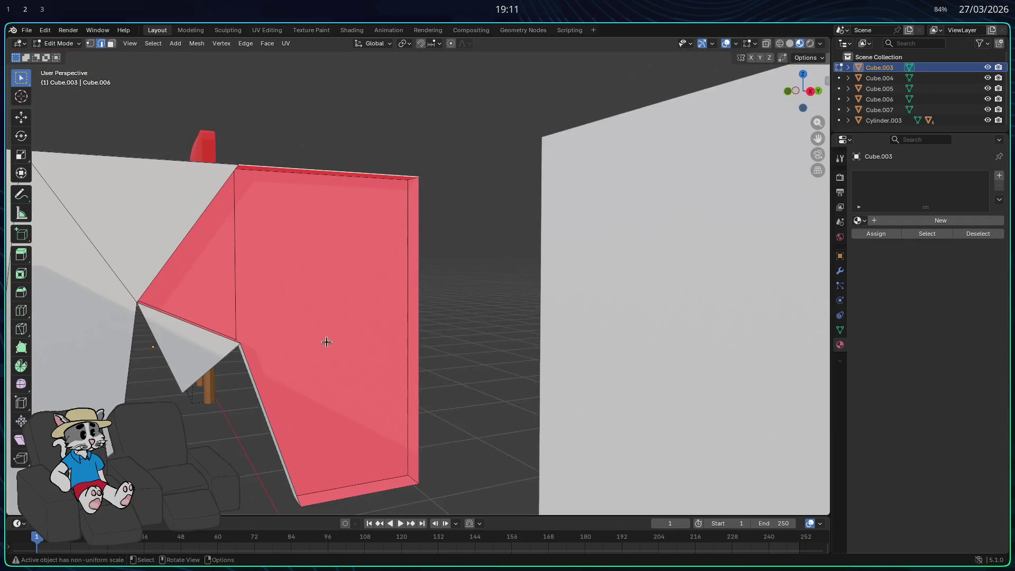
pyautogui.press('f')
pyautogui.click(279, 450)
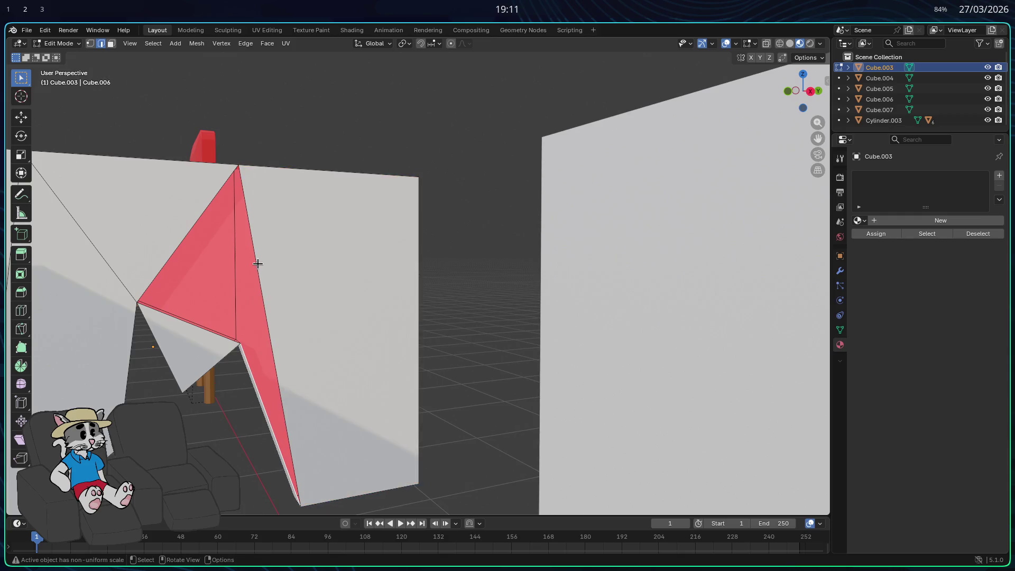
pyautogui.moveTo(274, 304)
pyautogui.mouseDown(button='middle')
pyautogui.moveTo(331, 356)
pyautogui.moveTo(450, 360)
pyautogui.moveTo(538, 274)
pyautogui.moveTo(563, 347)
pyautogui.moveTo(581, 328)
pyautogui.mouseUp(button='middle')
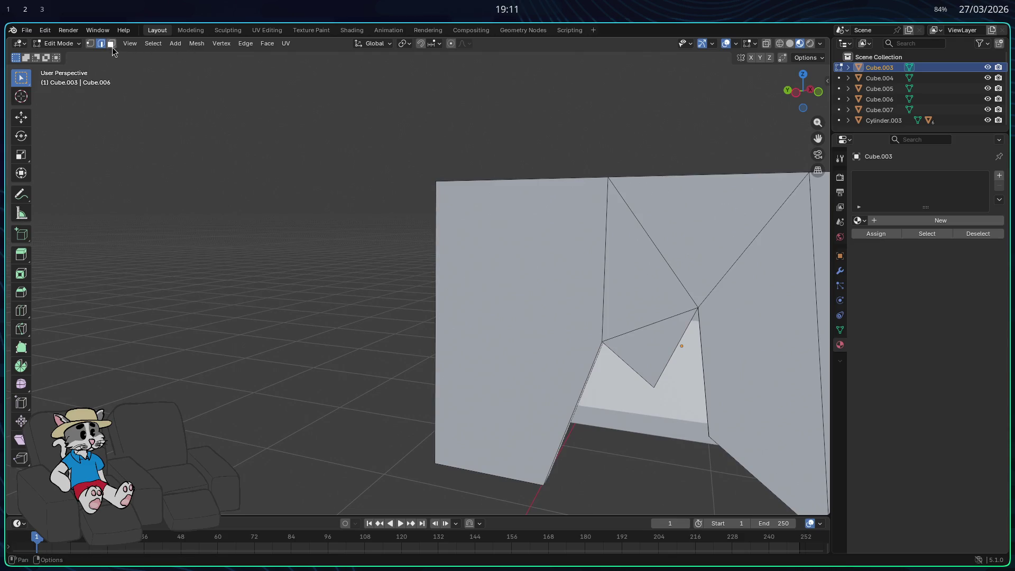
# Delete the left wall face and refill the gap with a new face.
pyautogui.click(456, 281)
pyautogui.press('x')
pyautogui.press('Escape')
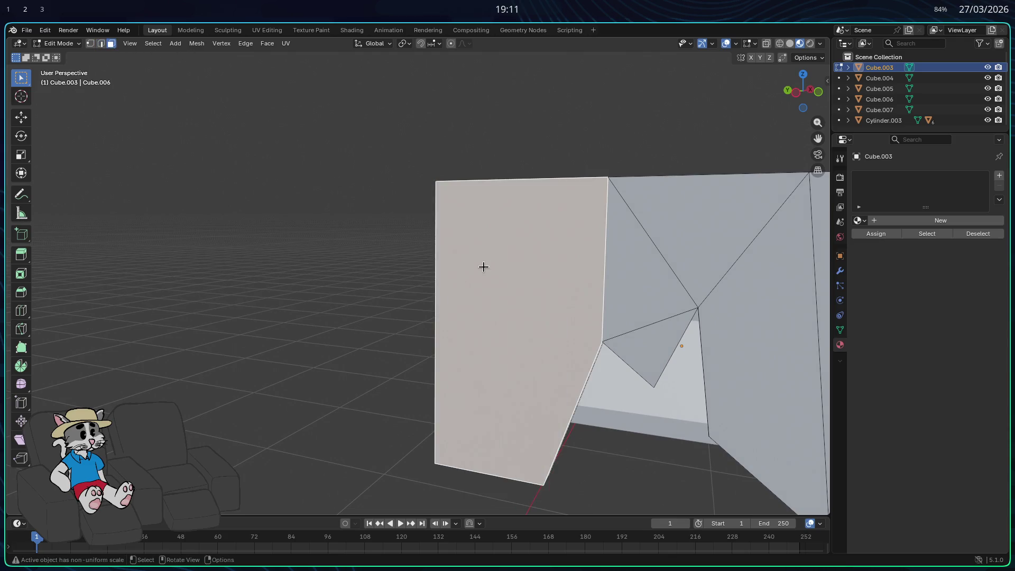
pyautogui.press('x')
pyautogui.click(443, 270)
pyautogui.press('2')
pyautogui.moveTo(467, 426)
pyautogui.mouseDown(button='middle')
pyautogui.moveTo(460, 442)
pyautogui.moveTo(475, 183)
pyautogui.mouseUp(button='middle')
pyautogui.press('f')
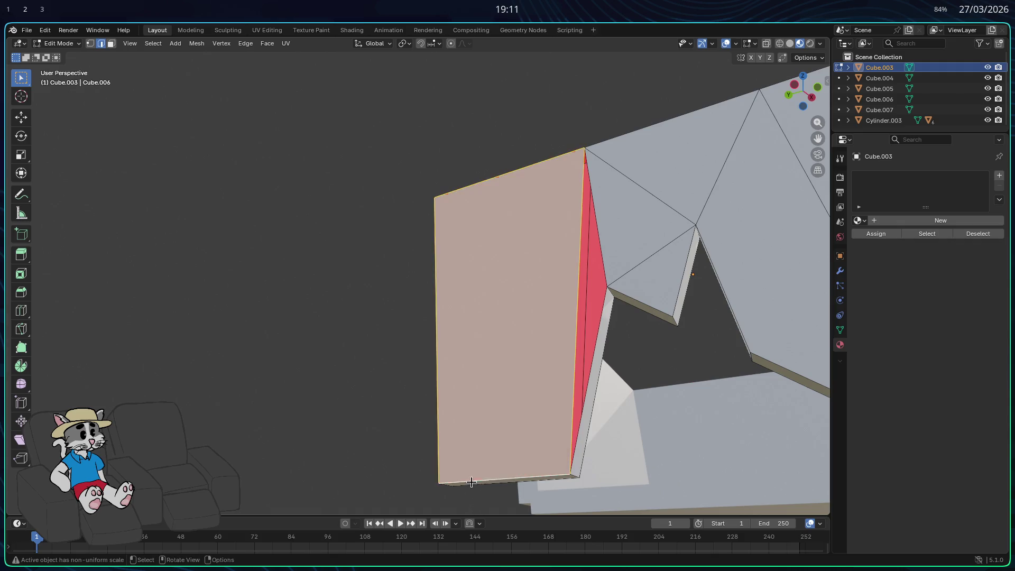
# Select the red sliver's edges and the thin strip face beside it.
pyautogui.click(593, 388)
pyautogui.keyDown('shift'); pyautogui.click(575, 340); pyautogui.keyUp('shift')
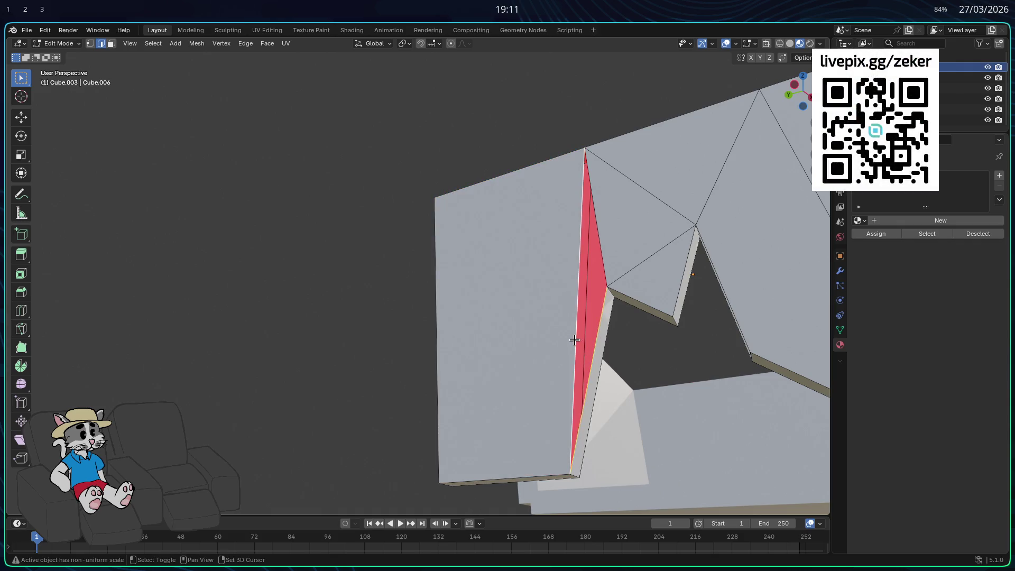
pyautogui.moveTo(573, 340)
pyautogui.mouseDown(button='middle')
pyautogui.moveTo(519, 402)
pyautogui.moveTo(439, 410)
pyautogui.moveTo(349, 398)
pyautogui.mouseUp(button='middle')
pyautogui.click(304, 378)
pyautogui.click(112, 44)
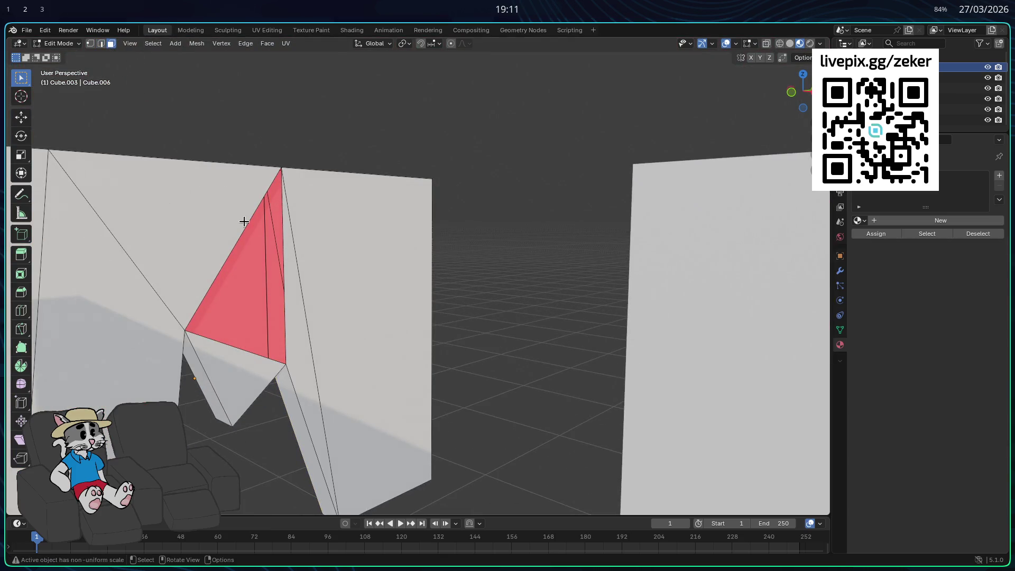
pyautogui.keyDown('shift'); pyautogui.click(312, 370); pyautogui.keyUp('shift')
# Inspect the faces around the notch and select the long slanted edge beside the triangle.
pyautogui.moveTo(329, 369); pyautogui.dragTo(596, 337, button='middle')
pyautogui.click(597, 338)
pyautogui.click(585, 292)
pyautogui.click(594, 265)
pyautogui.click(604, 261)
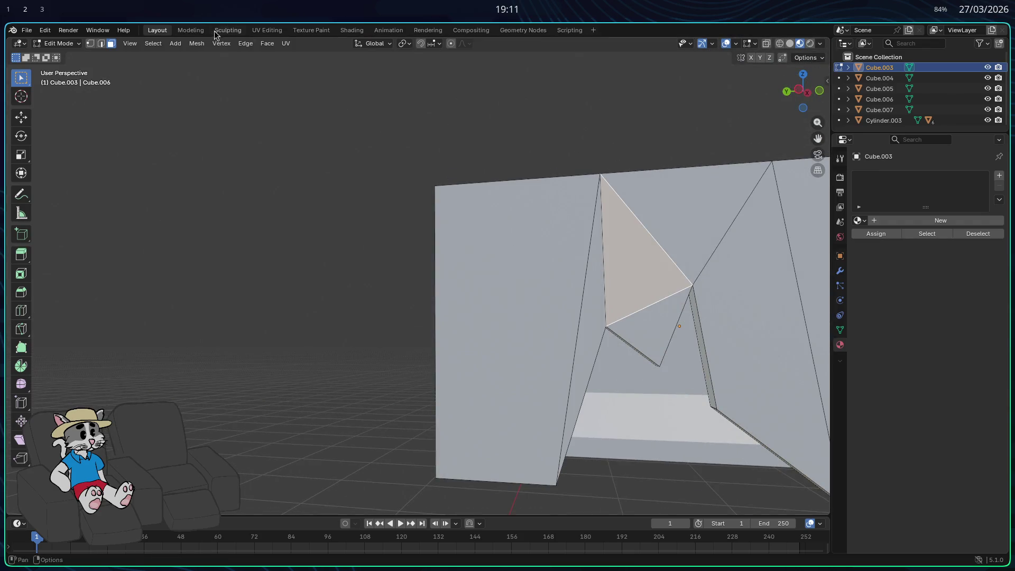
pyautogui.click(101, 45)
pyautogui.click(590, 267)
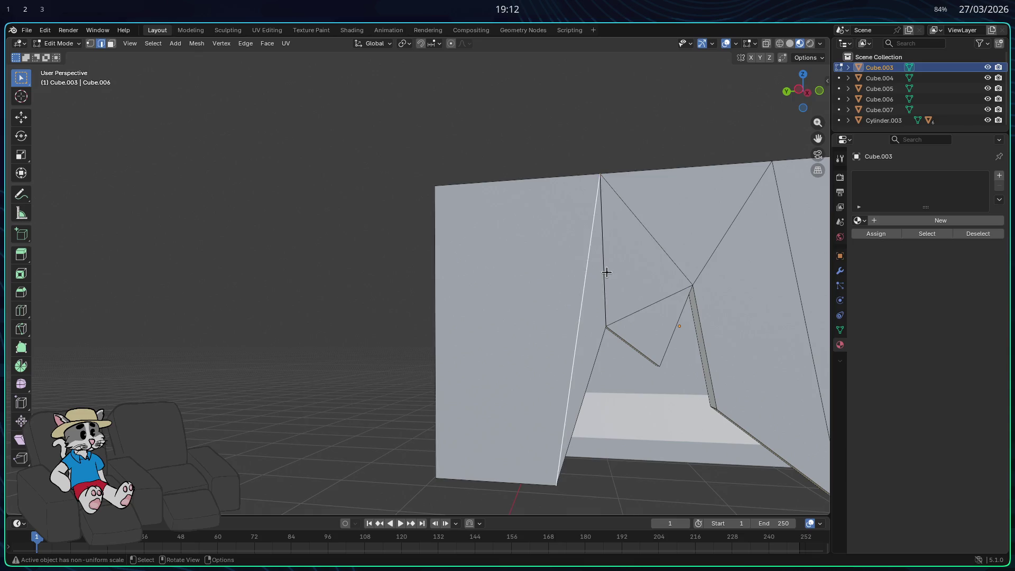
# Fill the triangular hole at the back of the panel with a face.
pyautogui.moveTo(319, 181)
pyautogui.mouseDown(button='middle')
pyautogui.moveTo(310, 268)
pyautogui.moveTo(333, 306)
pyautogui.moveTo(312, 302)
pyautogui.mouseUp(button='middle')
pyautogui.moveTo(288, 361)
pyautogui.mouseDown(button='middle')
pyautogui.moveTo(397, 344)
pyautogui.moveTo(276, 364)
pyautogui.mouseUp(button='middle')
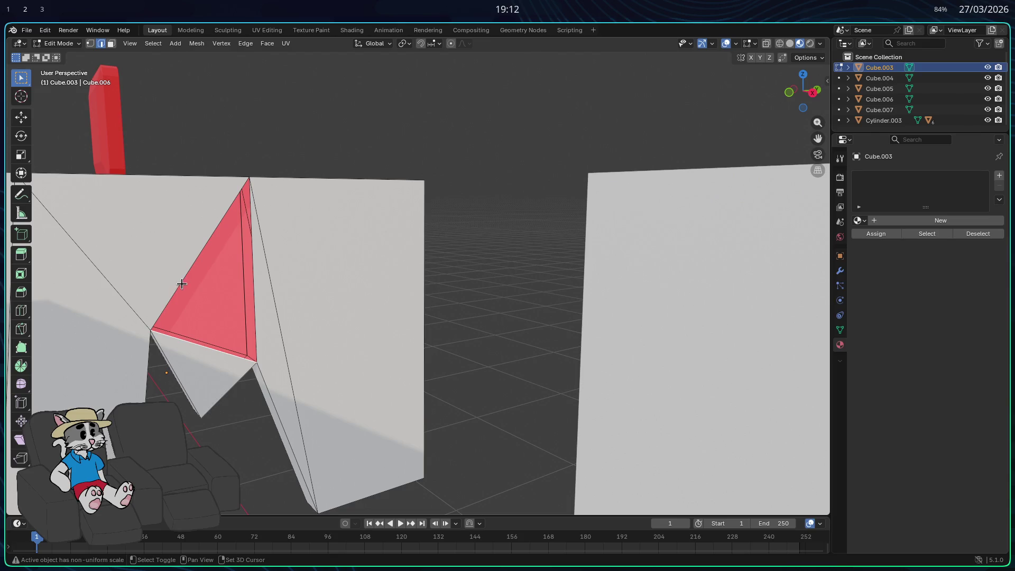
pyautogui.press('f')
pyautogui.moveTo(250, 147)
pyautogui.mouseDown(button='middle')
pyautogui.moveTo(386, 172)
pyautogui.moveTo(421, 166)
pyautogui.moveTo(296, 179)
pyautogui.moveTo(433, 173)
pyautogui.moveTo(449, 160)
pyautogui.moveTo(535, 262)
pyautogui.moveTo(516, 361)
pyautogui.moveTo(502, 347)
pyautogui.moveTo(447, 363)
pyautogui.moveTo(461, 415)
pyautogui.mouseUp(button='middle')
# Toggle between Edit and Object Mode to check the panel's shape up close.
pyautogui.press('Tab')
pyautogui.press('Tab')
pyautogui.press('Tab')
pyautogui.press('Tab')
pyautogui.moveTo(526, 444)
pyautogui.mouseDown(button='middle')
pyautogui.moveTo(403, 474)
pyautogui.moveTo(534, 456)
pyautogui.mouseUp(button='middle')
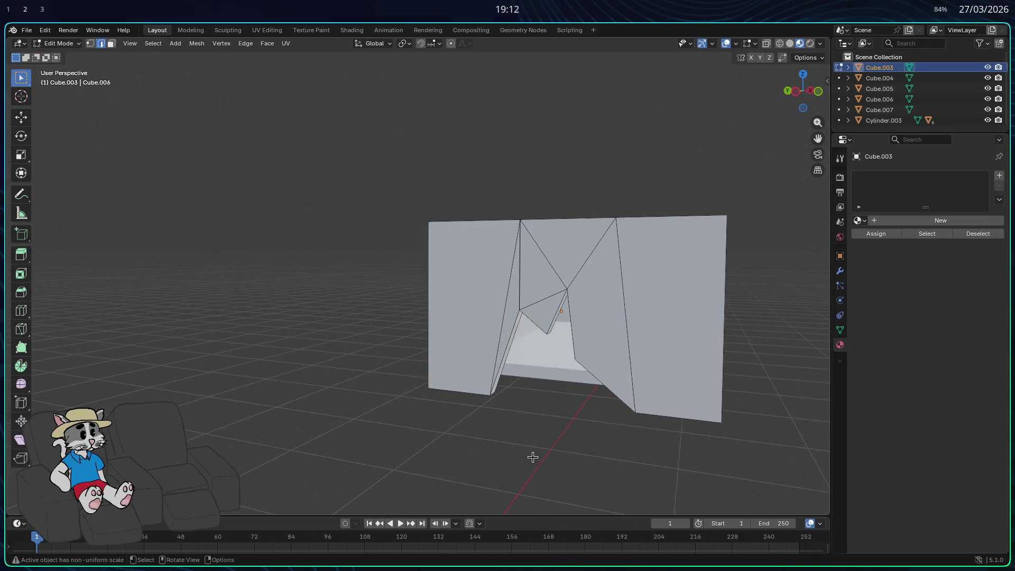
pyautogui.press('Tab')
pyautogui.moveTo(565, 442)
pyautogui.mouseDown(button='middle')
pyautogui.moveTo(558, 415)
pyautogui.moveTo(606, 389)
pyautogui.moveTo(590, 405)
pyautogui.moveTo(657, 431)
pyautogui.moveTo(619, 460)
pyautogui.moveTo(568, 470)
pyautogui.moveTo(526, 467)
pyautogui.moveTo(503, 446)
pyautogui.moveTo(484, 447)
pyautogui.moveTo(605, 401)
pyautogui.moveTo(637, 356)
pyautogui.moveTo(599, 421)
pyautogui.moveTo(560, 442)
pyautogui.moveTo(550, 435)
pyautogui.moveTo(566, 422)
pyautogui.moveTo(582, 429)
pyautogui.moveTo(523, 466)
pyautogui.moveTo(617, 440)
pyautogui.moveTo(595, 433)
pyautogui.moveTo(605, 396)
pyautogui.mouseUp(button='middle')
pyautogui.press('Tab')
pyautogui.scroll(3, 571, 412)
pyautogui.scroll(-4, 589, 405)
pyautogui.scroll(5, 562, 421)
pyautogui.press('Tab')
pyautogui.press('Tab')
pyautogui.scroll(3, 607, 379)
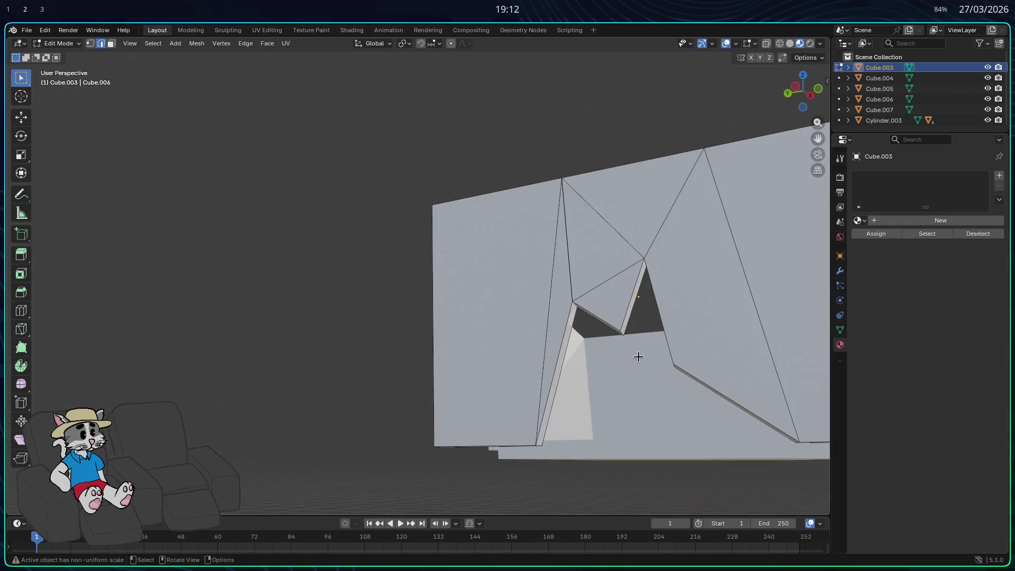
# Subdivide the edges beside and below the notch, redoing one subdivision after an undo.
pyautogui.click(758, 311)
pyautogui.rightClick(757, 311)
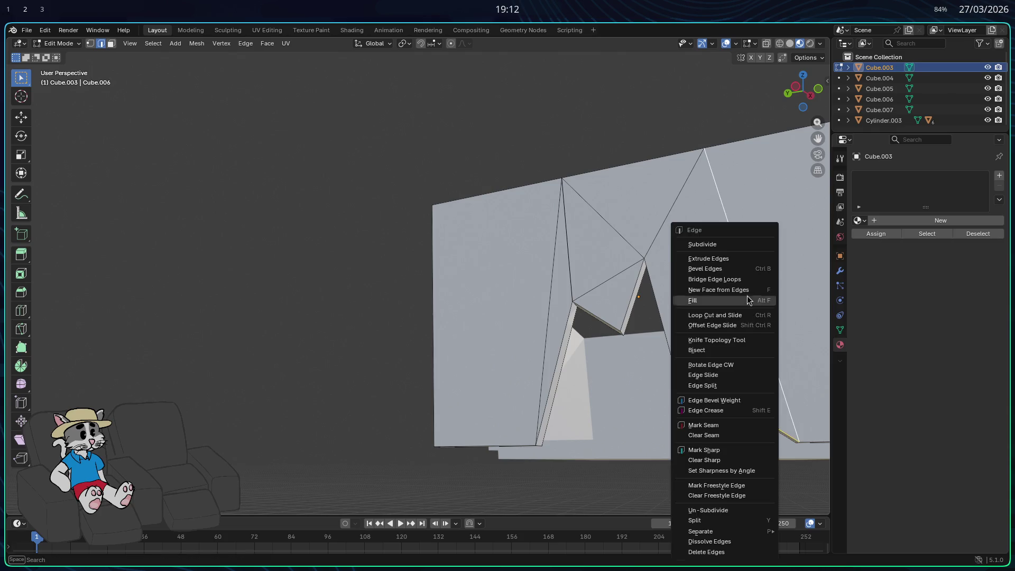
pyautogui.click(718, 251)
pyautogui.moveTo(718, 252)
pyautogui.mouseDown(button='middle')
pyautogui.moveTo(731, 377)
pyautogui.moveTo(734, 365)
pyautogui.mouseUp(button='middle')
pyautogui.click(688, 349)
pyautogui.rightClick(746, 298)
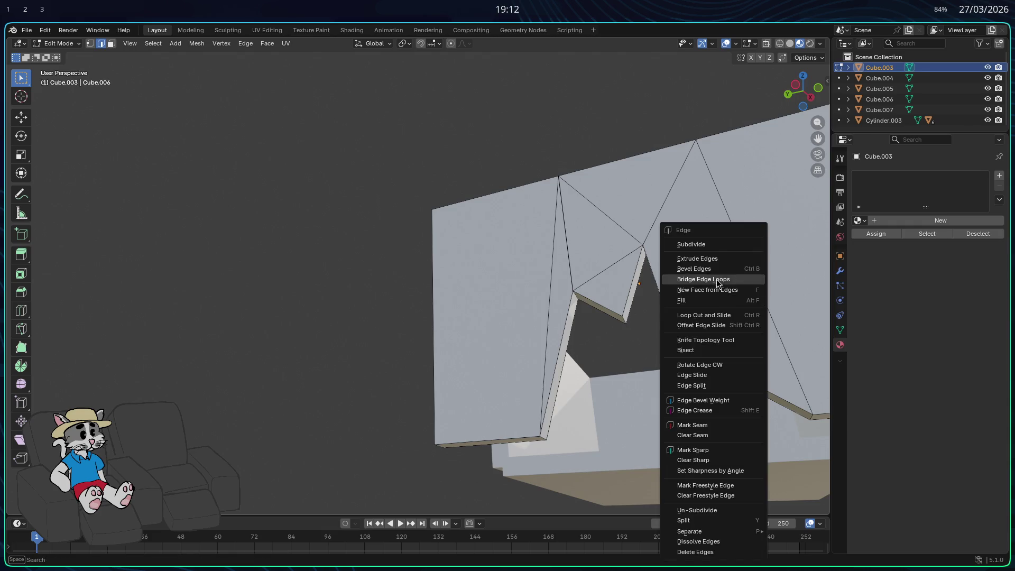
pyautogui.click(707, 245)
pyautogui.moveTo(744, 358)
pyautogui.mouseDown(button='middle')
pyautogui.moveTo(755, 368)
pyautogui.moveTo(693, 379)
pyautogui.moveTo(730, 411)
pyautogui.moveTo(732, 391)
pyautogui.mouseUp(button='middle')
pyautogui.hotkey('ctrl', 'z')
pyautogui.hotkey('ctrl', 'z')
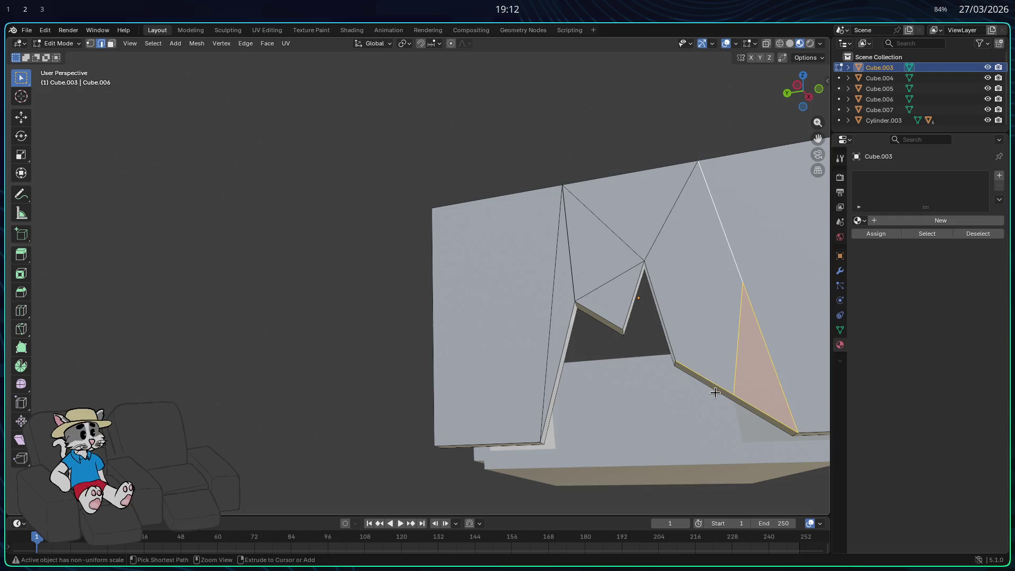
pyautogui.rightClick(732, 249)
pyautogui.click(708, 182)
# Split the two faces with a new edge and delete the face right of the opening.
pyautogui.hotkey('alt', 'a')
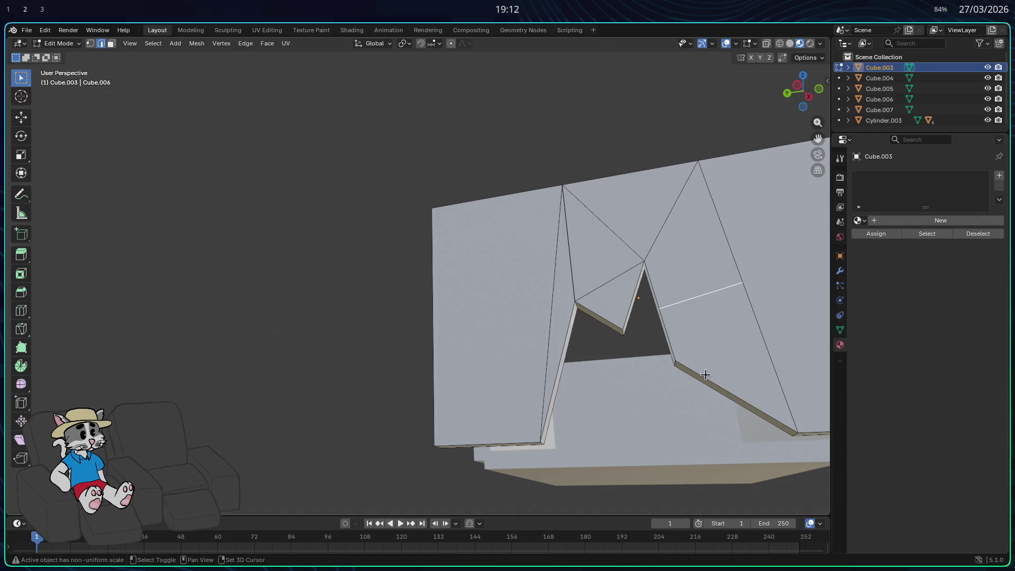
pyautogui.rightClick(706, 375)
pyautogui.click(670, 242)
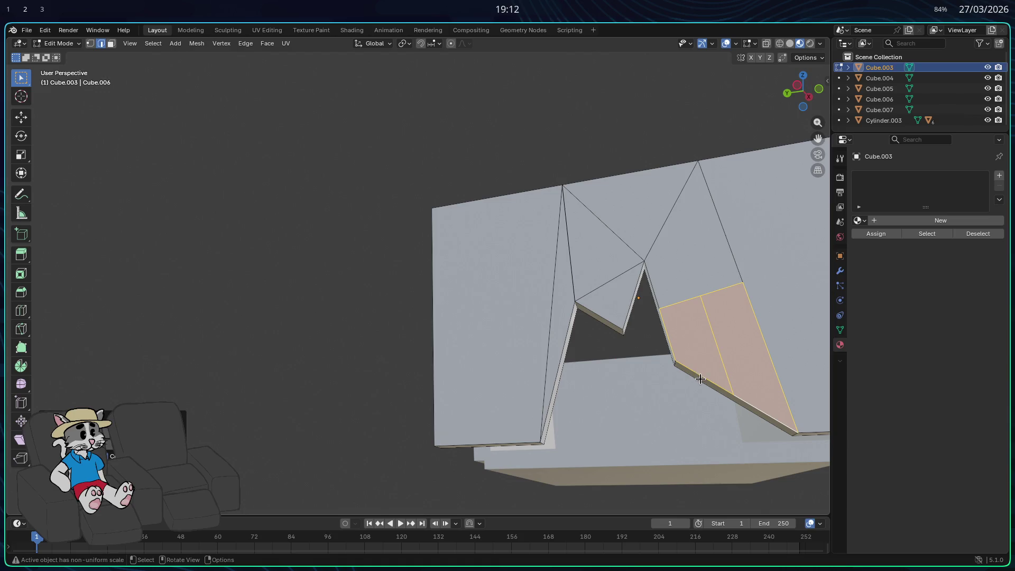
pyautogui.hotkey('alt', 'a')
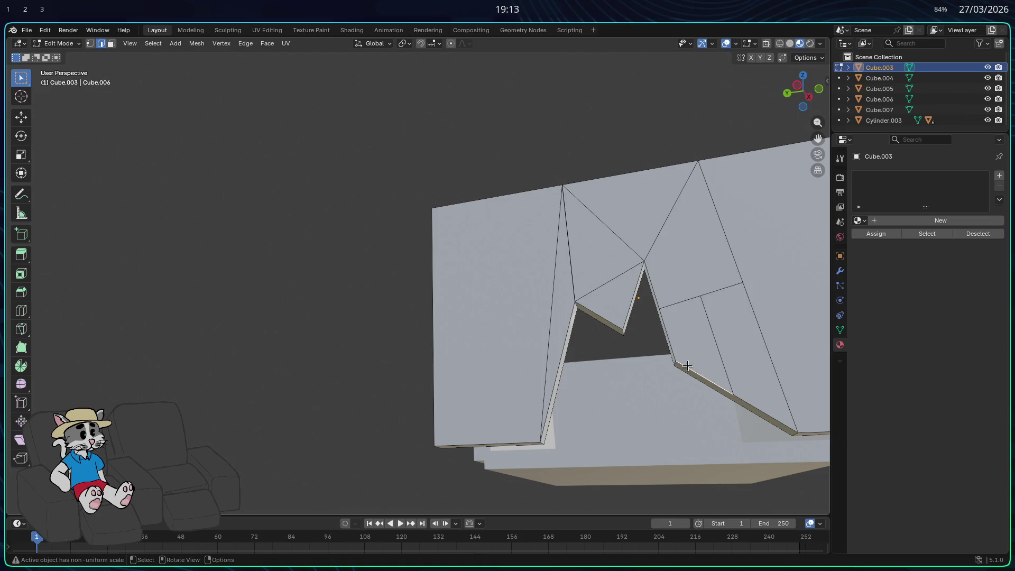
pyautogui.press('3')
pyautogui.click(690, 357)
pyautogui.press('x')
pyautogui.click(692, 346)
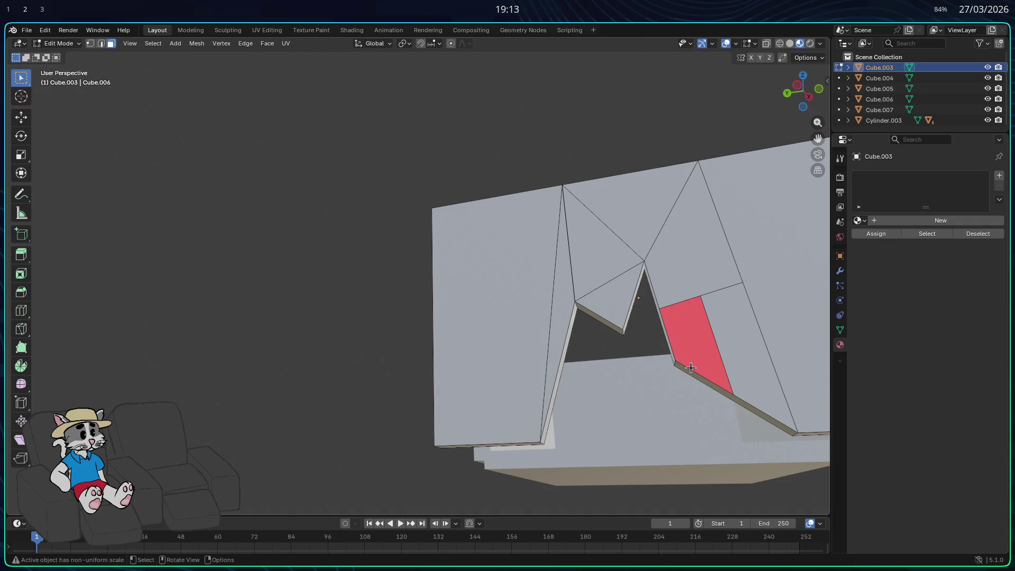
# Select the thin strip and faces around the hole, then leave Edit Mode.
pyautogui.click(678, 363)
pyautogui.moveTo(672, 357); pyautogui.dragTo(657, 388, button='middle')
pyautogui.scroll(-5, 663, 388)
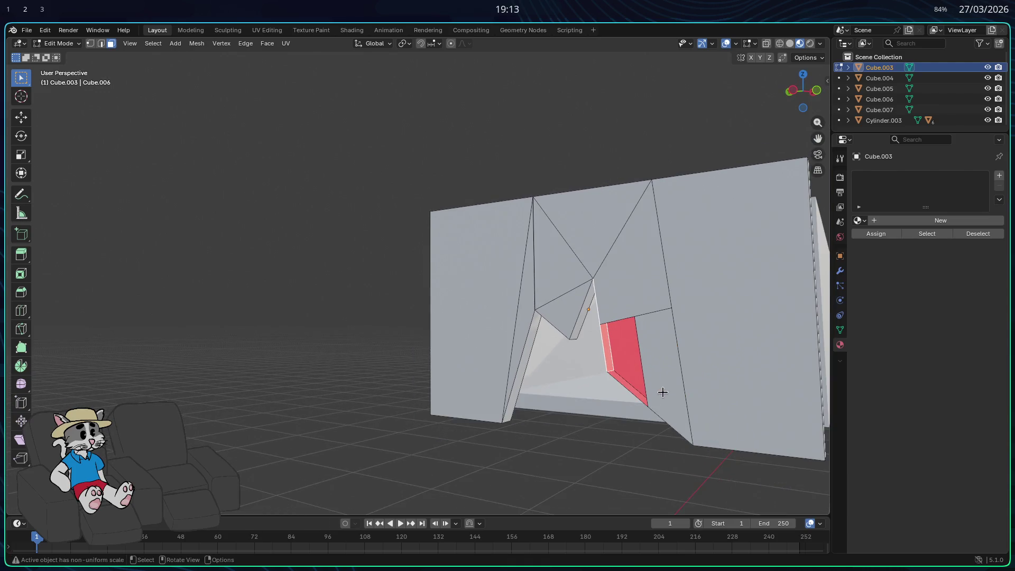
pyautogui.keyDown('ctrl'); pyautogui.click(566, 365); pyautogui.keyUp('ctrl')
pyautogui.press('2')
pyautogui.keyDown('ctrl'); pyautogui.click(596, 403); pyautogui.keyUp('ctrl')
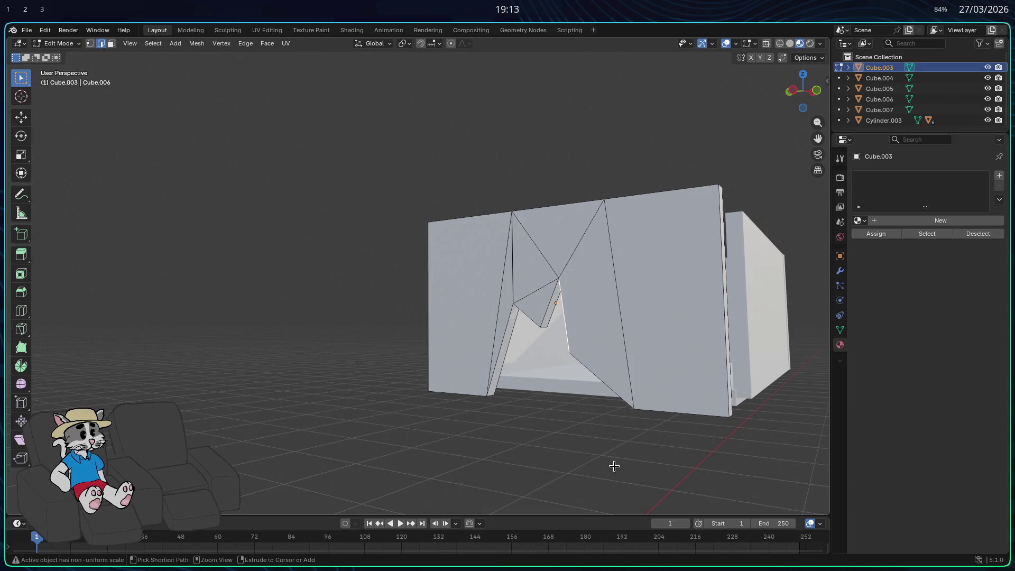
pyautogui.press('Tab')
# Slide the notched end panel Cube.003 about 0.32 m along X back against the box.
pyautogui.press('Tab')
pyautogui.press('Tab')
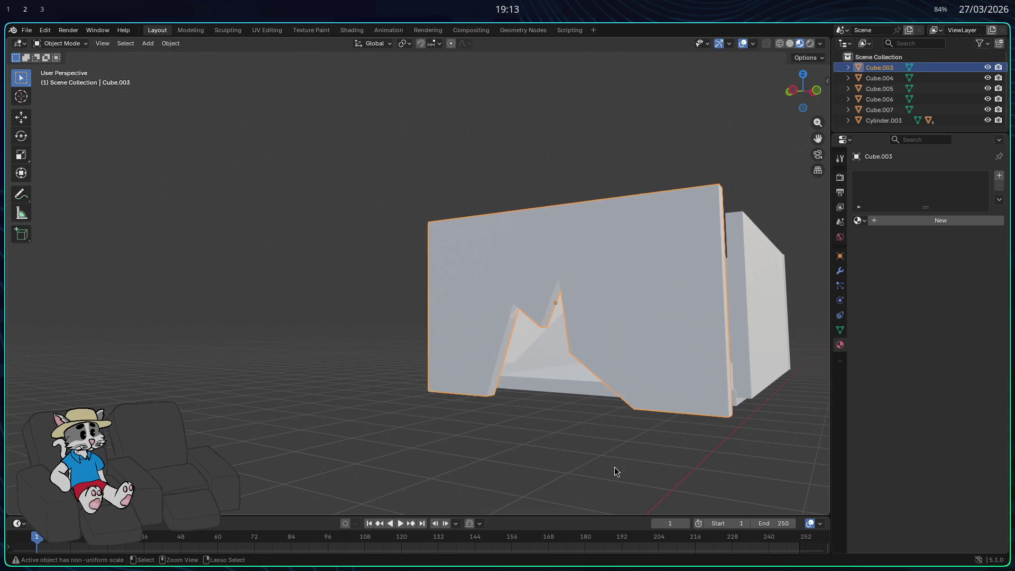
pyautogui.press('Tab')
pyautogui.press('Tab')
pyautogui.press('Tab')
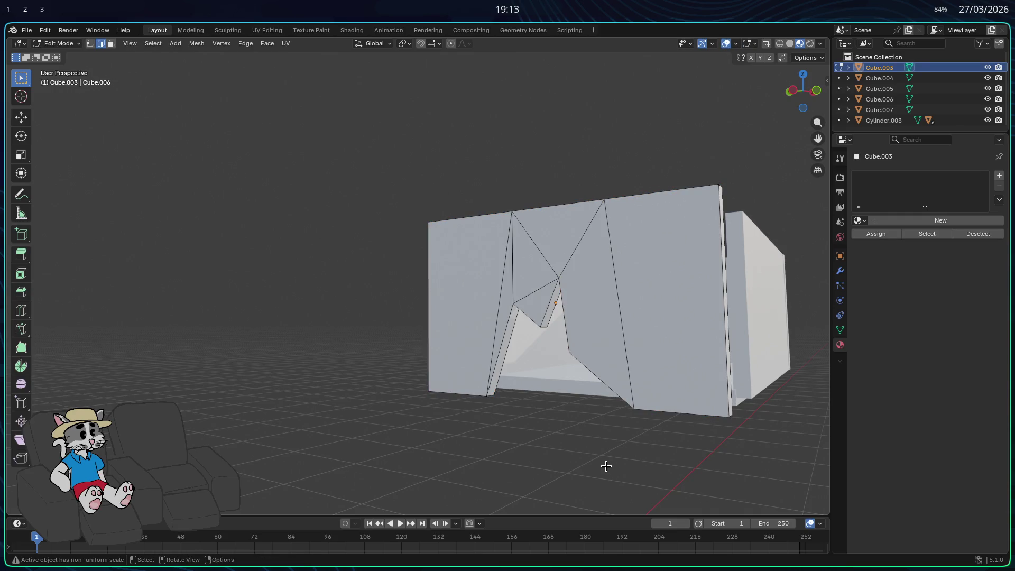
pyautogui.press('Tab')
pyautogui.click(607, 470)
pyautogui.moveTo(607, 470)
pyautogui.mouseDown(button='middle')
pyautogui.moveTo(558, 422)
pyautogui.moveTo(576, 485)
pyautogui.moveTo(571, 469)
pyautogui.mouseUp(button='middle')
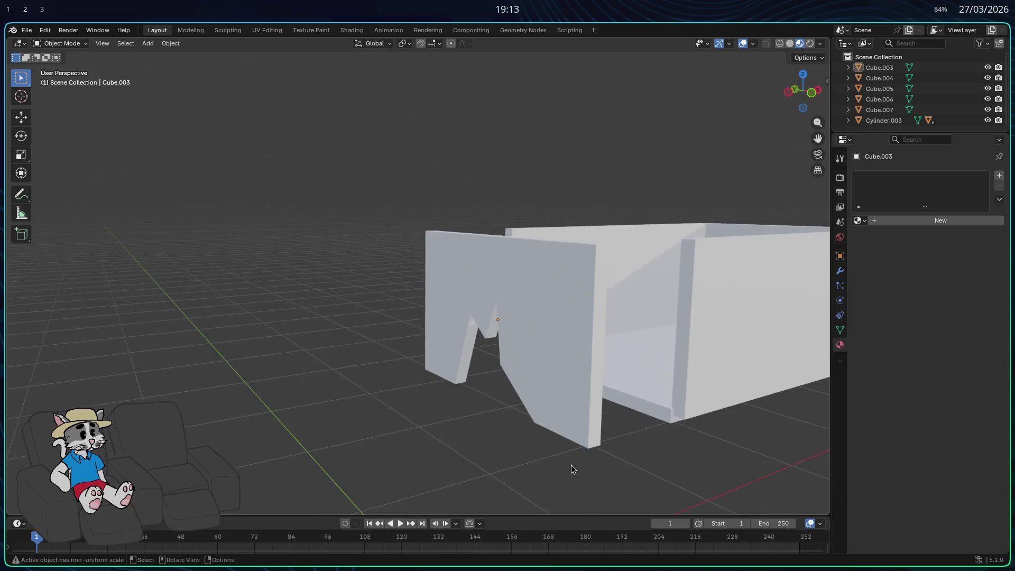
pyautogui.scroll(-2, 571, 465)
pyautogui.click(523, 347)
pyautogui.press('g')
pyautogui.press('z')
pyautogui.press('x')
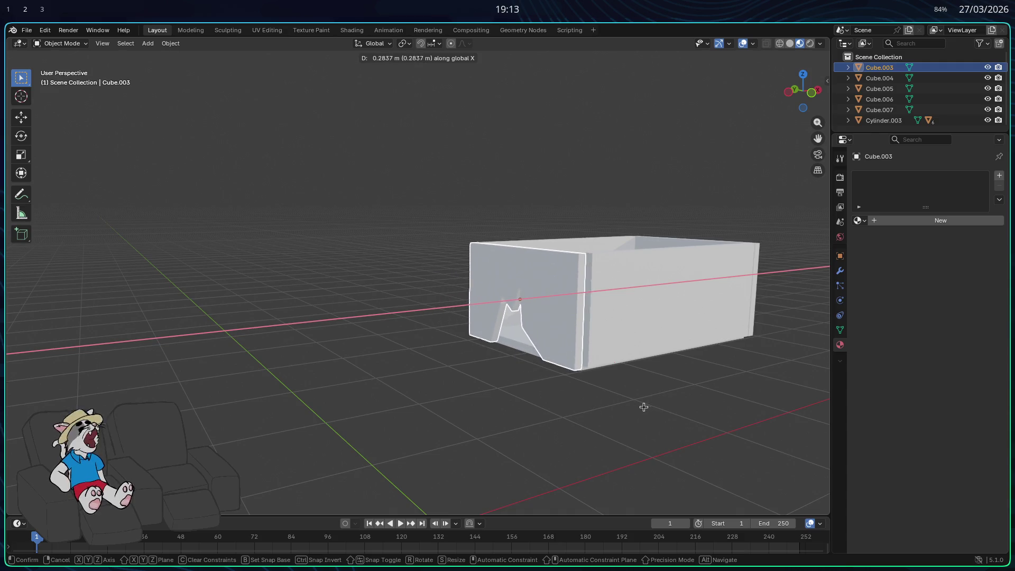
pyautogui.click(652, 410)
pyautogui.moveTo(652, 410)
pyautogui.mouseDown(button='middle')
pyautogui.moveTo(637, 418)
pyautogui.moveTo(696, 391)
pyautogui.moveTo(689, 405)
pyautogui.moveTo(658, 410)
pyautogui.moveTo(612, 362)
pyautogui.moveTo(589, 390)
pyautogui.moveTo(534, 407)
pyautogui.moveTo(459, 402)
pyautogui.moveTo(557, 360)
pyautogui.moveTo(552, 346)
pyautogui.mouseUp(button='middle')
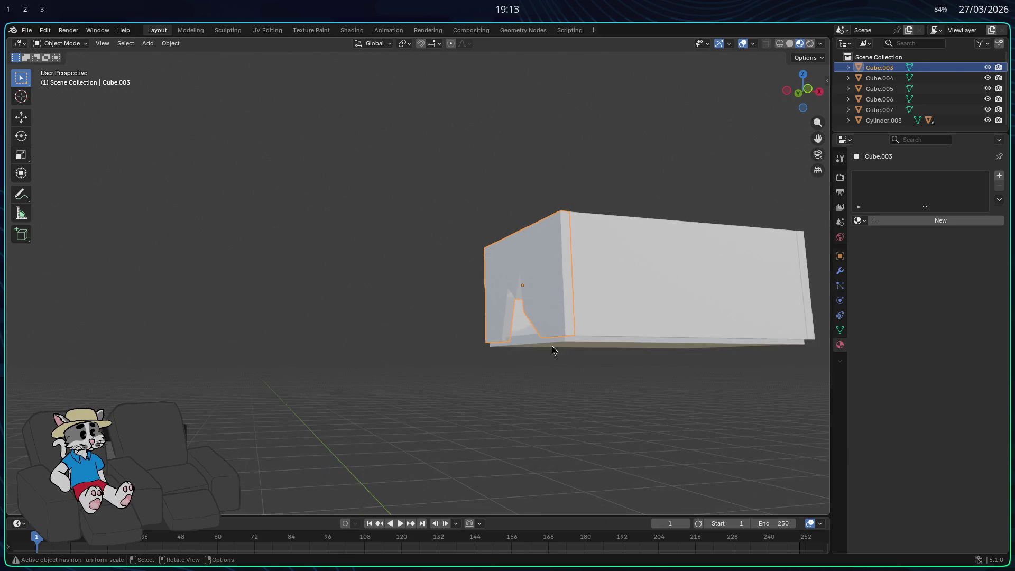
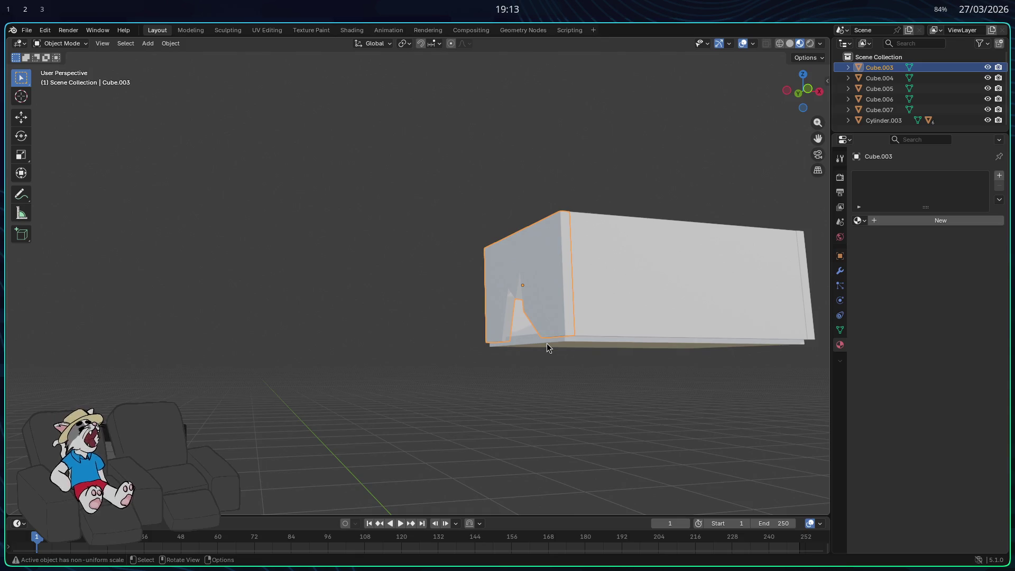
# Select the first box panels and assign them Material.001.
pyautogui.moveTo(547, 344)
pyautogui.mouseDown(button='middle')
pyautogui.moveTo(635, 369)
pyautogui.moveTo(617, 397)
pyautogui.moveTo(664, 354)
pyautogui.moveTo(650, 349)
pyautogui.mouseUp(button='middle')
pyautogui.moveTo(687, 431)
pyautogui.mouseDown(button='middle')
pyautogui.moveTo(535, 487)
pyautogui.moveTo(673, 446)
pyautogui.moveTo(596, 470)
pyautogui.moveTo(682, 454)
pyautogui.mouseUp(button='middle')
pyautogui.keyDown('shift'); pyautogui.click(879, 109); pyautogui.keyUp('shift')
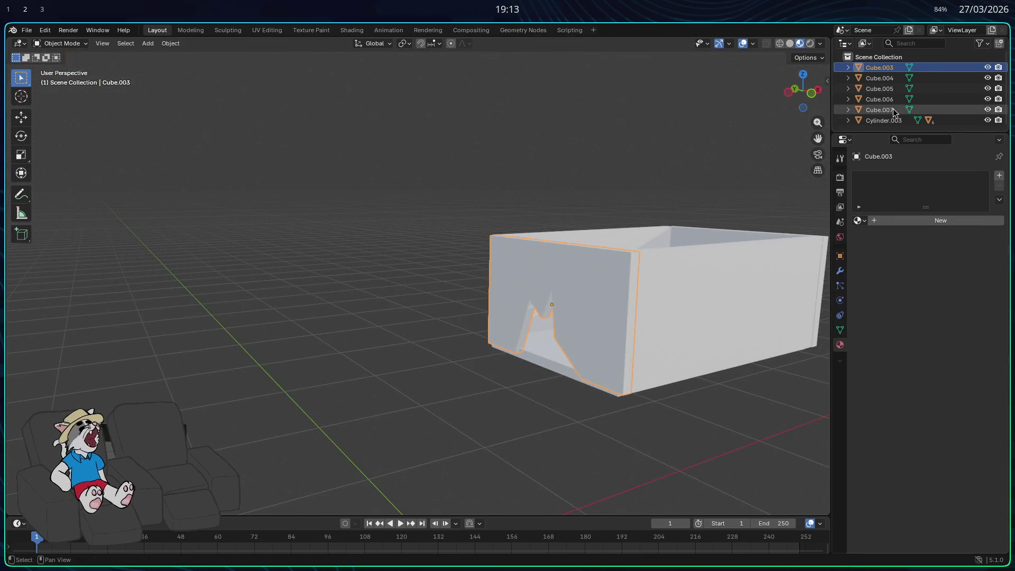
pyautogui.click(858, 221)
pyautogui.click(872, 251)
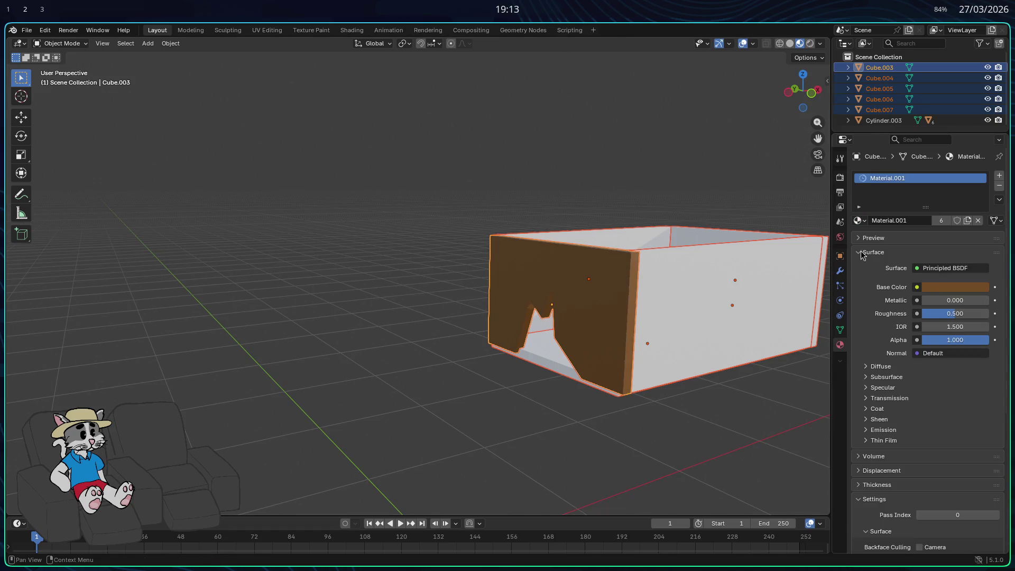
# Assign Material.001 to the Cube.005 and Cube.006 side panels.
pyautogui.click(696, 379)
pyautogui.moveTo(676, 428); pyautogui.dragTo(683, 381, button='middle')
pyautogui.click(683, 381)
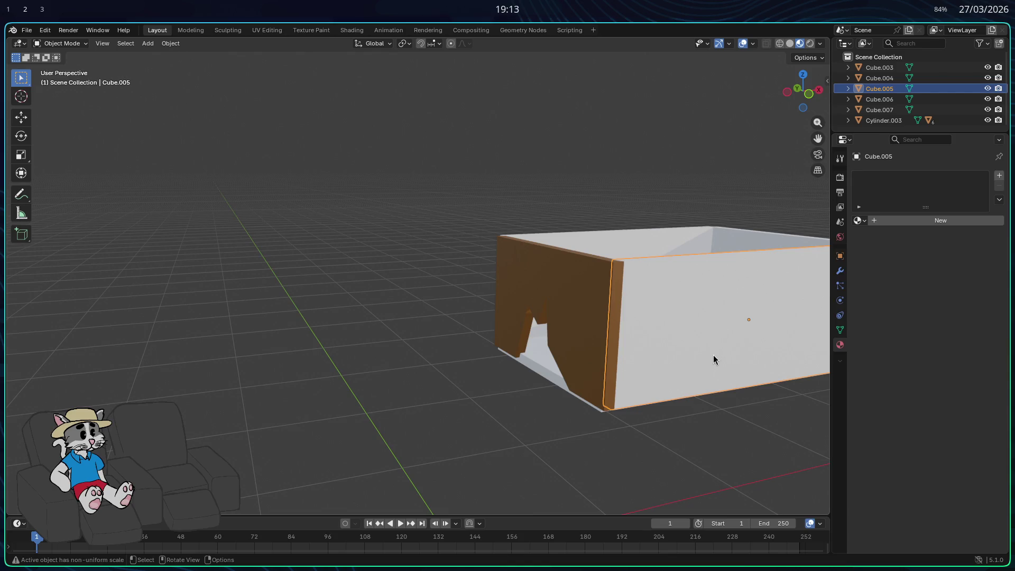
pyautogui.moveTo(661, 328)
pyautogui.mouseDown(button='middle')
pyautogui.moveTo(702, 297)
pyautogui.moveTo(711, 311)
pyautogui.mouseUp(button='middle')
pyautogui.keyDown('shift'); pyautogui.click(712, 296); pyautogui.keyUp('shift')
pyautogui.scroll(-8, 748, 301)
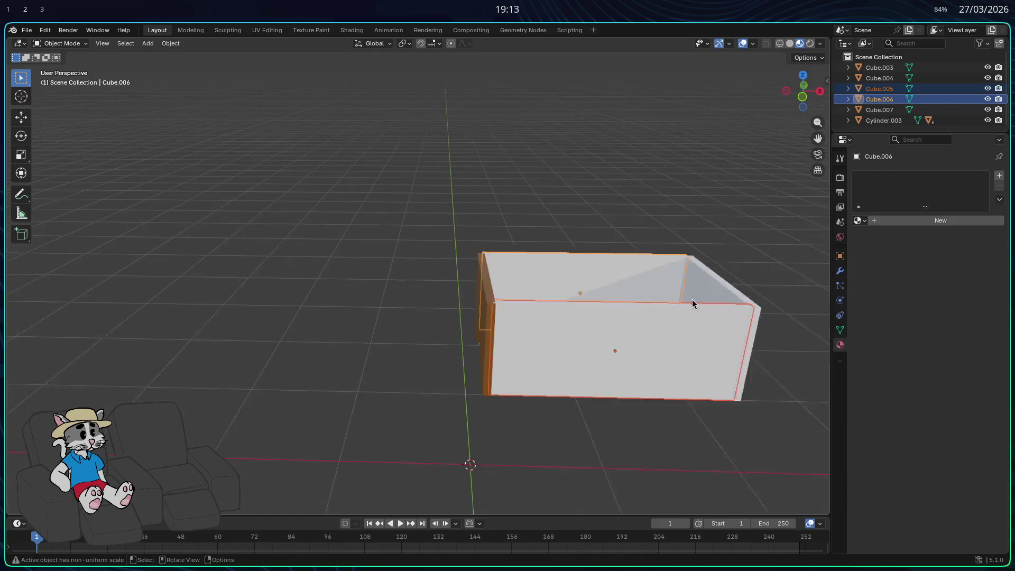
pyautogui.moveTo(680, 363); pyautogui.dragTo(429, 231)
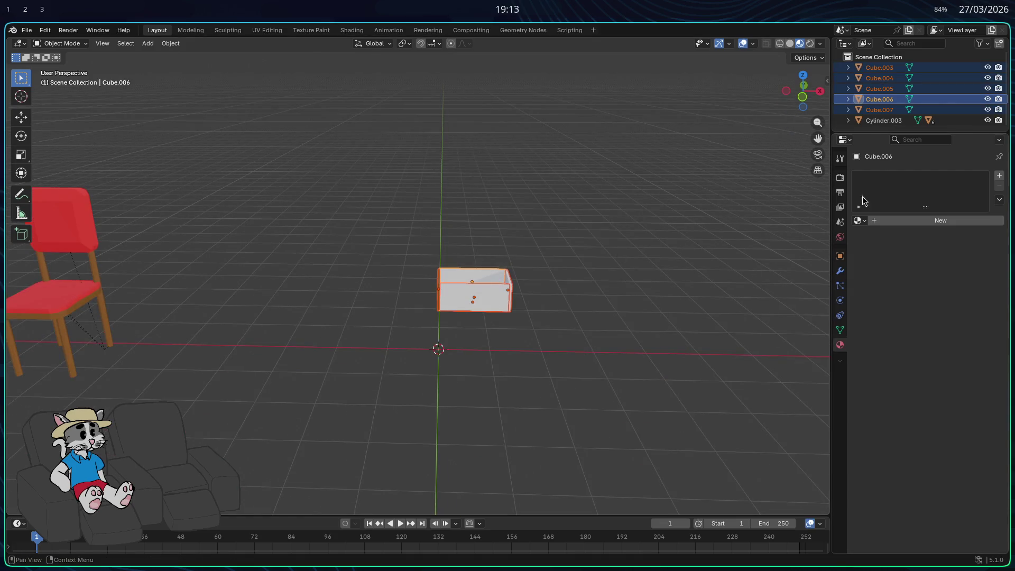
pyautogui.click(859, 220)
pyautogui.click(894, 246)
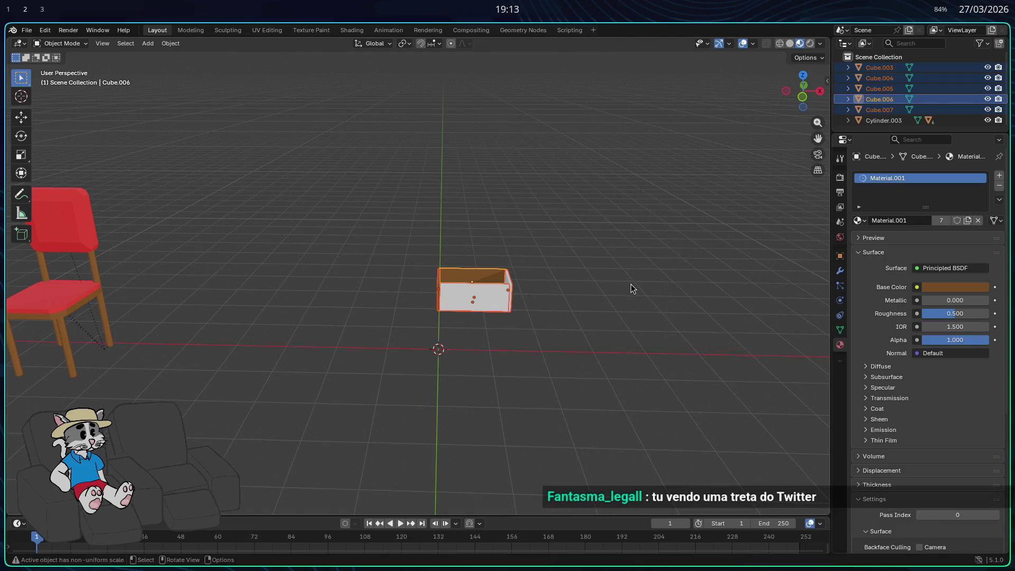
pyautogui.hotkey('ctrl', 'z')
pyautogui.click(859, 220)
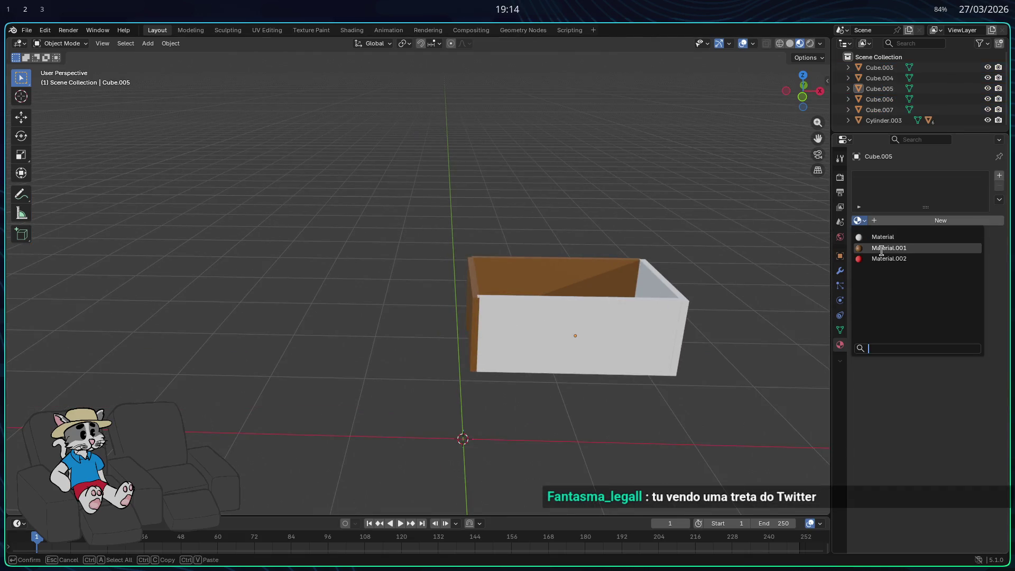
pyautogui.click(893, 246)
# Apply Material.001 to the Cube.004 panel and the Cube.007 bottom plate.
pyautogui.click(660, 301)
pyautogui.click(860, 220)
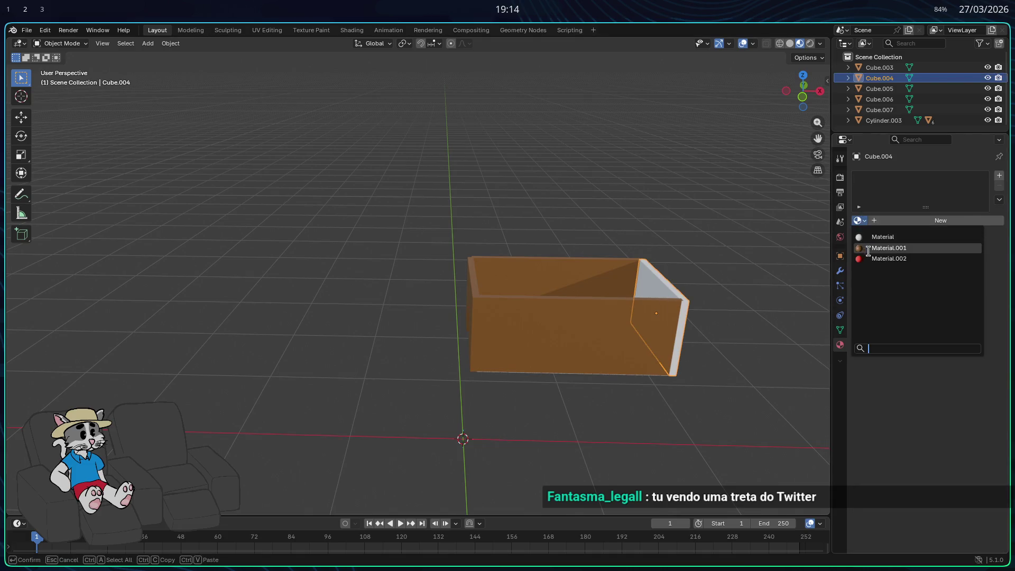
pyautogui.click(894, 246)
pyautogui.moveTo(685, 222)
pyautogui.mouseDown(button='middle')
pyautogui.moveTo(630, 252)
pyautogui.moveTo(714, 222)
pyautogui.moveTo(732, 176)
pyautogui.moveTo(671, 183)
pyautogui.moveTo(725, 167)
pyautogui.moveTo(668, 221)
pyautogui.moveTo(700, 286)
pyautogui.moveTo(621, 354)
pyautogui.moveTo(622, 331)
pyautogui.moveTo(635, 328)
pyautogui.mouseUp(button='middle')
pyautogui.click(560, 307)
pyautogui.click(859, 220)
pyautogui.click(894, 246)
pyautogui.click(681, 251)
# Raise Material.001's Roughness to 1.000 for a matte wooden finish.
pyautogui.scroll(5, 665, 222)
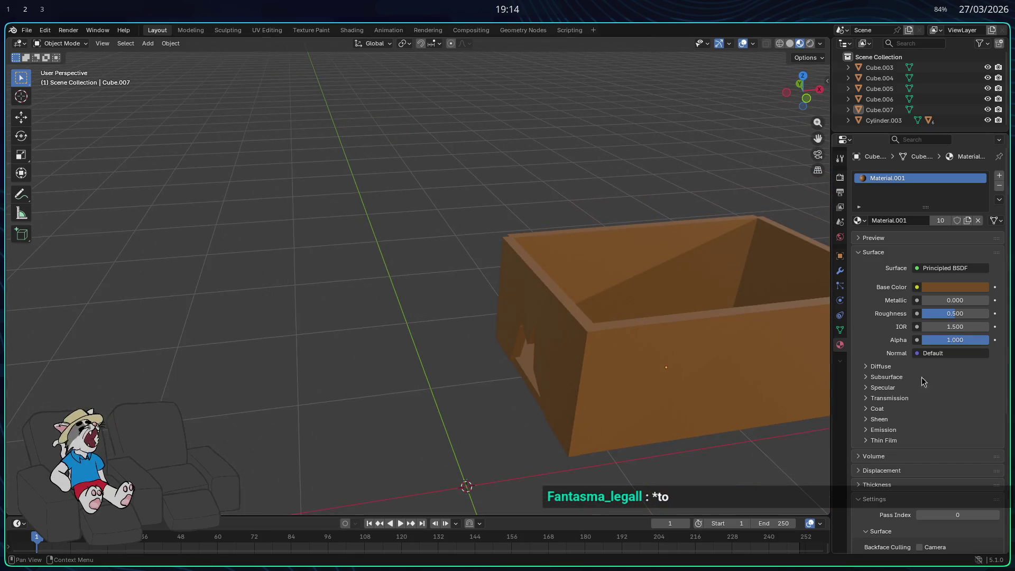
pyautogui.moveTo(955, 313); pyautogui.dragTo(981, 313)
pyautogui.moveTo(955, 314)
pyautogui.mouseDown()
pyautogui.moveTo(930, 313)
pyautogui.moveTo(984, 314)
pyautogui.mouseUp()
pyautogui.moveTo(513, 215)
pyautogui.mouseDown(button='middle')
pyautogui.moveTo(550, 227)
pyautogui.moveTo(503, 236)
pyautogui.moveTo(448, 224)
pyautogui.moveTo(483, 233)
pyautogui.mouseUp(button='middle')
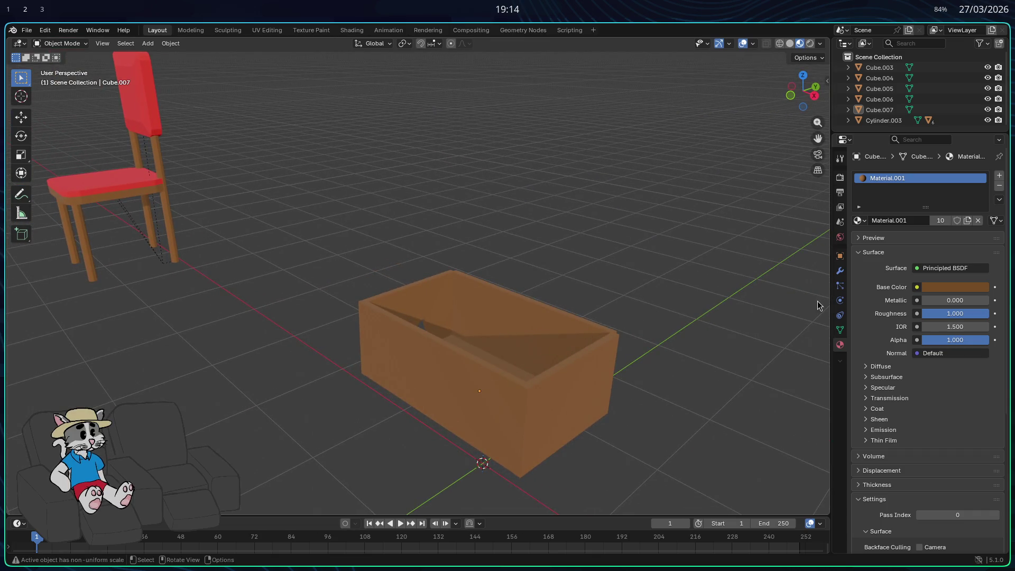
pyautogui.moveTo(971, 316)
pyautogui.mouseDown()
pyautogui.moveTo(942, 316)
pyautogui.moveTo(970, 317)
pyautogui.mouseUp()
pyautogui.hotkey('alt', 'Tab')
pyautogui.hotkey('alt', 'Tab')
pyautogui.hotkey('alt', 'Tab')
pyautogui.hotkey('alt', 'Tab')
pyautogui.hotkey('alt', 'Tab')
pyautogui.hotkey('alt', 'Tab')
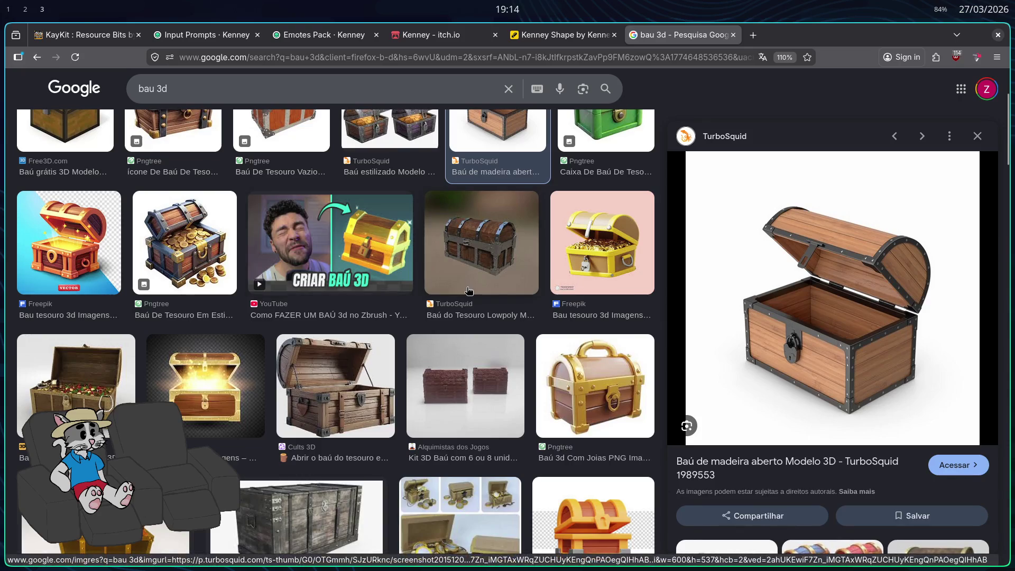
pyautogui.hotkey('alt', 'Tab')
pyautogui.scroll(-2, 581, 304)
pyautogui.moveTo(556, 242)
pyautogui.mouseDown(button='middle')
pyautogui.moveTo(583, 252)
pyautogui.moveTo(590, 273)
pyautogui.moveTo(545, 269)
pyautogui.moveTo(497, 251)
pyautogui.moveTo(503, 245)
pyautogui.moveTo(447, 252)
pyautogui.moveTo(546, 234)
pyautogui.moveTo(609, 209)
pyautogui.moveTo(627, 174)
pyautogui.moveTo(596, 218)
pyautogui.moveTo(539, 248)
pyautogui.moveTo(524, 211)
pyautogui.moveTo(550, 229)
pyautogui.mouseUp(button='middle')
pyautogui.scroll(5, 582, 253)
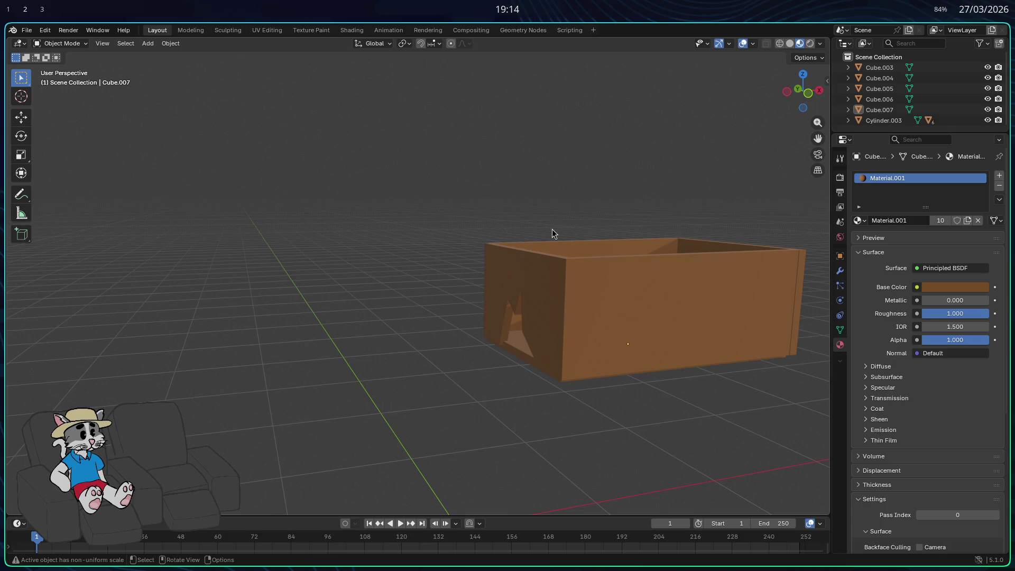
# Add a new mesh cube and scale it down.
pyautogui.moveTo(552, 229)
pyautogui.mouseDown(button='middle')
pyautogui.moveTo(471, 245)
pyautogui.moveTo(583, 254)
pyautogui.mouseUp(button='middle')
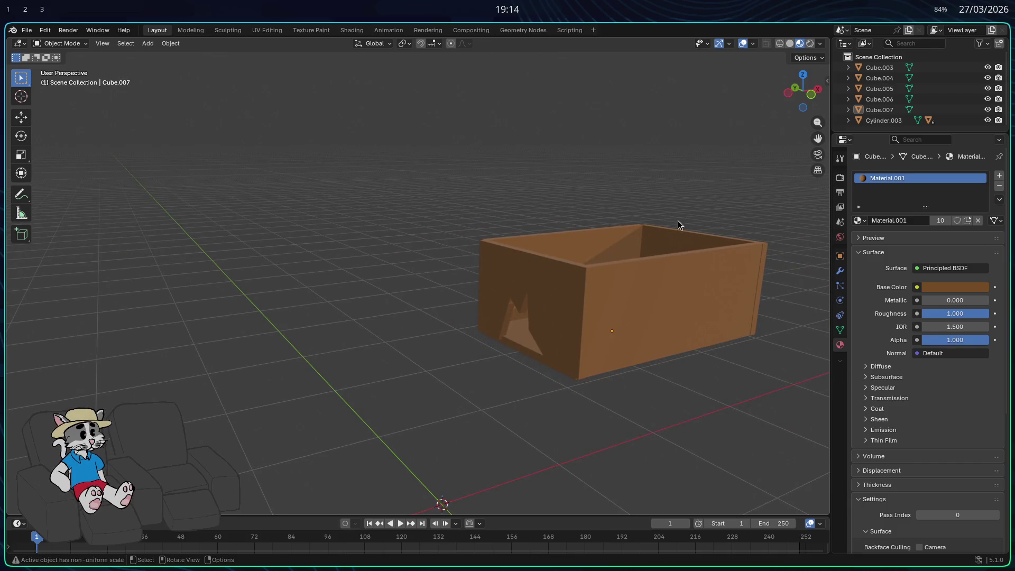
pyautogui.moveTo(657, 244); pyautogui.dragTo(614, 252, button='middle')
pyautogui.hotkey('shift', 'a')
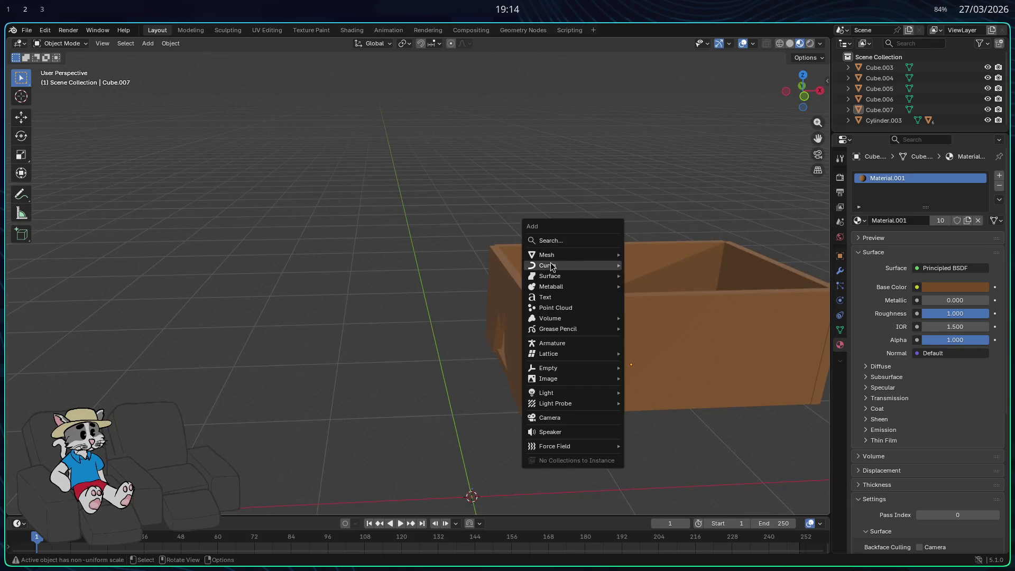
pyautogui.moveTo(587, 255)
pyautogui.click(648, 265)
pyautogui.scroll(-1, 553, 316)
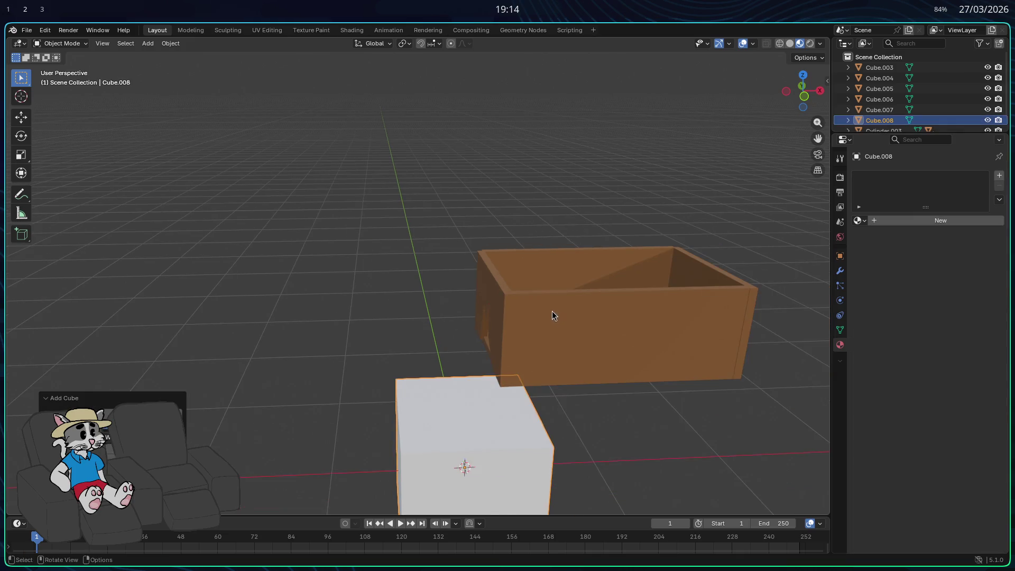
pyautogui.press('s')
pyautogui.click(514, 460)
# Move the small cube with axis constraints to sit beside the box.
pyautogui.press('g')
pyautogui.press('z')
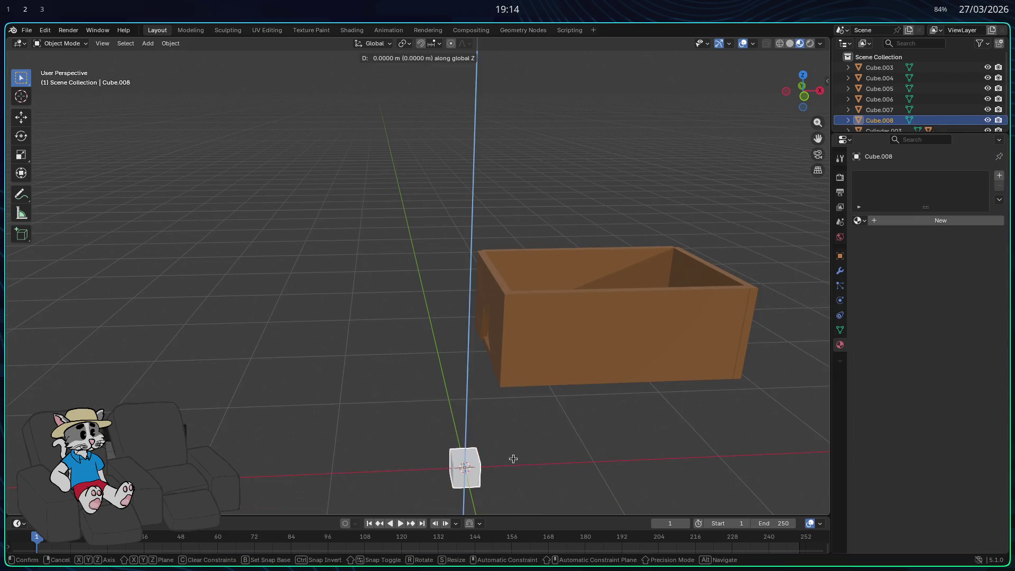
pyautogui.keyDown('alt'); pyautogui.moveTo(553, 263); pyautogui.dragTo(650, 290, button='middle'); pyautogui.keyUp('alt')
pyautogui.press('x')
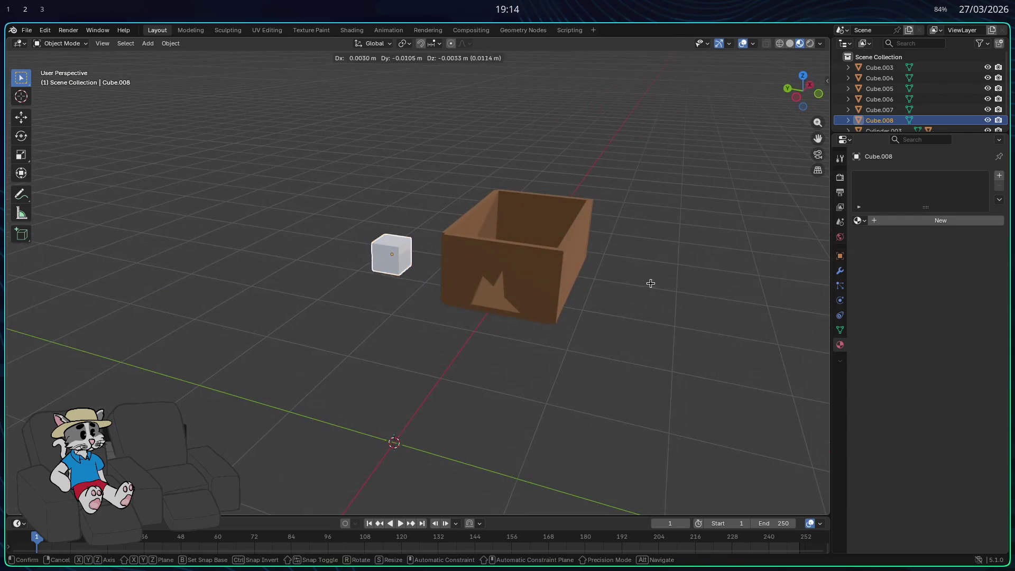
pyautogui.press('y')
pyautogui.moveTo(754, 297)
pyautogui.keyDown('alt'); pyautogui.mouseDown(button='middle')
pyautogui.moveTo(595, 351)
pyautogui.moveTo(576, 368)
pyautogui.moveTo(507, 371)
pyautogui.mouseUp(button='middle'); pyautogui.keyUp('alt')
pyautogui.click(671, 326)
pyautogui.scroll(2, 595, 351)
pyautogui.press('g')
pyautogui.click(557, 347)
pyautogui.moveTo(558, 347)
pyautogui.mouseDown(button='middle')
pyautogui.moveTo(642, 356)
pyautogui.moveTo(653, 374)
pyautogui.moveTo(613, 350)
pyautogui.moveTo(634, 369)
pyautogui.moveTo(623, 403)
pyautogui.moveTo(579, 419)
pyautogui.moveTo(589, 410)
pyautogui.mouseUp(button='middle')
# Shrink the cube further, including an X-only scale.
pyautogui.press('s')
pyautogui.click(605, 355)
pyautogui.press('s')
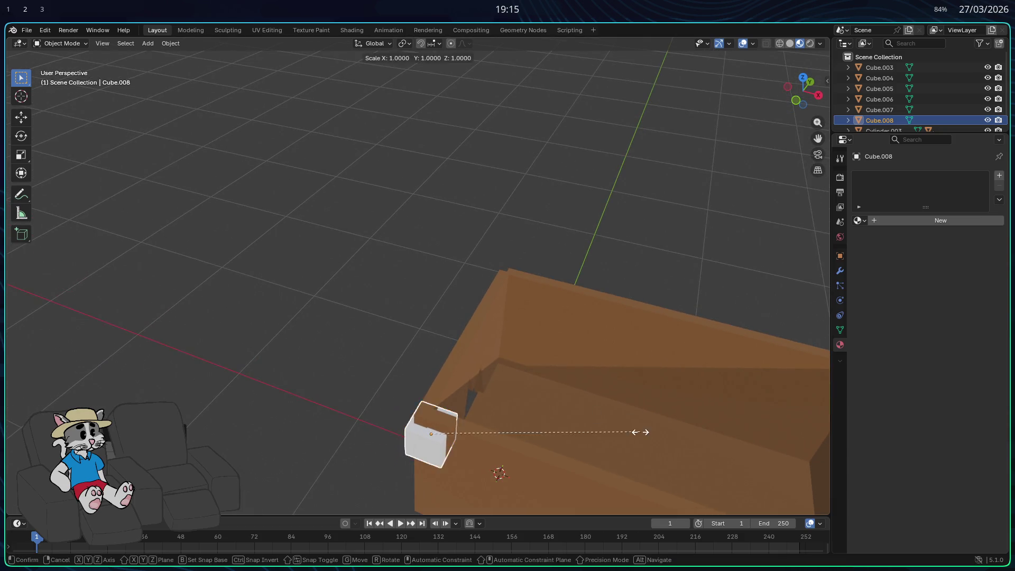
pyautogui.click(550, 435)
pyautogui.press('s')
pyautogui.press('x')
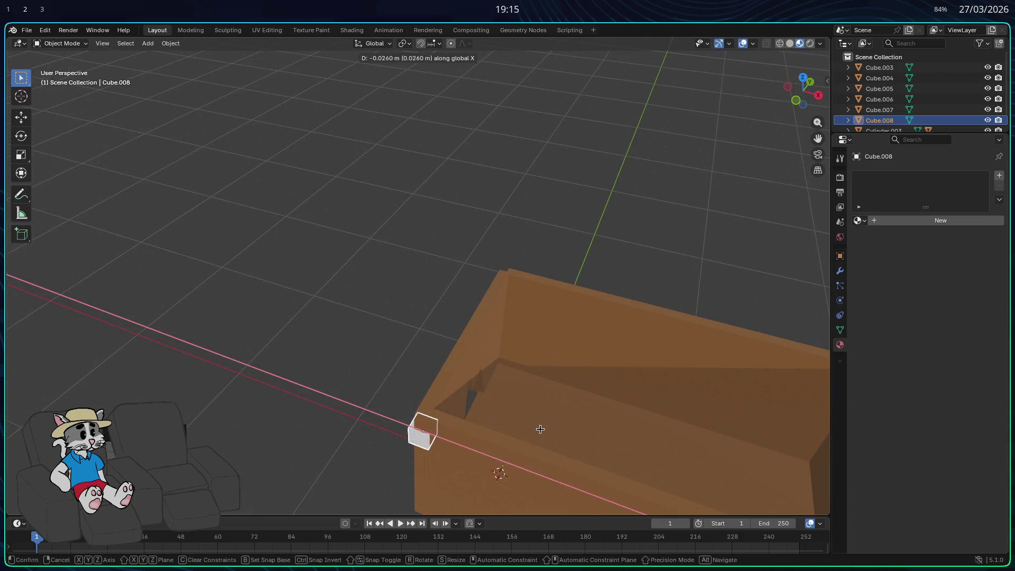
pyautogui.click(542, 431)
pyautogui.press('z')
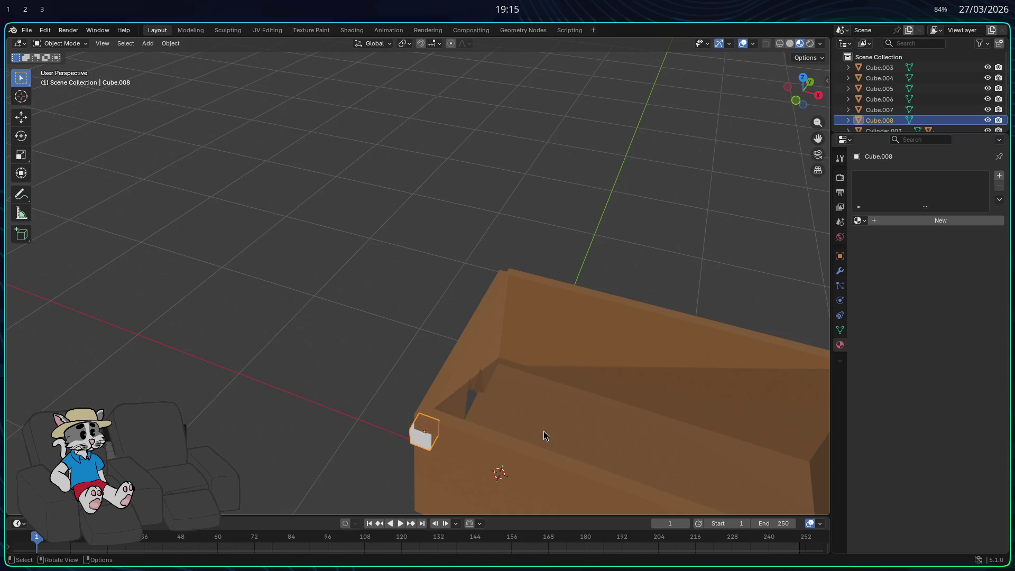
# Move Cube.008 along Z and X onto the box's top corner and enter Edit Mode.
pyautogui.press('g')
pyautogui.press('z')
pyautogui.click(544, 416)
pyautogui.moveTo(545, 416)
pyautogui.mouseDown(button='middle')
pyautogui.moveTo(578, 360)
pyautogui.moveTo(566, 335)
pyautogui.moveTo(555, 331)
pyautogui.moveTo(544, 406)
pyautogui.moveTo(530, 404)
pyautogui.mouseUp(button='middle')
pyautogui.press('g')
pyautogui.press('x')
pyautogui.click(557, 325)
pyautogui.press('Tab')
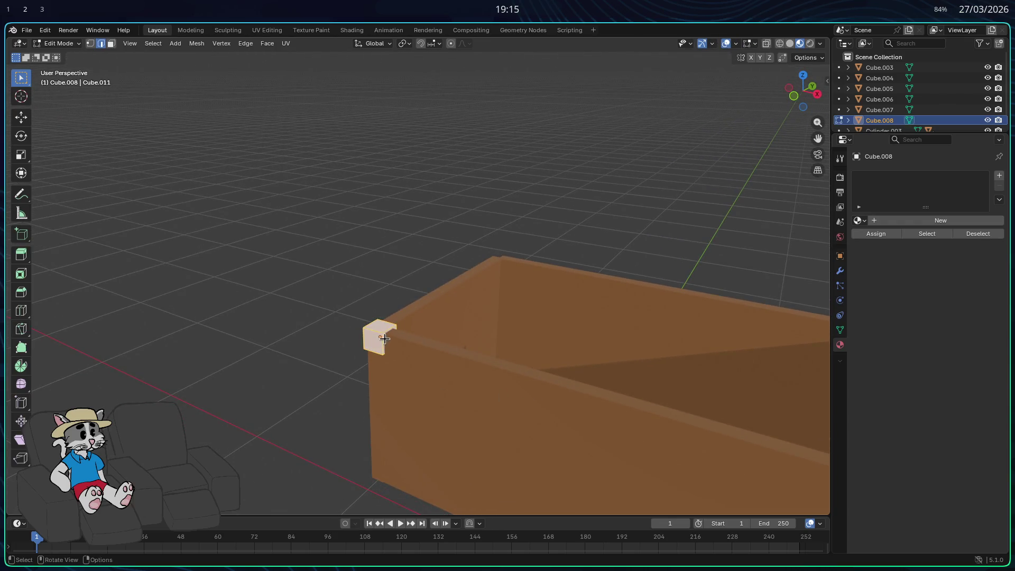
# Stretch the cube into a strip along the box rim on the X axis.
pyautogui.moveTo(390, 353); pyautogui.dragTo(301, 296, button='middle')
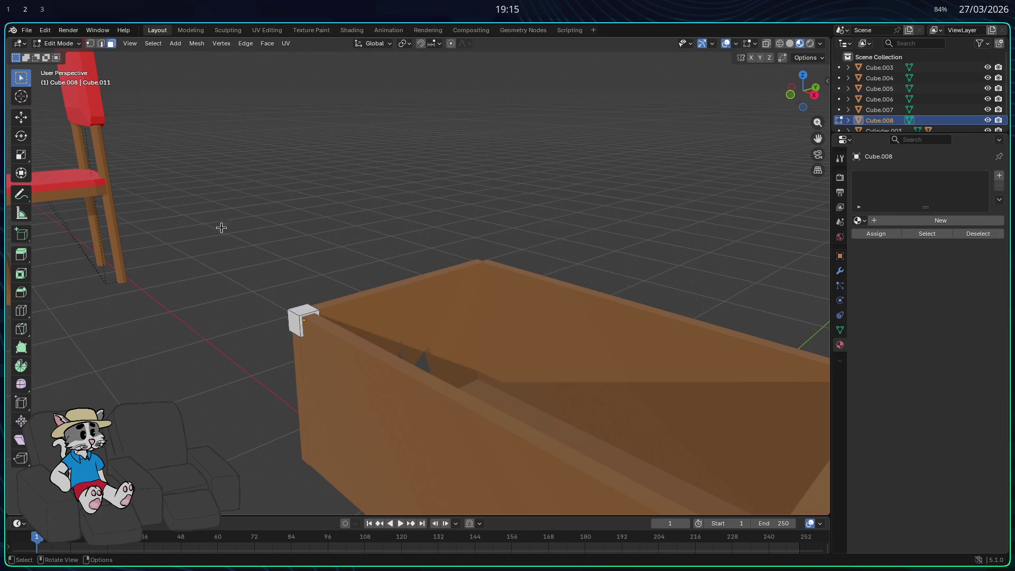
pyautogui.scroll(3, 302, 351)
pyautogui.scroll(-5, 277, 381)
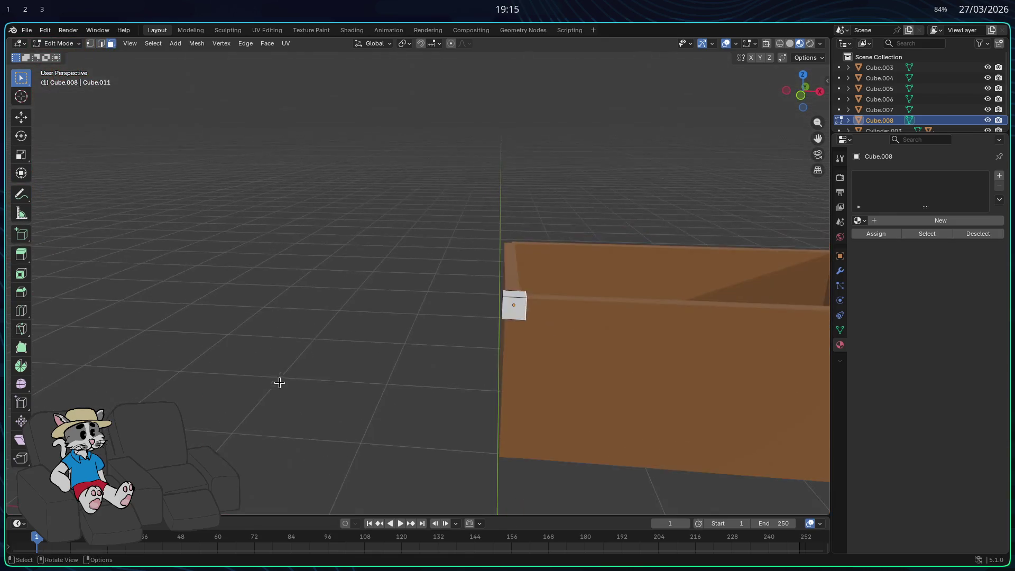
pyautogui.press('g')
pyautogui.press('x')
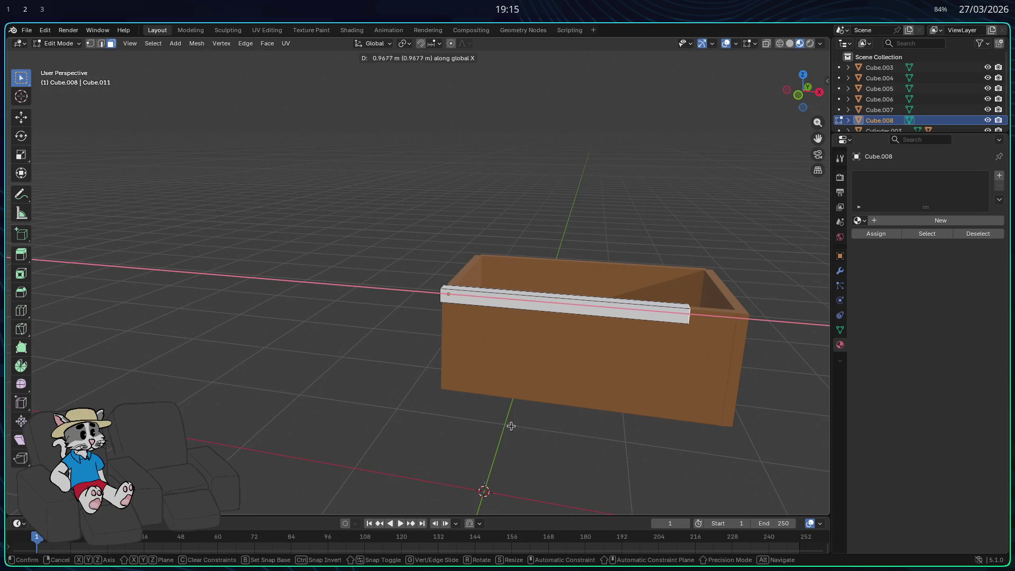
pyautogui.click(570, 428)
pyautogui.moveTo(562, 423)
pyautogui.mouseDown(button='middle')
pyautogui.moveTo(525, 417)
pyautogui.moveTo(596, 411)
pyautogui.moveTo(469, 422)
pyautogui.moveTo(531, 423)
pyautogui.mouseUp(button='middle')
pyautogui.press('g')
pyautogui.press('x')
pyautogui.click(522, 411)
# Extrude a short piece from the strip's end face.
pyautogui.press('g')
pyautogui.press('x')
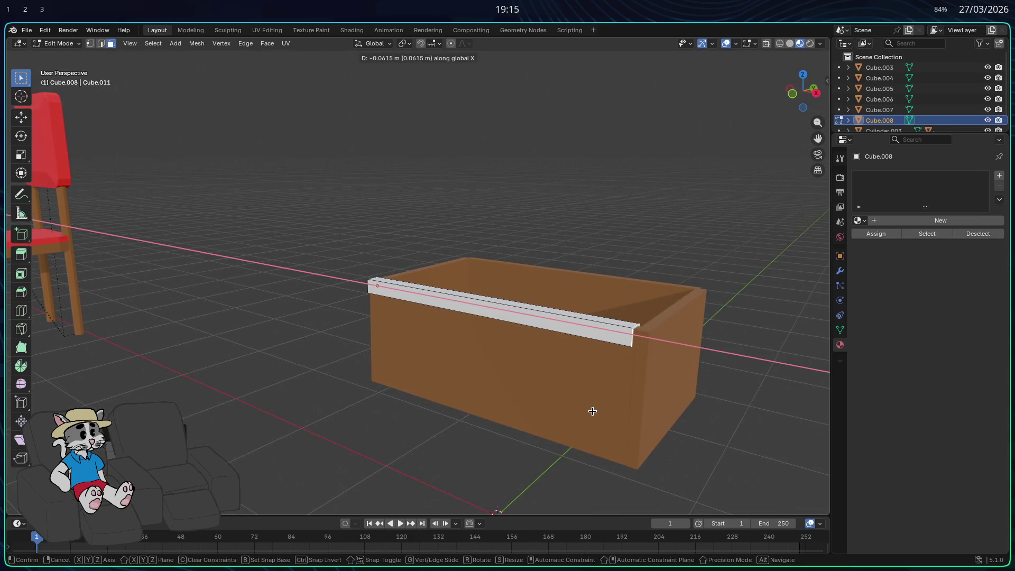
pyautogui.press('z')
pyautogui.press('z')
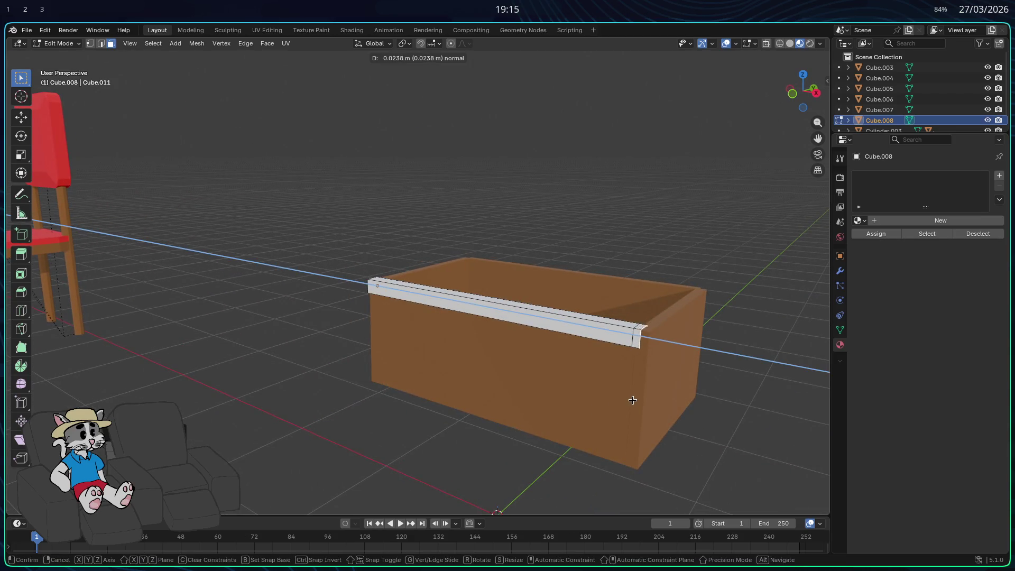
pyautogui.click(644, 402)
pyautogui.moveTo(644, 403); pyautogui.dragTo(569, 407, button='middle')
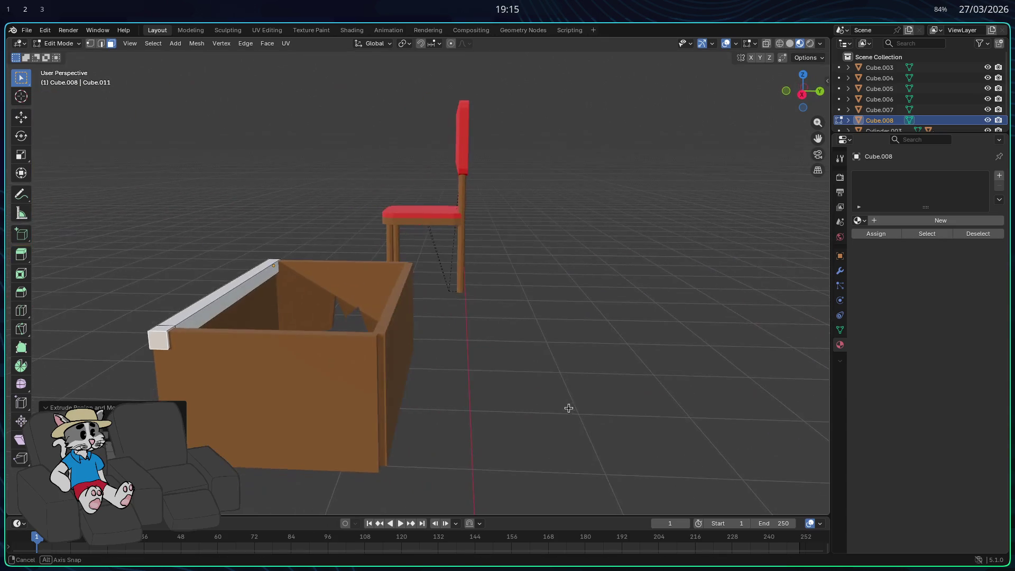
pyautogui.click(178, 341)
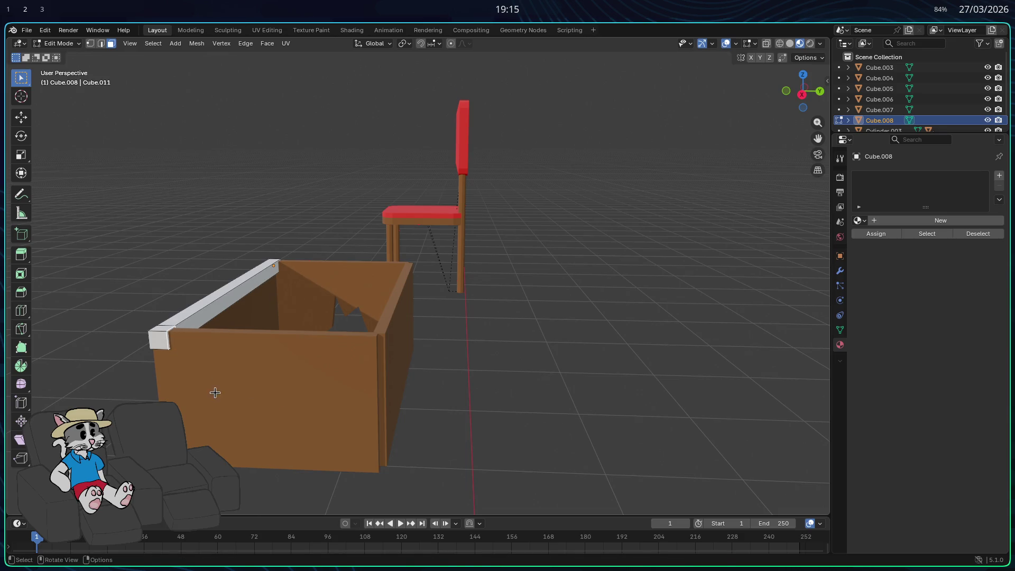
pyautogui.press('e')
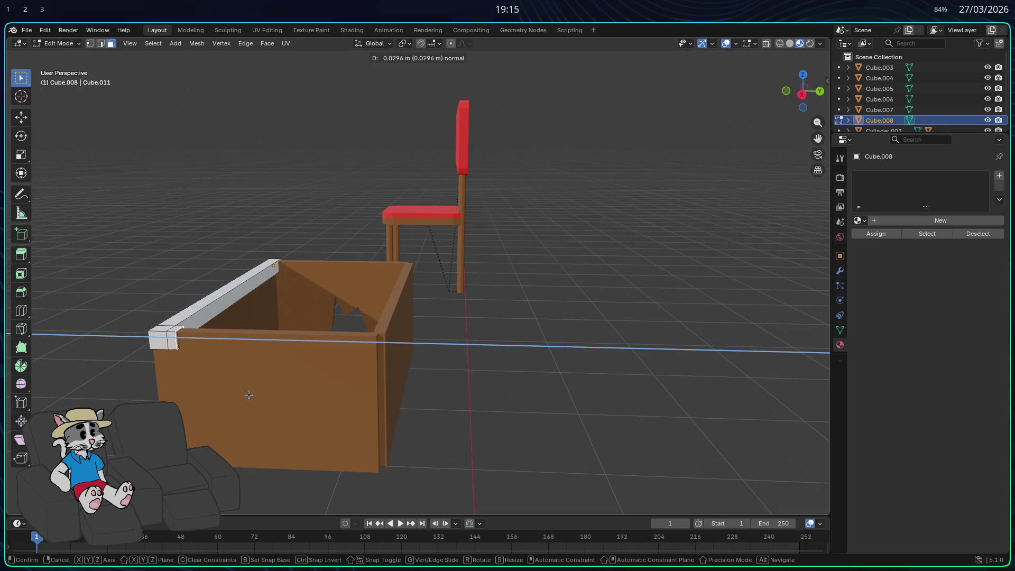
pyautogui.click(249, 395)
# Stretch the newly extruded strip end along the Y axis.
pyautogui.press('g')
pyautogui.press('x')
pyautogui.press('z')
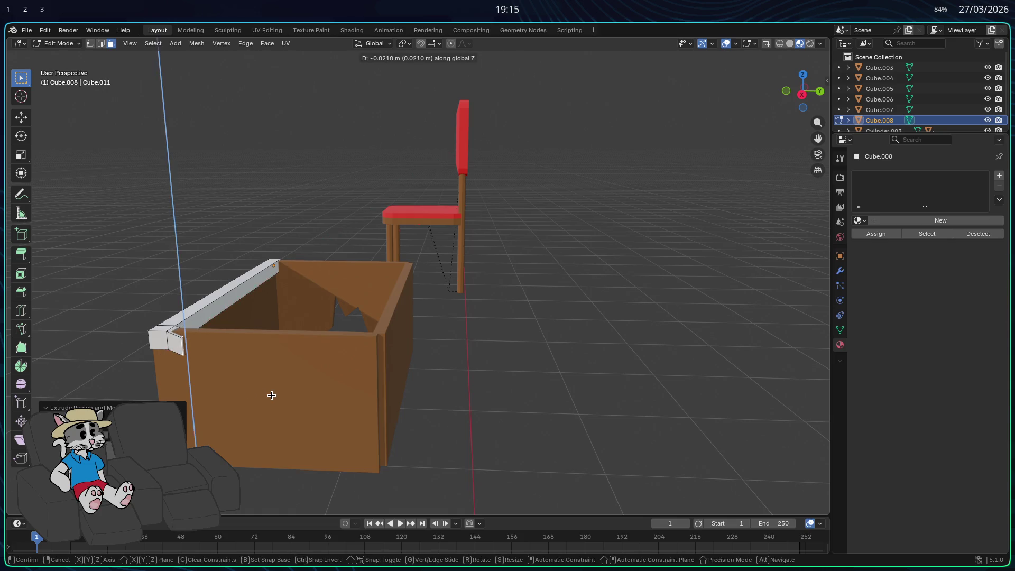
pyautogui.press('y')
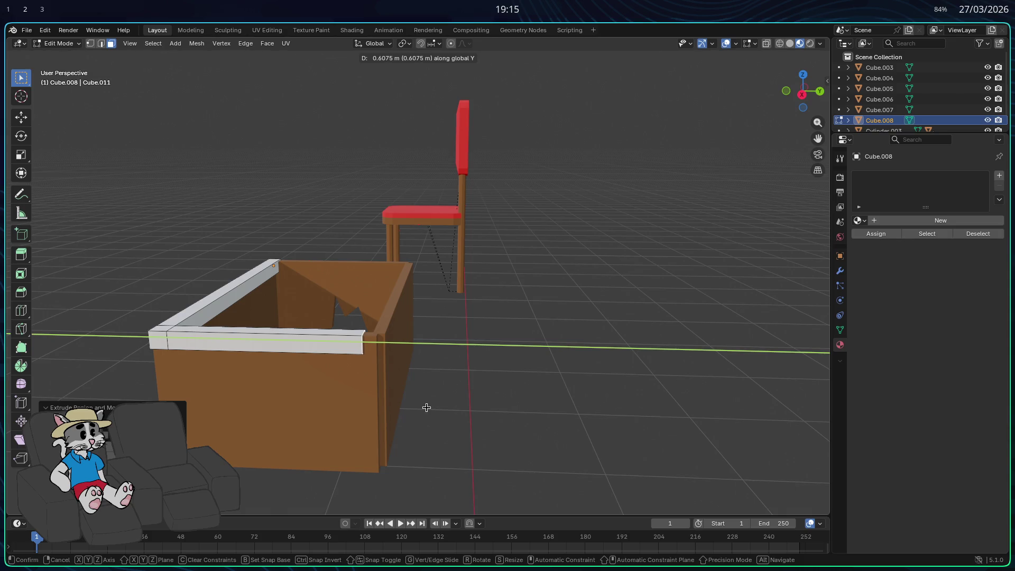
pyautogui.click(427, 407)
pyautogui.moveTo(427, 407)
pyautogui.mouseDown(button='middle')
pyautogui.moveTo(383, 408)
pyautogui.moveTo(318, 367)
pyautogui.mouseUp(button='middle')
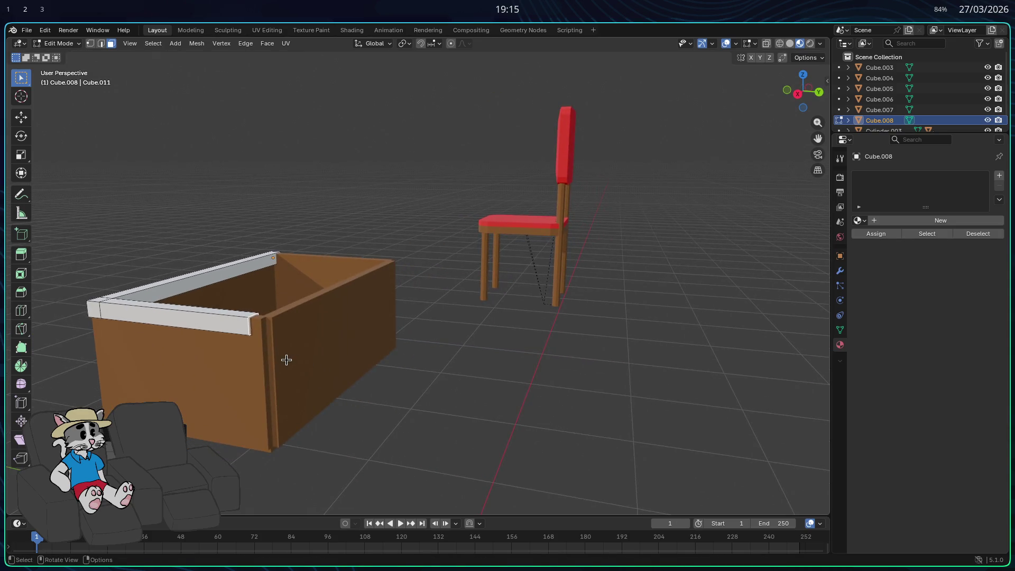
# Extrude the strip's end face along its normal to extend the rim.
pyautogui.press('e')
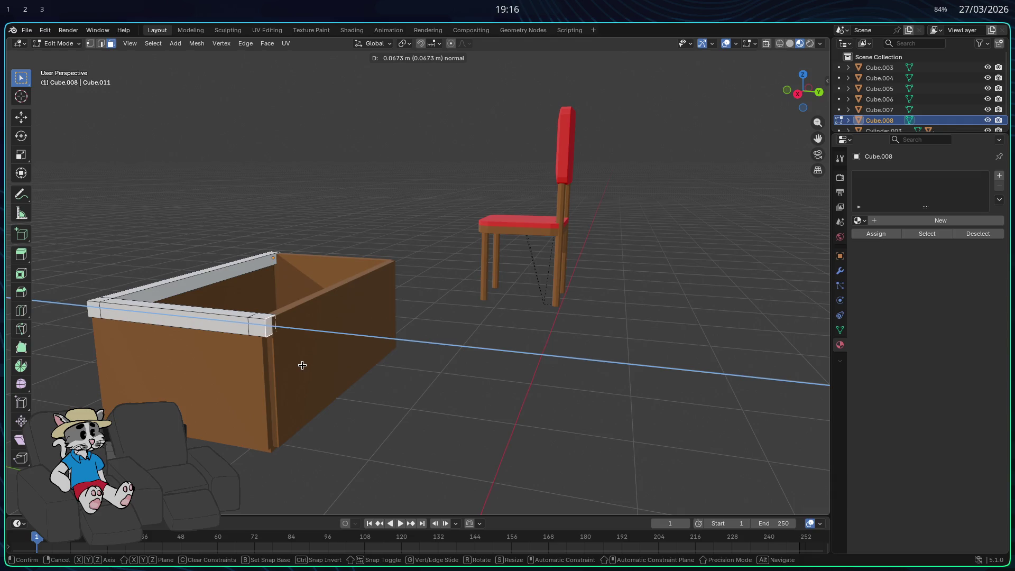
pyautogui.rightClick(301, 365)
pyautogui.press('g')
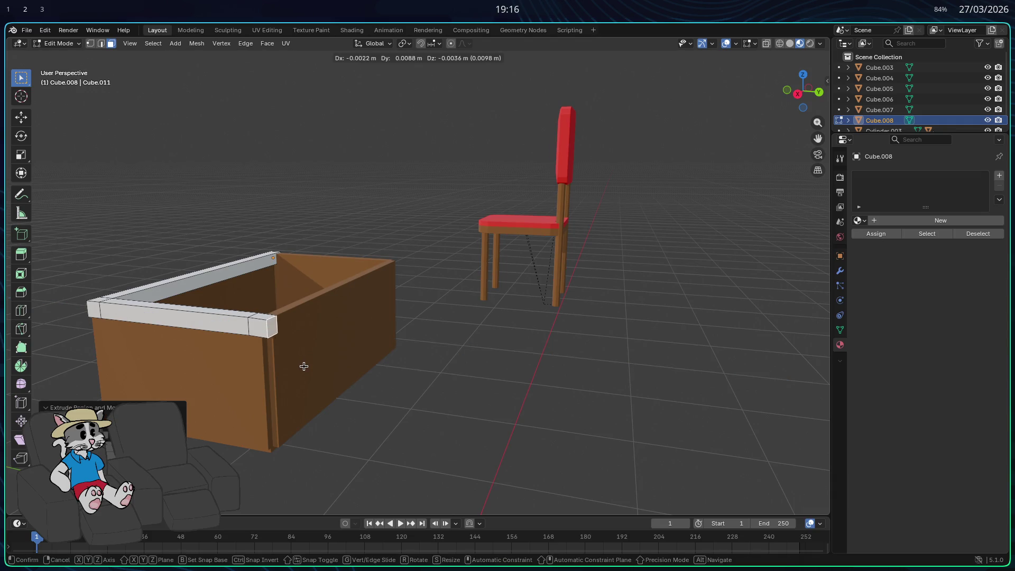
pyautogui.rightClick(303, 366)
pyautogui.press('g')
pyautogui.press('x')
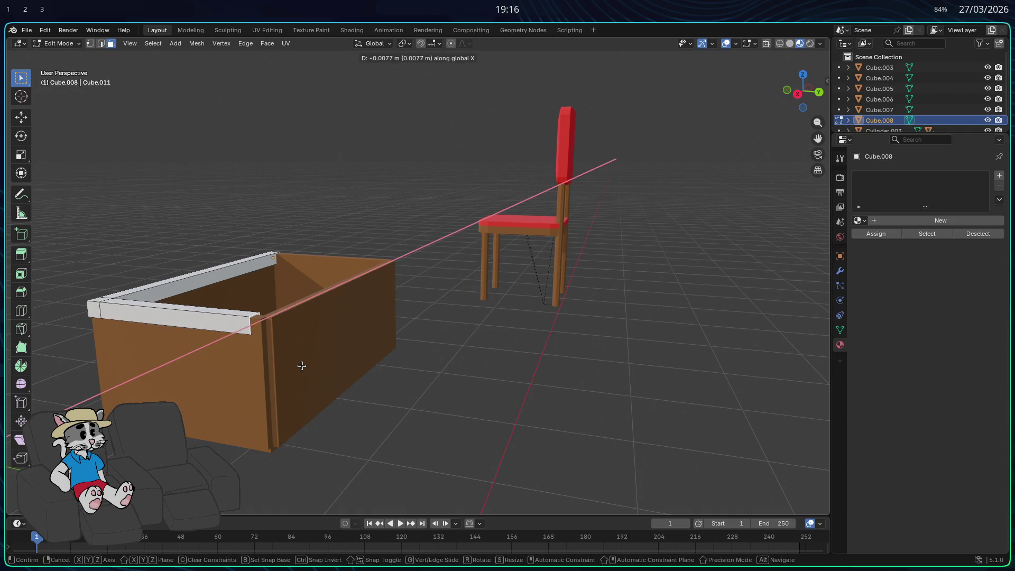
pyautogui.press('y')
pyautogui.rightClick(305, 367)
pyautogui.press('e')
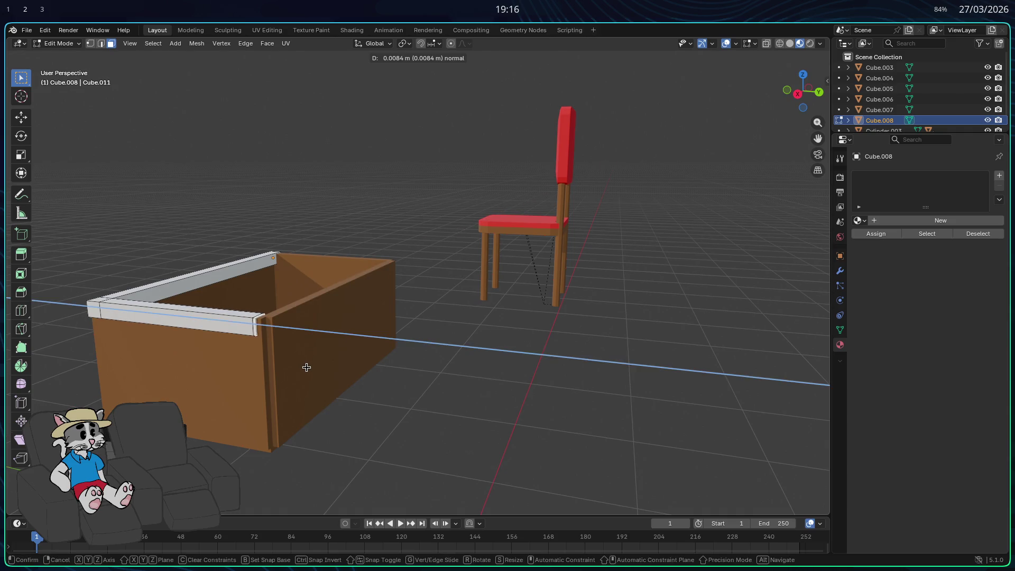
pyautogui.click(319, 370)
pyautogui.moveTo(317, 367)
pyautogui.mouseDown(button='middle')
pyautogui.moveTo(286, 380)
pyautogui.moveTo(174, 365)
pyautogui.moveTo(335, 356)
pyautogui.moveTo(215, 358)
pyautogui.moveTo(156, 331)
pyautogui.mouseUp(button='middle')
# Extrude a rim bar from the corner block along the box's front edge.
pyautogui.click(154, 241)
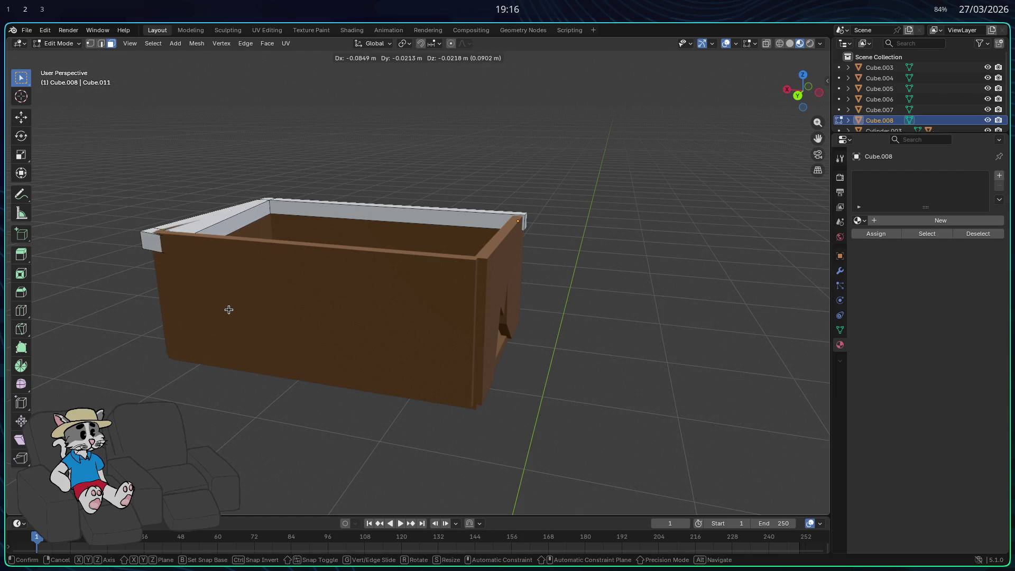
pyautogui.press('e')
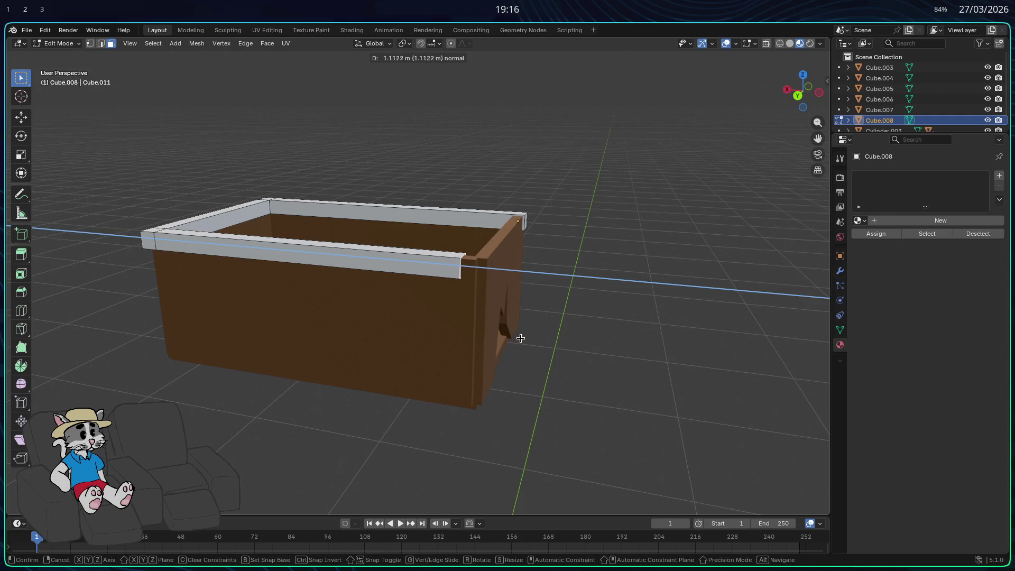
pyautogui.rightClick(522, 338)
pyautogui.press('e')
pyautogui.click(548, 340)
pyautogui.moveTo(548, 340)
pyautogui.mouseDown(button='middle')
pyautogui.moveTo(511, 351)
pyautogui.moveTo(424, 317)
pyautogui.moveTo(330, 244)
pyautogui.moveTo(473, 292)
pyautogui.mouseUp(button='middle')
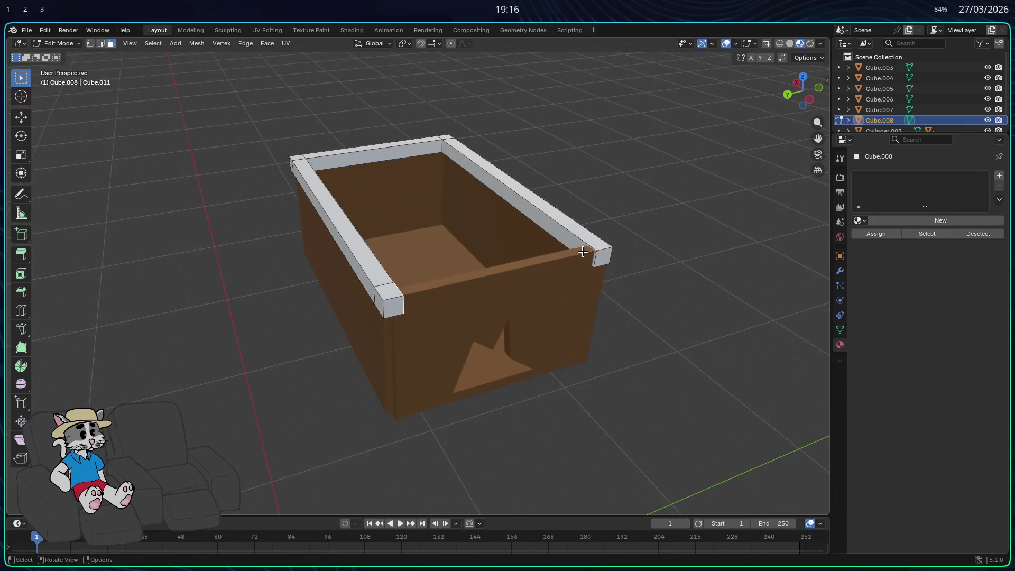
pyautogui.moveTo(584, 252); pyautogui.dragTo(374, 331, button='middle')
# Extrude the final bar to close the rim frame, then inspect it in Object Mode.
pyautogui.press('g')
pyautogui.press('x')
pyautogui.press('Escape')
pyautogui.press('e')
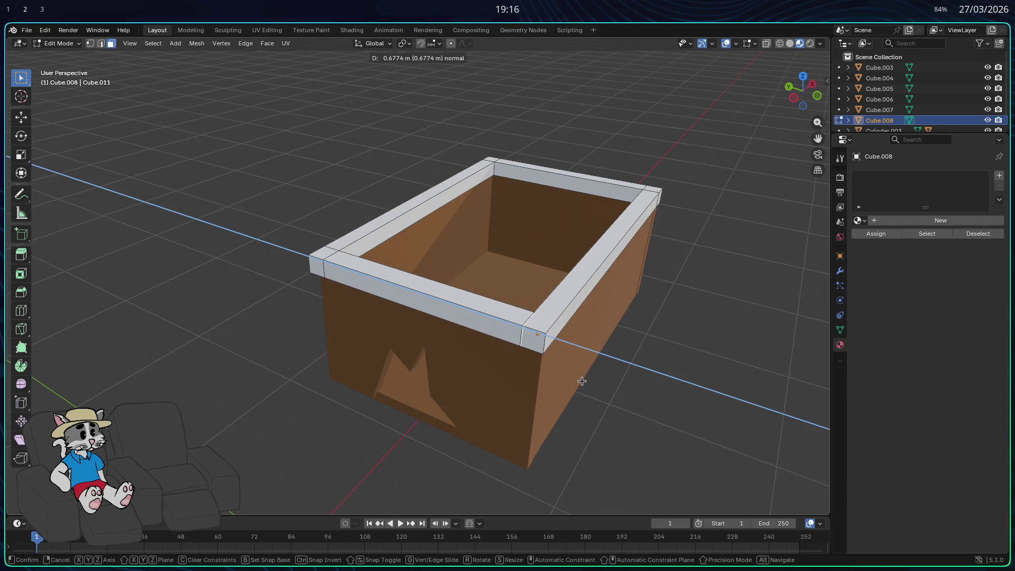
pyautogui.click(582, 381)
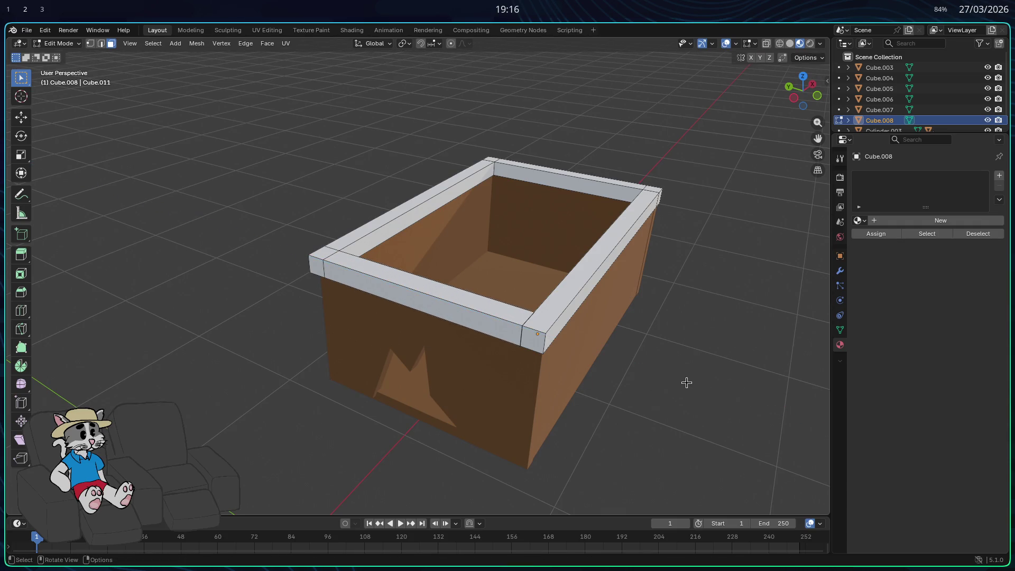
pyautogui.press('Tab')
pyautogui.moveTo(651, 378)
pyautogui.mouseDown(button='middle')
pyautogui.moveTo(573, 356)
pyautogui.moveTo(573, 374)
pyautogui.moveTo(545, 375)
pyautogui.moveTo(576, 391)
pyautogui.moveTo(507, 396)
pyautogui.moveTo(565, 406)
pyautogui.moveTo(650, 400)
pyautogui.moveTo(675, 340)
pyautogui.mouseUp(button='middle')
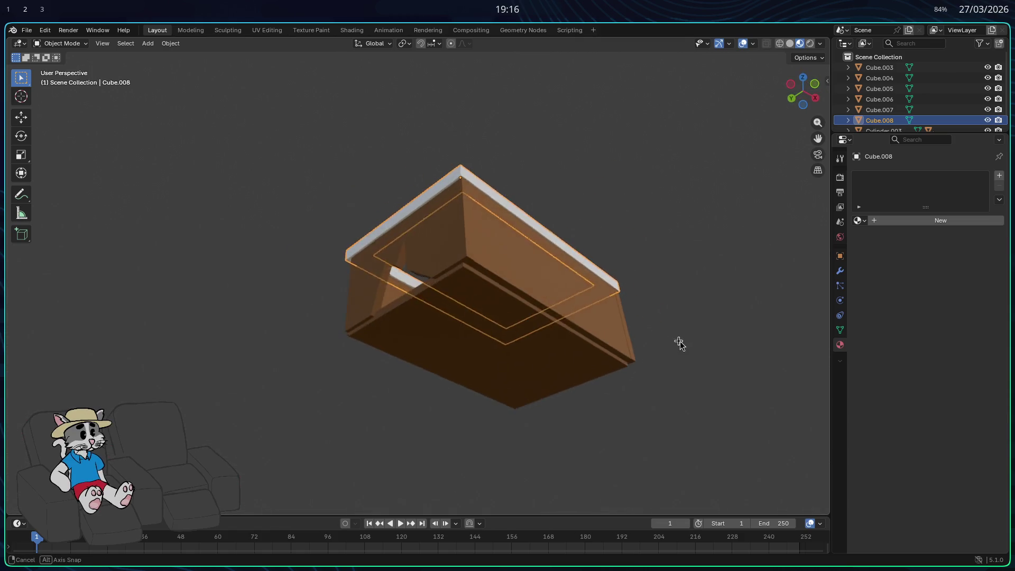
pyautogui.press('Tab')
pyautogui.moveTo(507, 313)
pyautogui.mouseDown(button='middle')
pyautogui.moveTo(525, 340)
pyautogui.moveTo(481, 207)
pyautogui.moveTo(508, 301)
pyautogui.moveTo(489, 283)
pyautogui.mouseUp(button='middle')
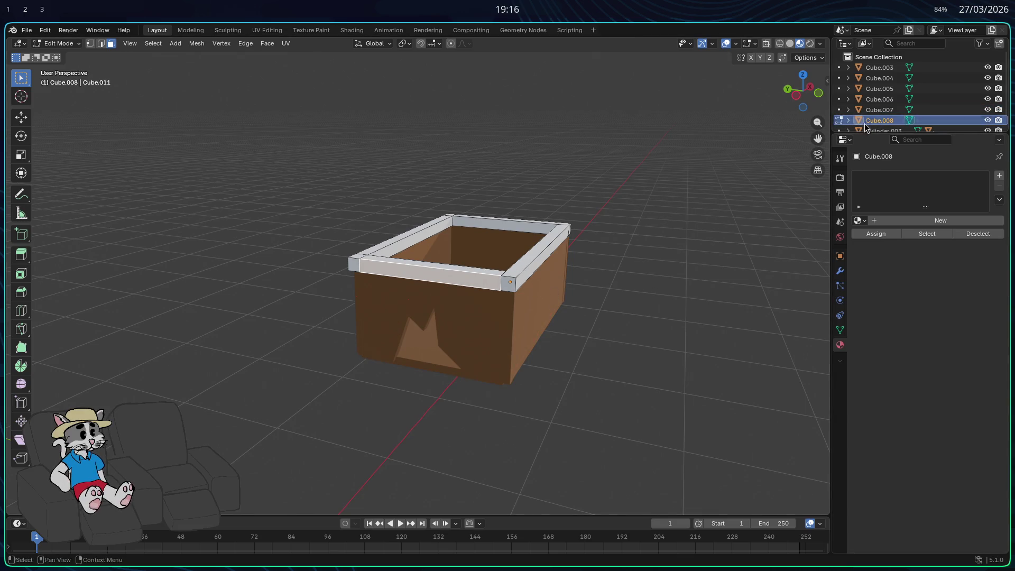
# Reselect the rim object Cube.008 and lift it vertically above the brown box.
pyautogui.scroll(-1, 875, 112)
pyautogui.click(883, 120)
pyautogui.scroll(1, 880, 106)
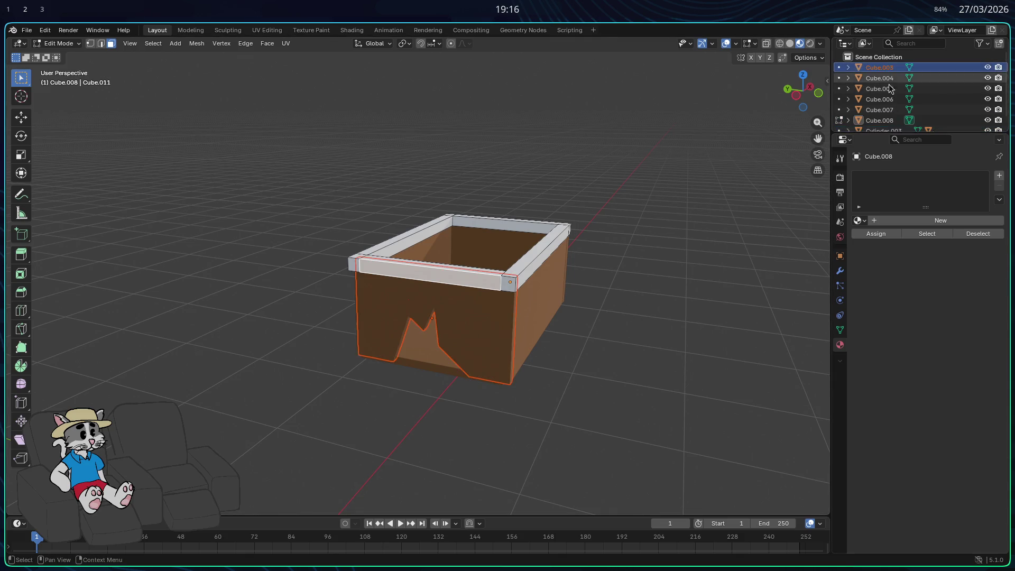
pyautogui.click(880, 121)
pyautogui.press('g')
pyautogui.press('Escape')
pyautogui.press('Tab')
pyautogui.press('g')
pyautogui.press('z')
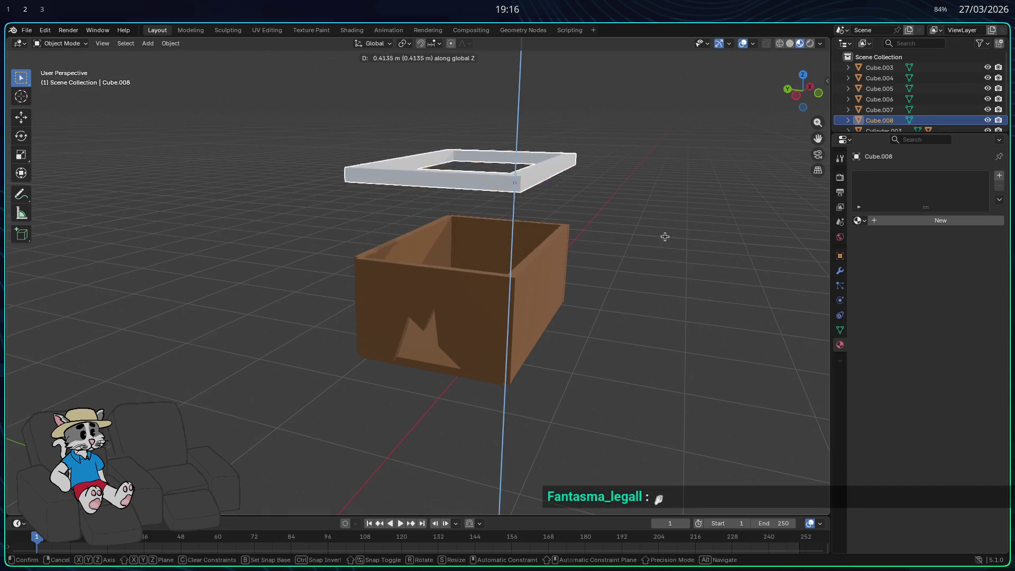
pyautogui.click(665, 236)
# Slide the right bar's end face along the bar until it meets the left bar at the corner.
pyautogui.press('Tab')
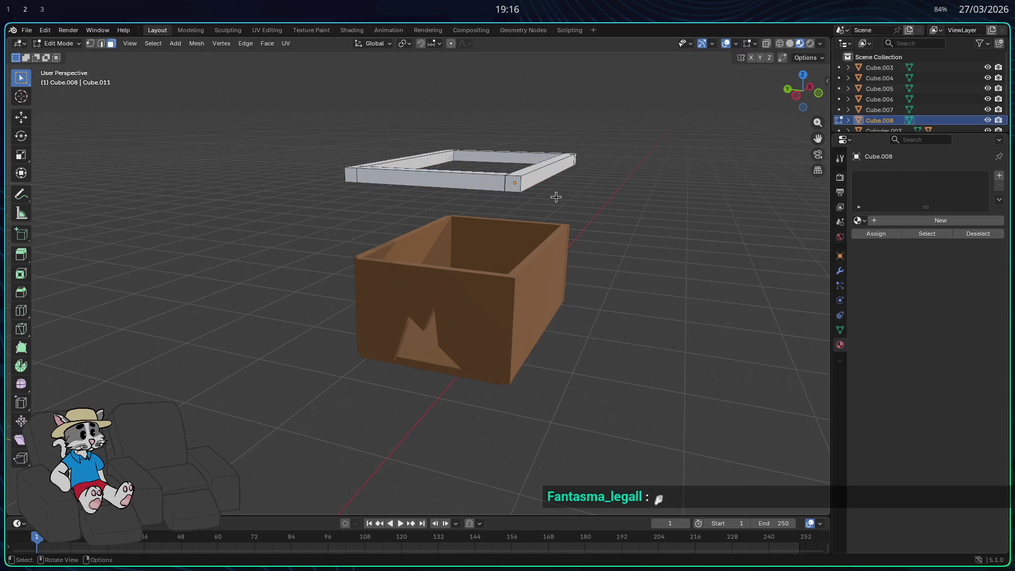
pyautogui.scroll(5, 526, 197)
pyautogui.moveTo(526, 197)
pyautogui.mouseDown(button='middle')
pyautogui.moveTo(497, 249)
pyautogui.moveTo(493, 234)
pyautogui.mouseUp(button='middle')
pyautogui.click(496, 234)
pyautogui.click(505, 258)
pyautogui.press('g')
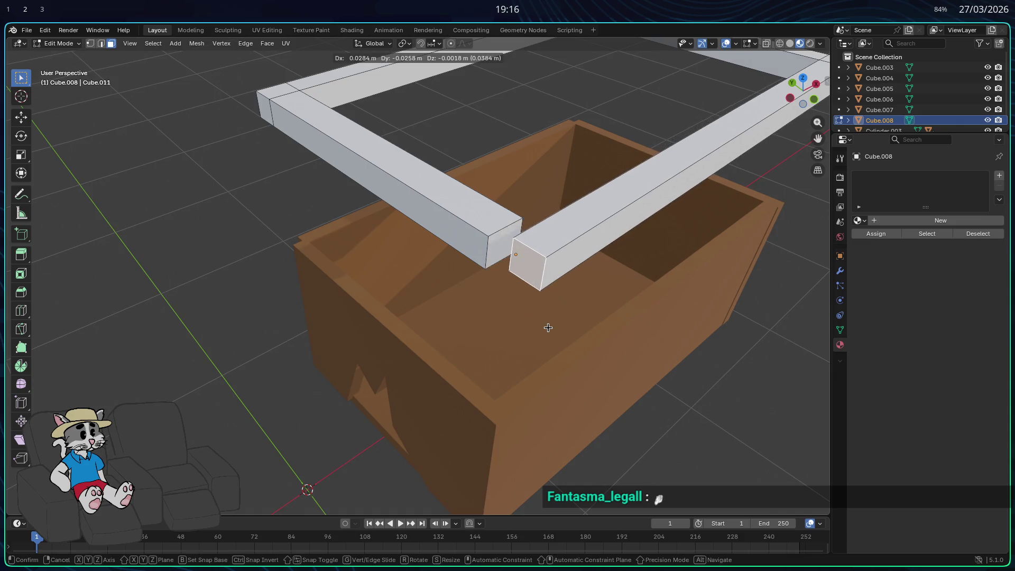
pyautogui.click(546, 331)
pyautogui.press('g')
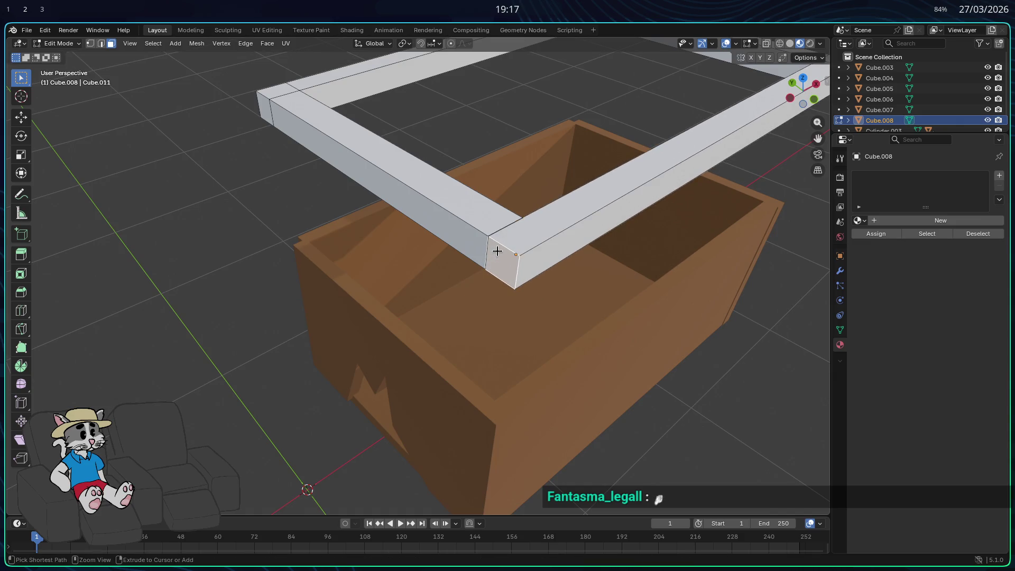
pyautogui.click(502, 258)
pyautogui.press('g')
pyautogui.click(533, 278)
pyautogui.press('g')
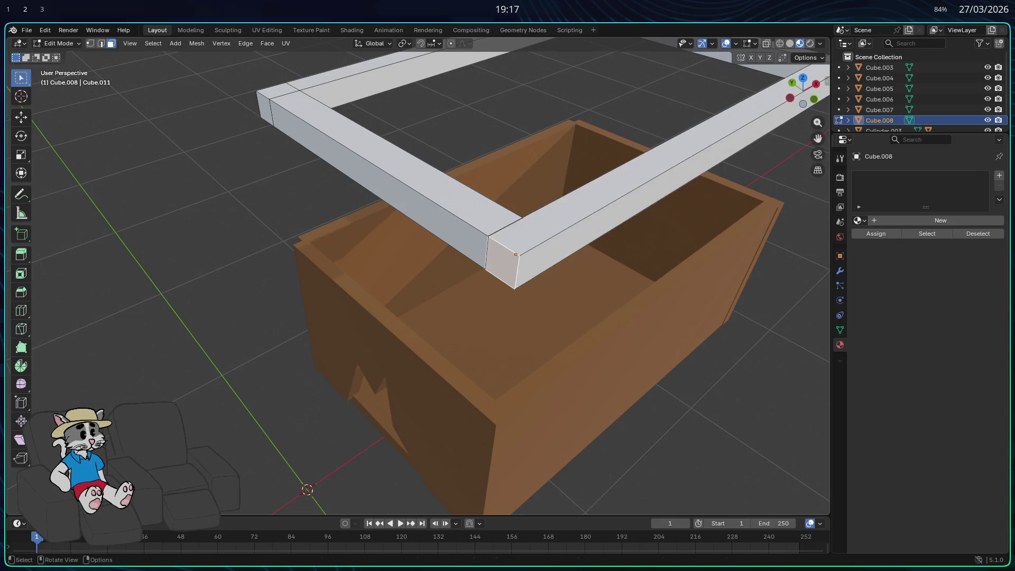
pyautogui.keyDown('ctrl'); pyautogui.click(505, 259); pyautogui.keyUp('ctrl')
pyautogui.hotkey('alt', 'a')
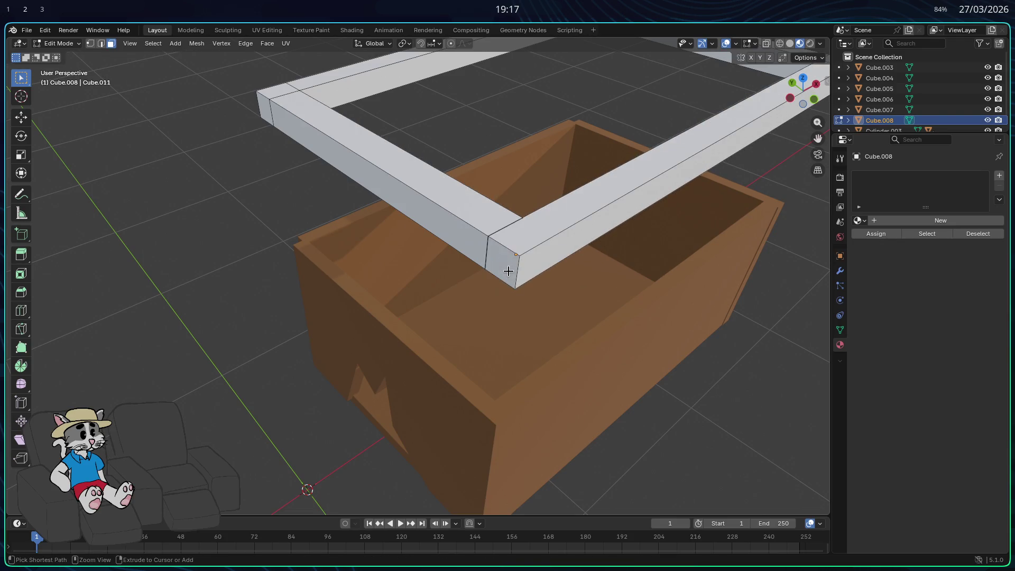
# Remove the front-left rim bar and re-extrude it forward from the left bar's end face.
pyautogui.scroll(-4, 508, 270)
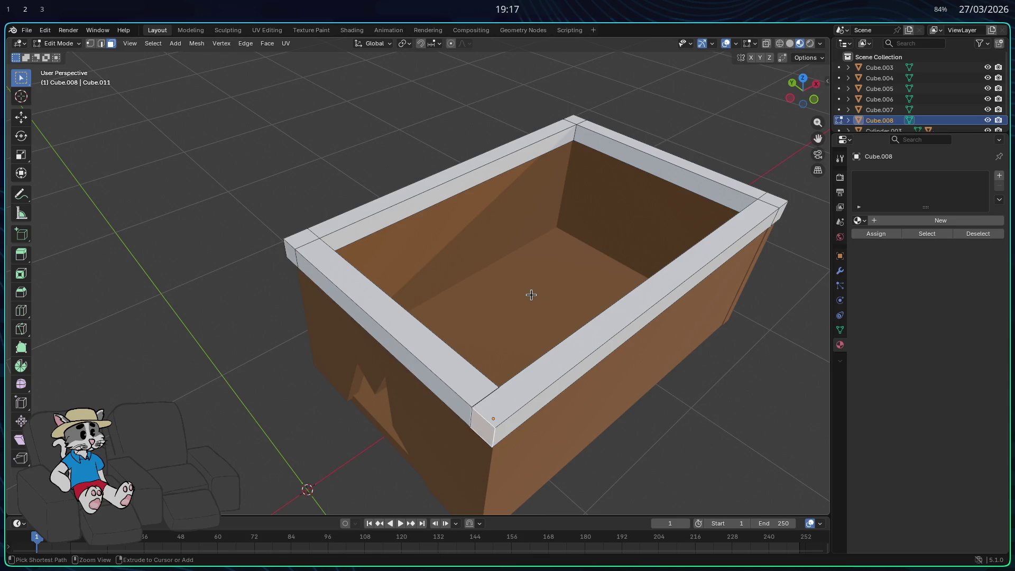
pyautogui.press('Tab')
pyautogui.press('Tab')
pyautogui.hotkey('ctrl', 'z')
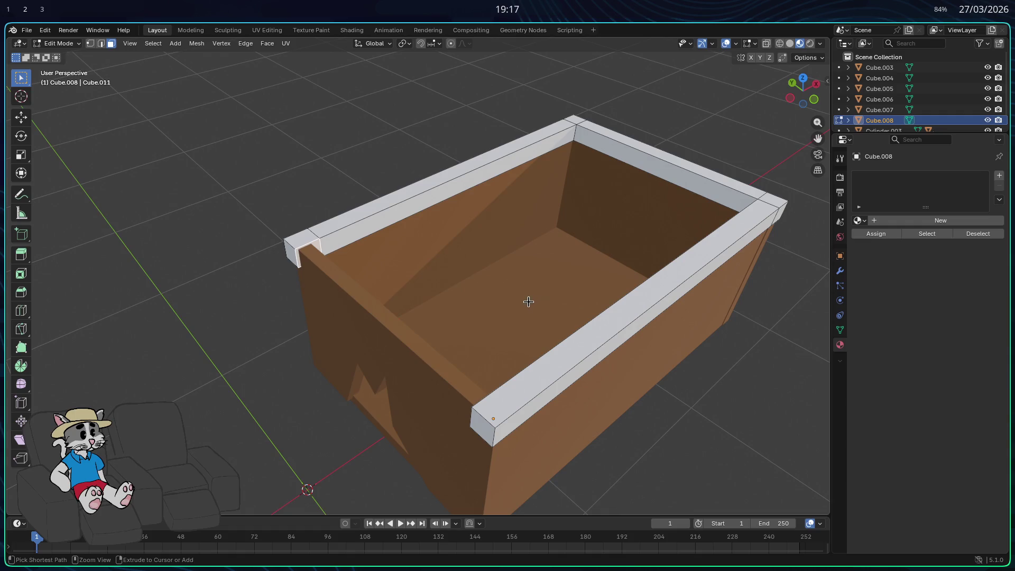
pyautogui.press('e')
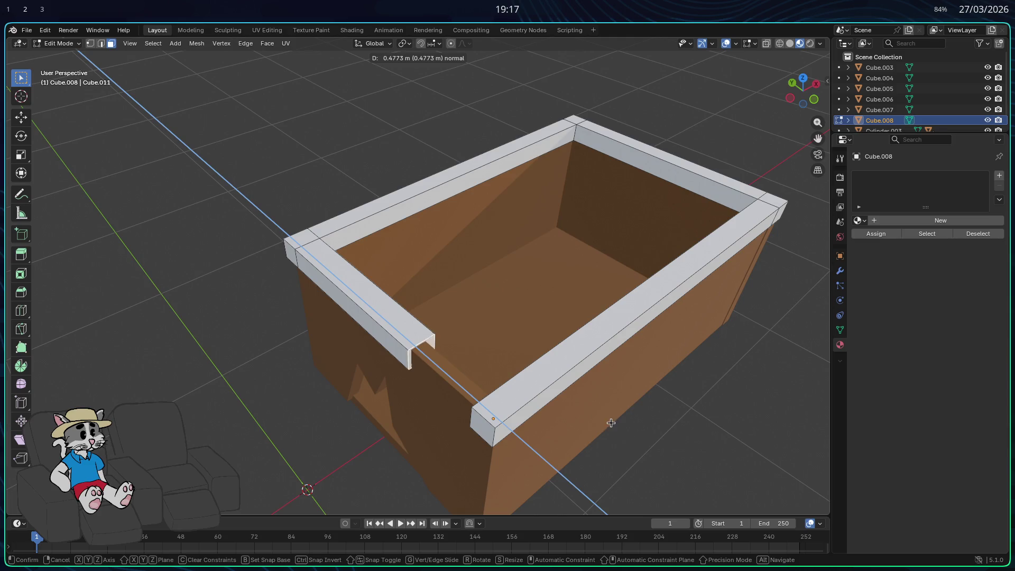
pyautogui.click(664, 485)
# Shift the corner vertex along X and raise the front rim segment vertically.
pyautogui.rightClick(531, 544)
pyautogui.press('g')
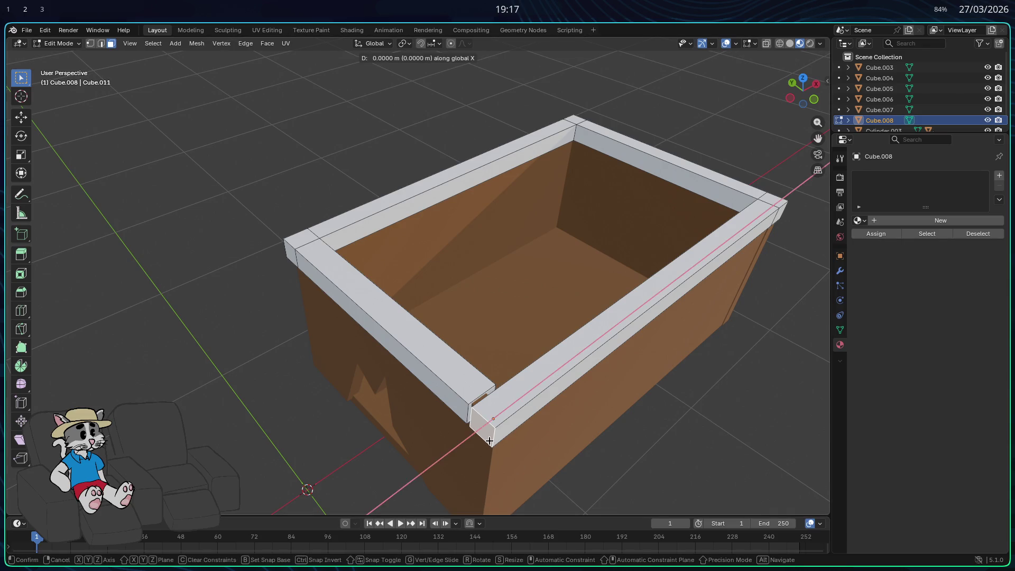
pyautogui.press('x')
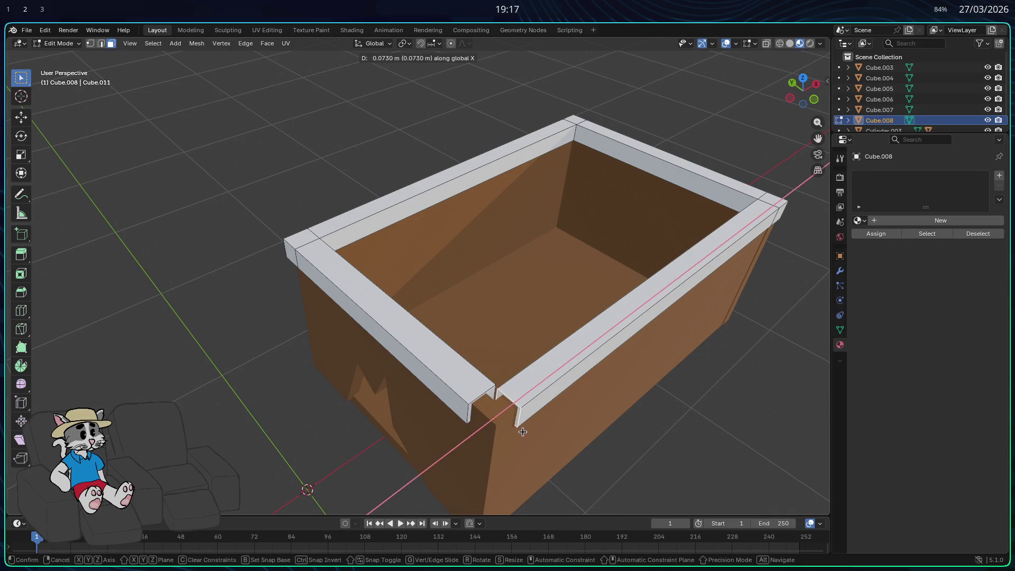
pyautogui.click(522, 433)
pyautogui.moveTo(520, 431)
pyautogui.mouseDown(button='middle')
pyautogui.moveTo(494, 423)
pyautogui.moveTo(505, 410)
pyautogui.mouseUp(button='middle')
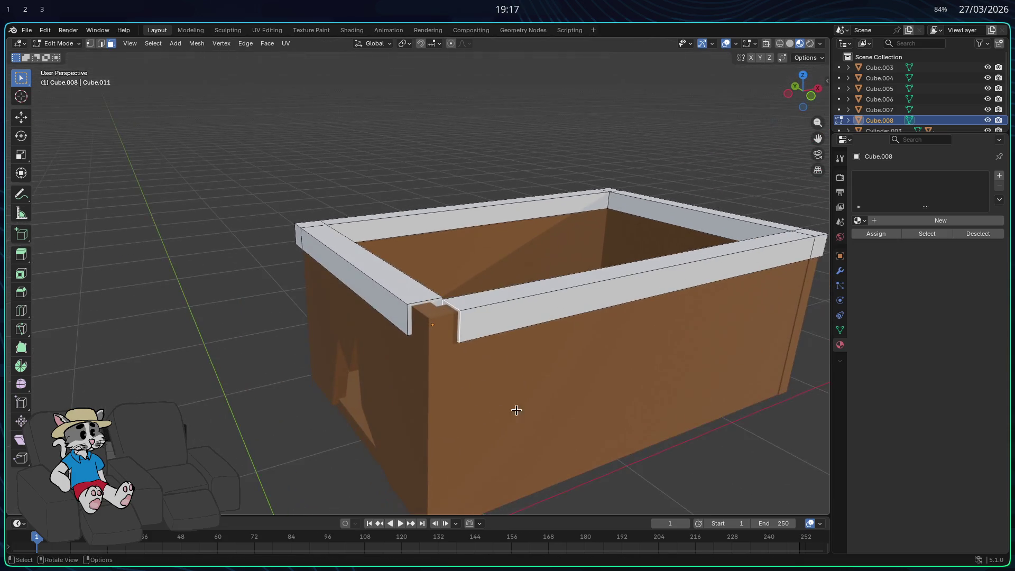
pyautogui.press('g')
pyautogui.press('z')
pyautogui.click(590, 366)
pyautogui.press('Tab')
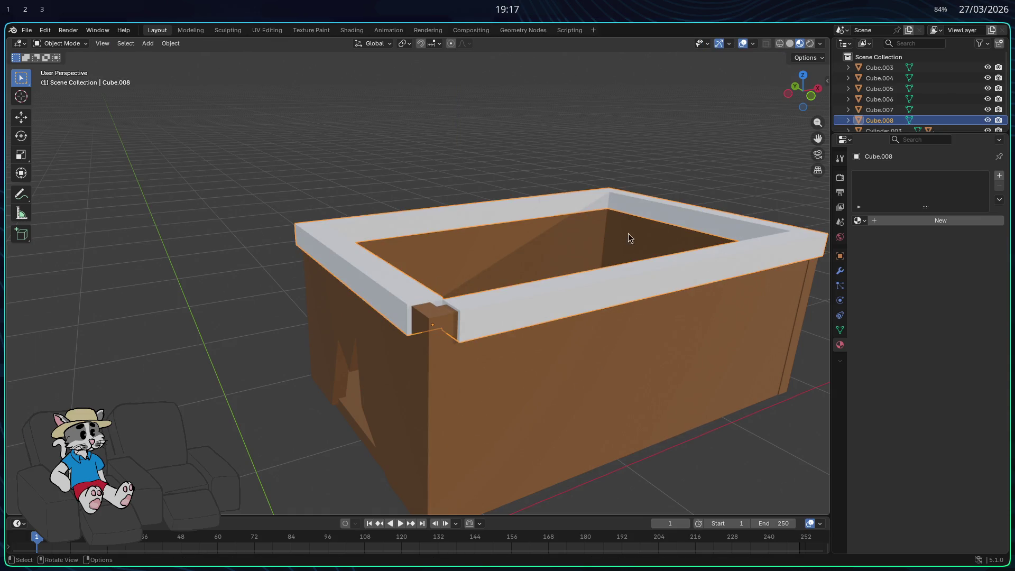
# Raise the frame vertically, then pull a top rim face upward along Z.
pyautogui.press('g')
pyautogui.press('z')
pyautogui.click(667, 183)
pyautogui.press('Tab')
pyautogui.click(437, 127)
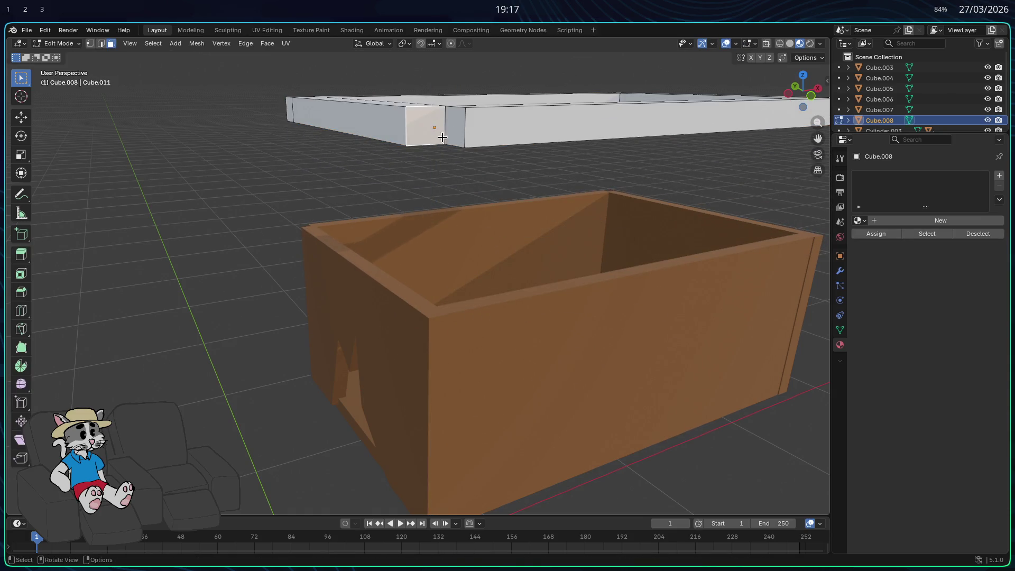
pyautogui.moveTo(437, 127); pyautogui.dragTo(491, 232, button='middle')
pyautogui.press('g')
pyautogui.press('z')
pyautogui.press('z')
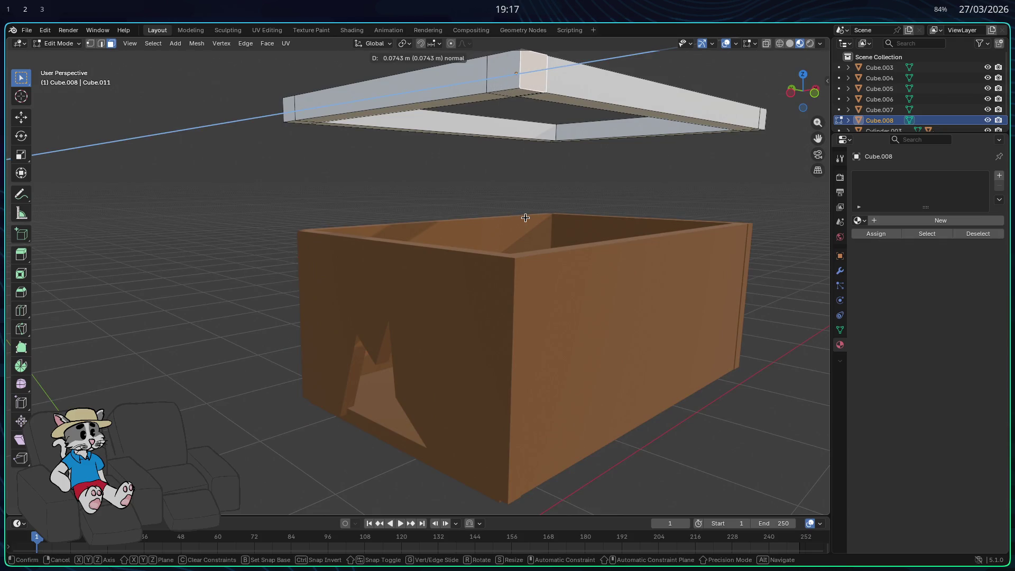
pyautogui.click(525, 217)
# Extrude the frame's corner faces downward to form four legs.
pyautogui.moveTo(525, 217)
pyautogui.mouseDown(button='middle')
pyautogui.moveTo(500, 219)
pyautogui.moveTo(500, 163)
pyautogui.mouseUp(button='middle')
pyautogui.moveTo(505, 76)
pyautogui.mouseDown(button='middle')
pyautogui.moveTo(522, 99)
pyautogui.moveTo(625, 136)
pyautogui.mouseUp(button='middle')
pyautogui.moveTo(387, 96)
pyautogui.mouseDown(button='middle')
pyautogui.moveTo(386, 138)
pyautogui.moveTo(522, 96)
pyautogui.moveTo(410, 129)
pyautogui.moveTo(558, 101)
pyautogui.mouseUp(button='middle')
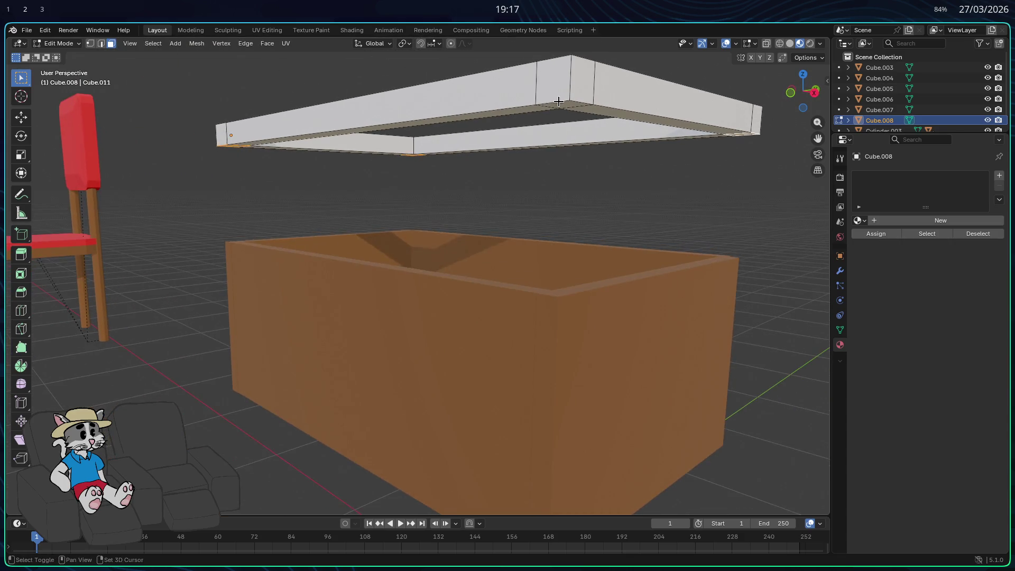
pyautogui.press('e')
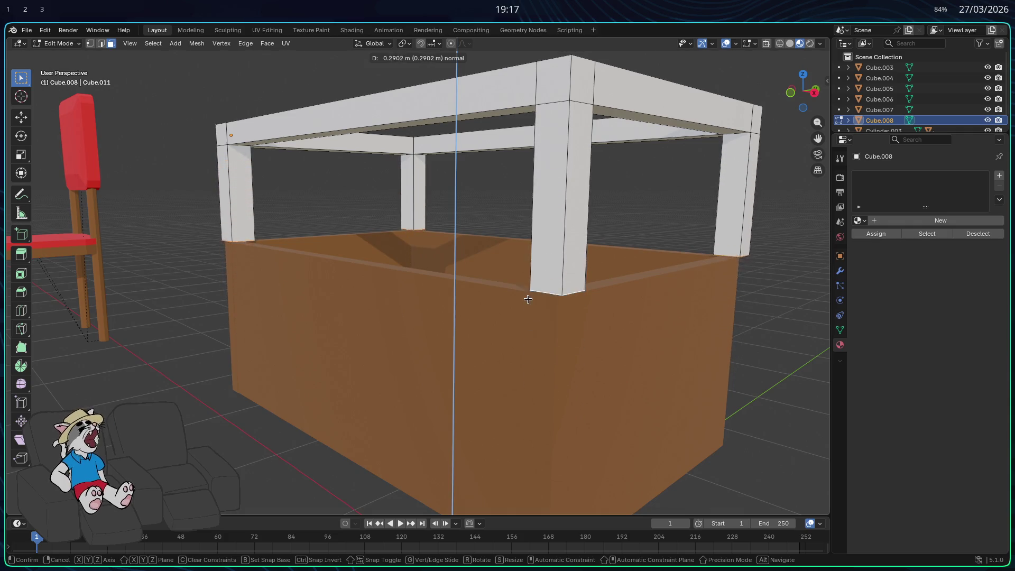
pyautogui.click(522, 324)
pyautogui.moveTo(542, 374)
pyautogui.mouseDown(button='middle')
pyautogui.moveTo(529, 365)
pyautogui.moveTo(535, 349)
pyautogui.moveTo(531, 370)
pyautogui.moveTo(549, 392)
pyautogui.moveTo(673, 369)
pyautogui.mouseUp(button='middle')
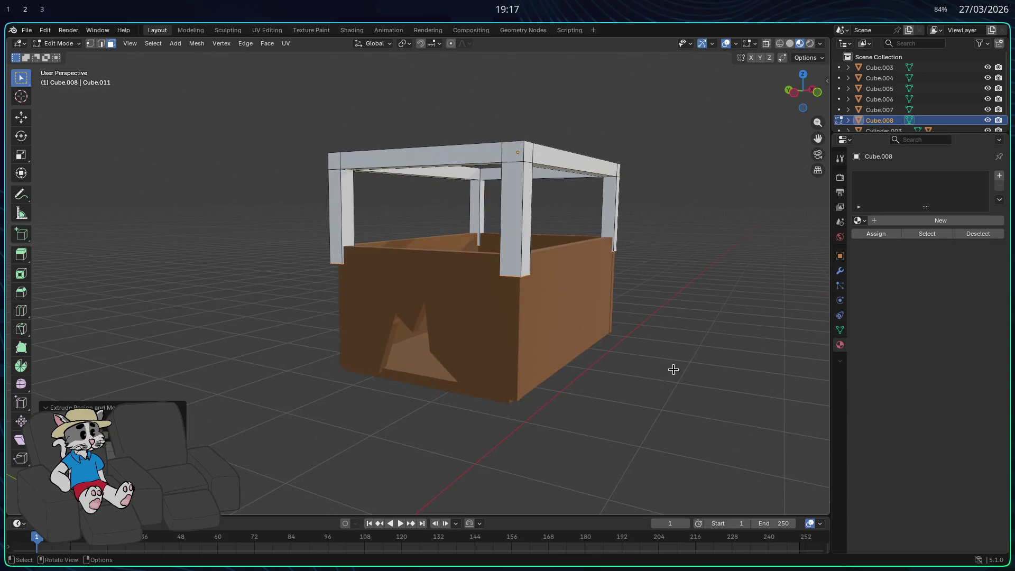
# Lower the whole frame vertically so it wraps around the brown box.
pyautogui.press('Tab')
pyautogui.press('g')
pyautogui.press('z')
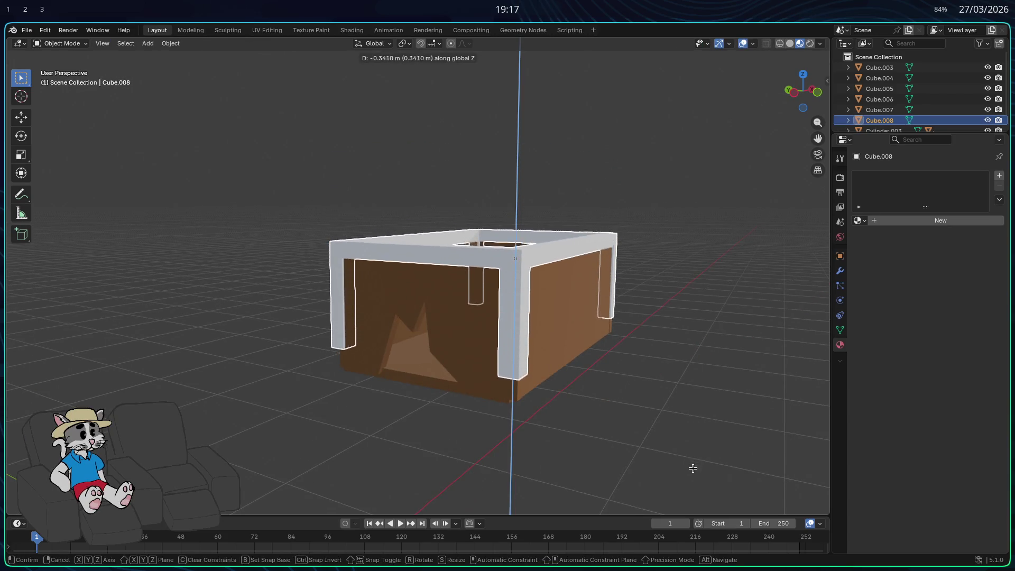
pyautogui.click(692, 471)
pyautogui.moveTo(683, 471)
pyautogui.mouseDown(button='middle')
pyautogui.moveTo(691, 417)
pyautogui.moveTo(676, 369)
pyautogui.moveTo(530, 423)
pyautogui.moveTo(489, 485)
pyautogui.moveTo(578, 476)
pyautogui.moveTo(702, 415)
pyautogui.moveTo(714, 394)
pyautogui.moveTo(697, 444)
pyautogui.moveTo(694, 369)
pyautogui.mouseUp(button='middle')
pyautogui.press('Tab')
# Extend the corner legs further down along Z.
pyautogui.hotkey('shift', 'r')
pyautogui.press('g')
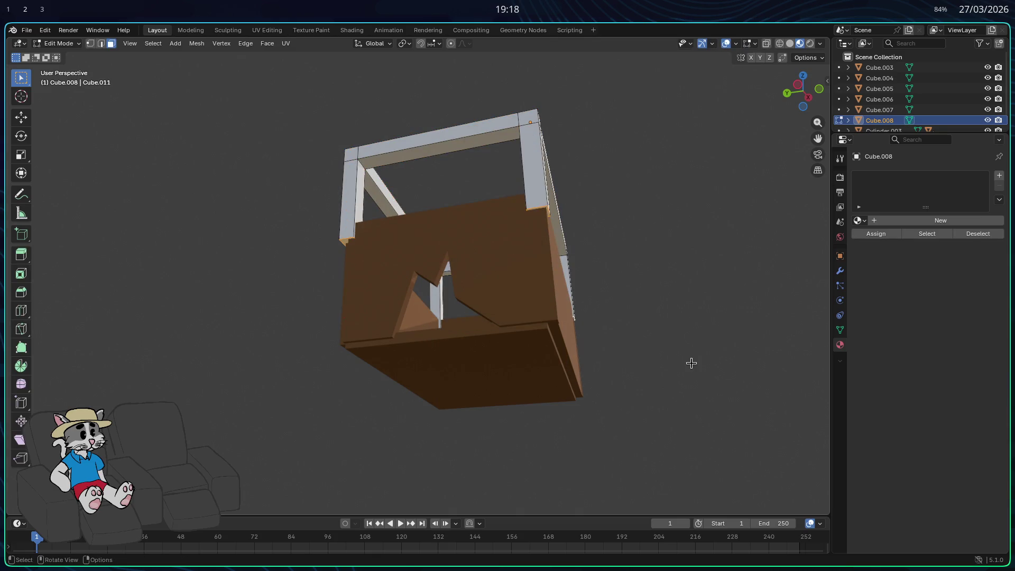
pyautogui.press('z')
pyautogui.click(694, 381)
pyautogui.press('g')
pyautogui.click(691, 381)
pyautogui.moveTo(698, 379)
pyautogui.mouseDown(button='middle')
pyautogui.moveTo(674, 398)
pyautogui.moveTo(604, 411)
pyautogui.mouseUp(button='middle')
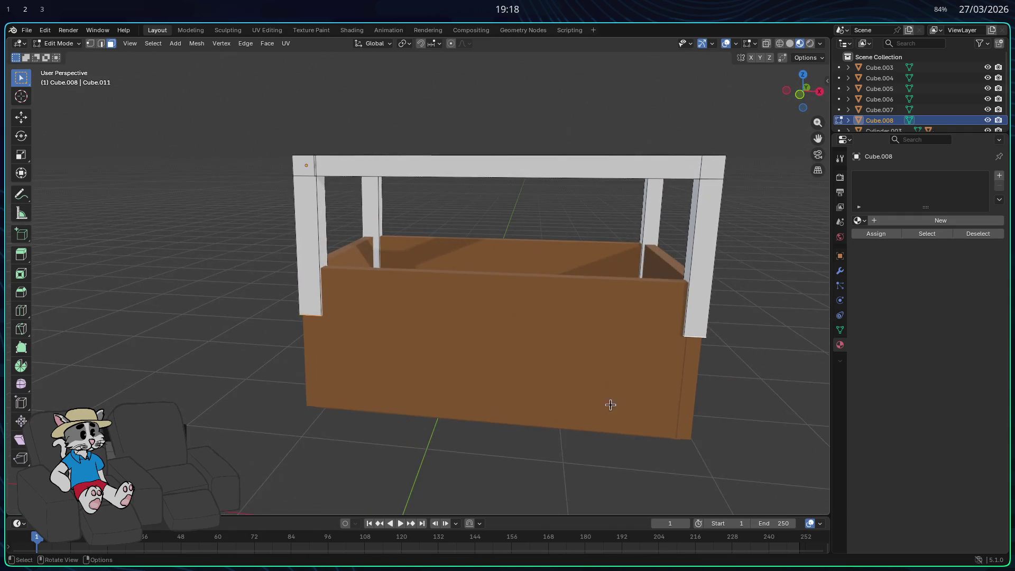
# Move the whole frame vertically down around the box and fine-tune its height.
pyautogui.press('Tab')
pyautogui.press('g')
pyautogui.press('z')
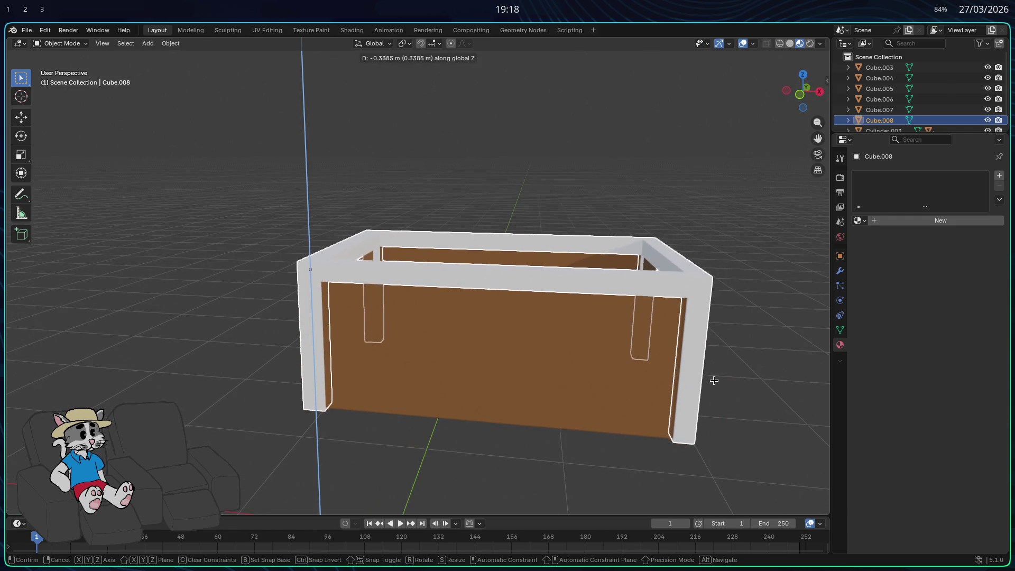
pyautogui.click(714, 381)
pyautogui.moveTo(714, 381)
pyautogui.mouseDown(button='middle')
pyautogui.moveTo(754, 402)
pyautogui.moveTo(759, 377)
pyautogui.moveTo(626, 407)
pyautogui.mouseUp(button='middle')
pyautogui.press('g')
pyautogui.press('z')
pyautogui.click(752, 403)
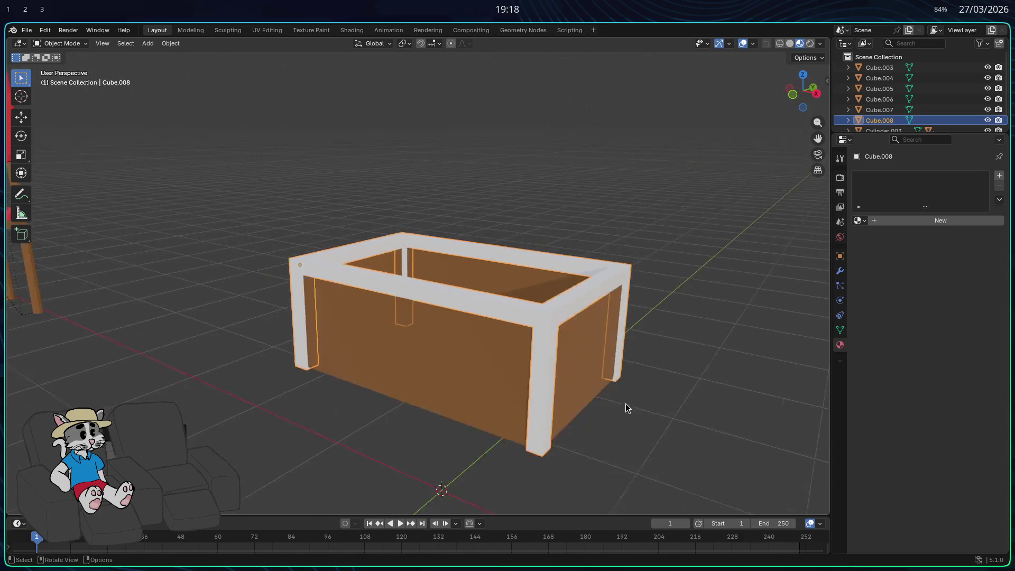
# Clear the selection, then lift the frame vertically above the box.
pyautogui.scroll(-5, 627, 399)
pyautogui.press('Tab')
pyautogui.press('Tab')
pyautogui.click(600, 346)
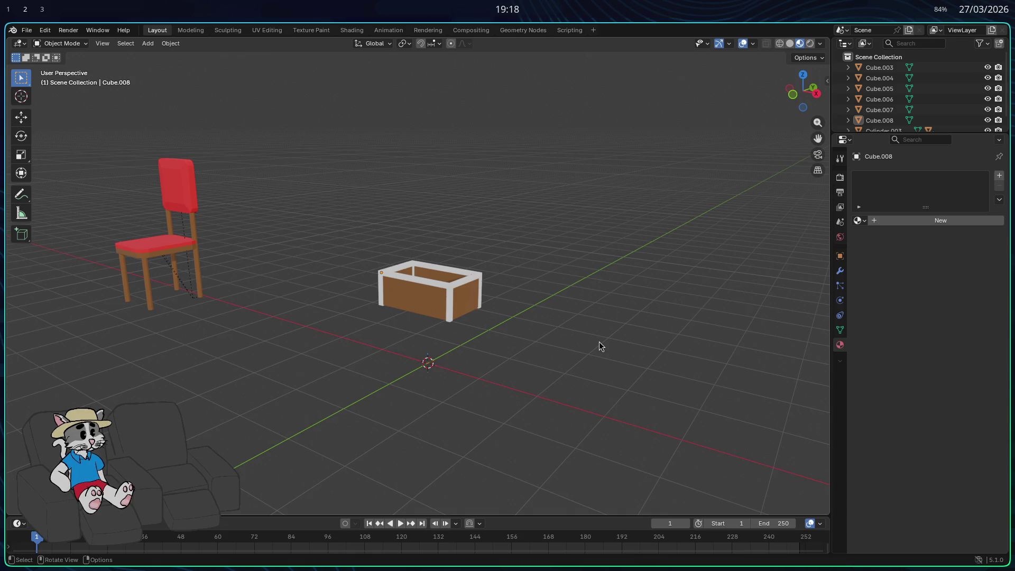
pyautogui.scroll(4, 551, 329)
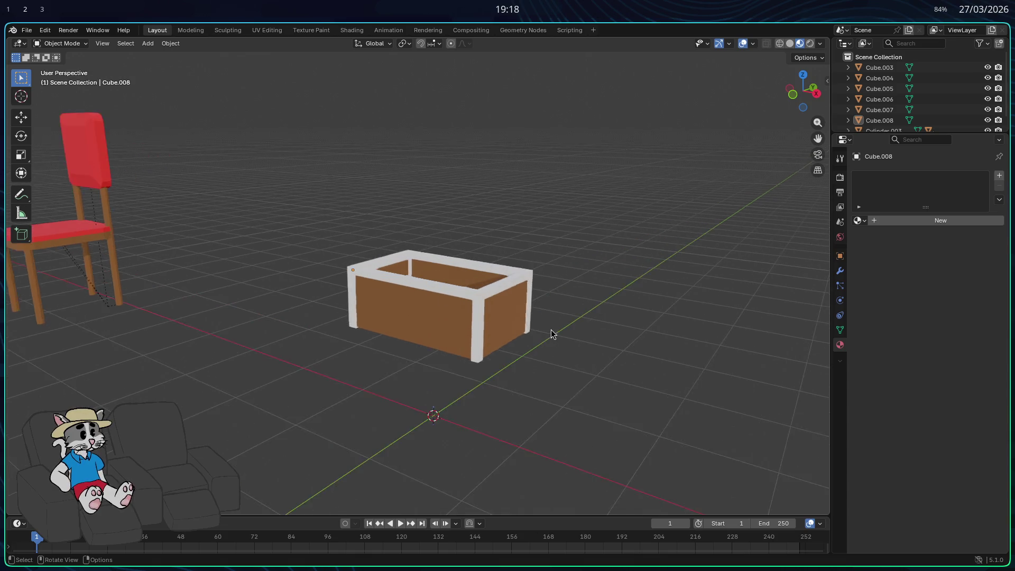
pyautogui.press('Tab')
pyautogui.press('Tab')
pyautogui.hotkey('ctrl', 'z')
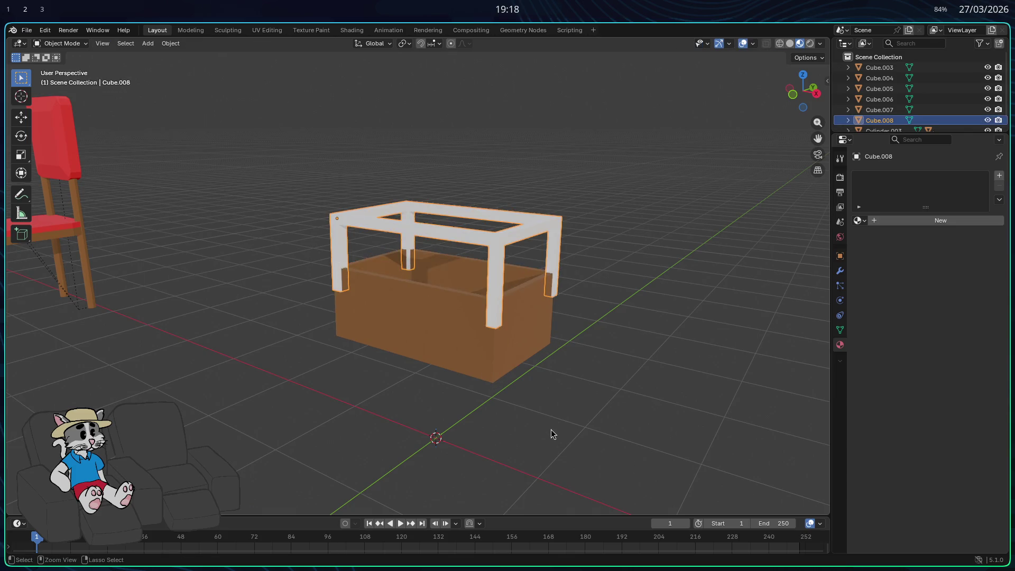
pyautogui.moveTo(605, 405); pyautogui.dragTo(655, 385, button='middle')
pyautogui.press('g')
pyautogui.press('z')
pyautogui.click(643, 302)
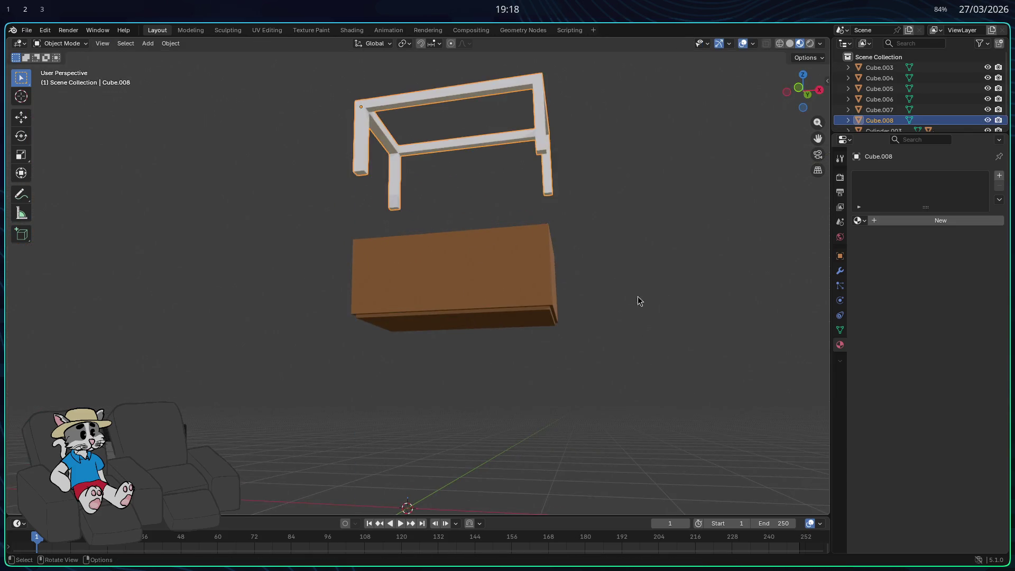
# Raise the frame higher, then start moving the leg ends vertically.
pyautogui.press('Tab')
pyautogui.moveTo(591, 274)
pyautogui.mouseDown(button='middle')
pyautogui.moveTo(435, 235)
pyautogui.moveTo(385, 163)
pyautogui.moveTo(338, 172)
pyautogui.moveTo(365, 140)
pyautogui.moveTo(439, 145)
pyautogui.moveTo(608, 207)
pyautogui.mouseUp(button='middle')
pyautogui.press('g')
pyautogui.press('z')
pyautogui.click(686, 245)
pyautogui.press('Tab')
pyautogui.press('Tab')
pyautogui.press('g')
pyautogui.press('z')
pyautogui.press('z')
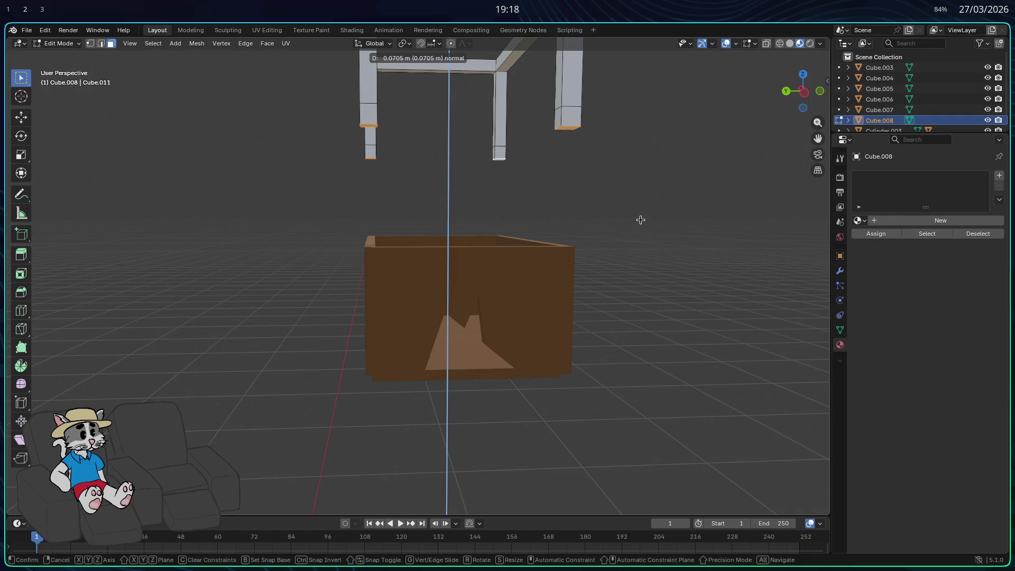
# Finish the leg-end adjustment and lower the whole frame along Z.
pyautogui.click(640, 217)
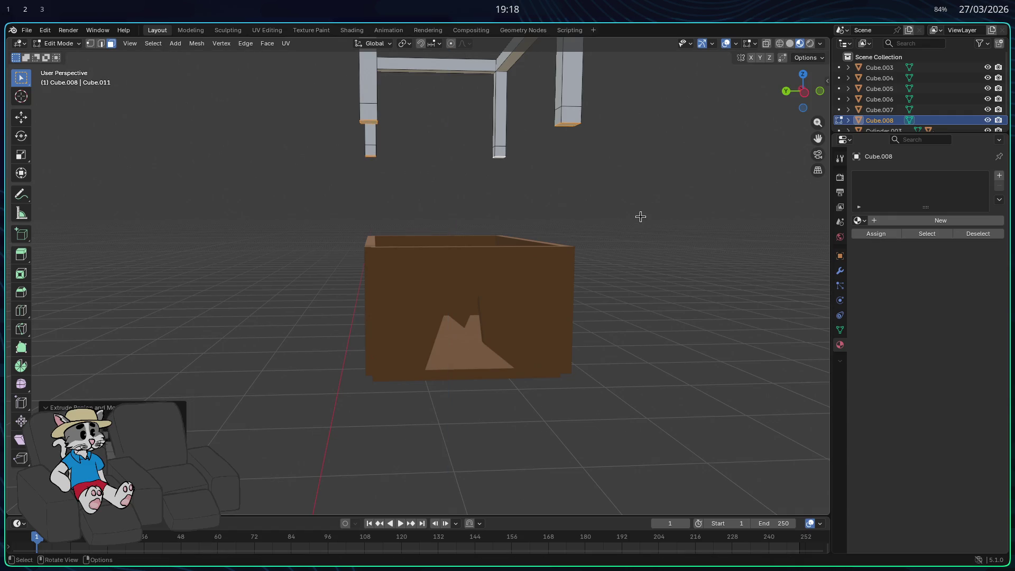
pyautogui.moveTo(639, 215); pyautogui.dragTo(627, 218, button='middle')
pyautogui.press('Tab')
pyautogui.press('g')
pyautogui.press('z')
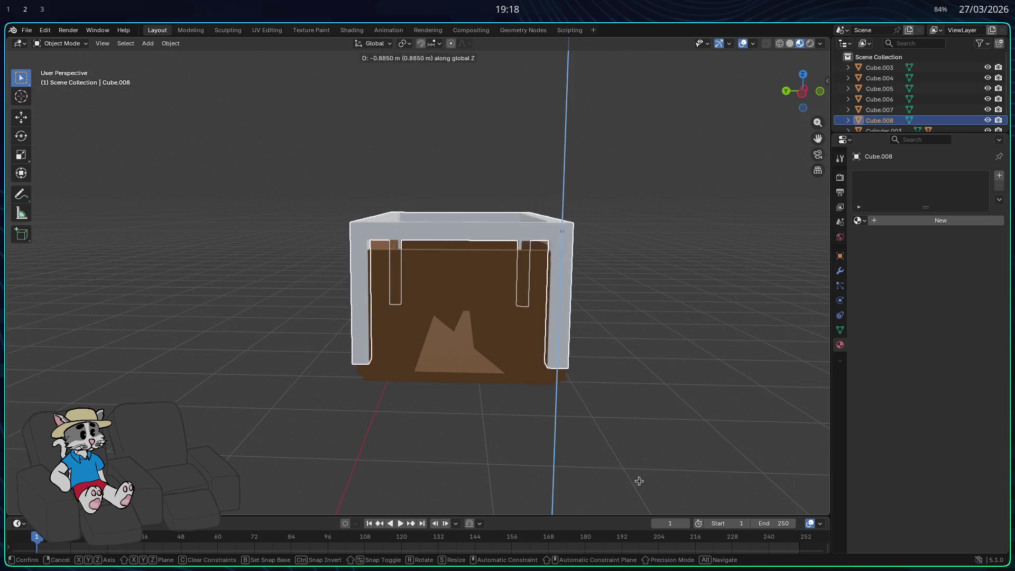
pyautogui.click(643, 499)
# Select the faces between the leg bottoms and bring up the delete options.
pyautogui.moveTo(643, 496)
pyautogui.mouseDown(button='middle')
pyautogui.moveTo(621, 462)
pyautogui.moveTo(646, 471)
pyautogui.moveTo(634, 313)
pyautogui.moveTo(649, 274)
pyautogui.moveTo(454, 195)
pyautogui.moveTo(344, 125)
pyautogui.mouseUp(button='middle')
pyautogui.press('Tab')
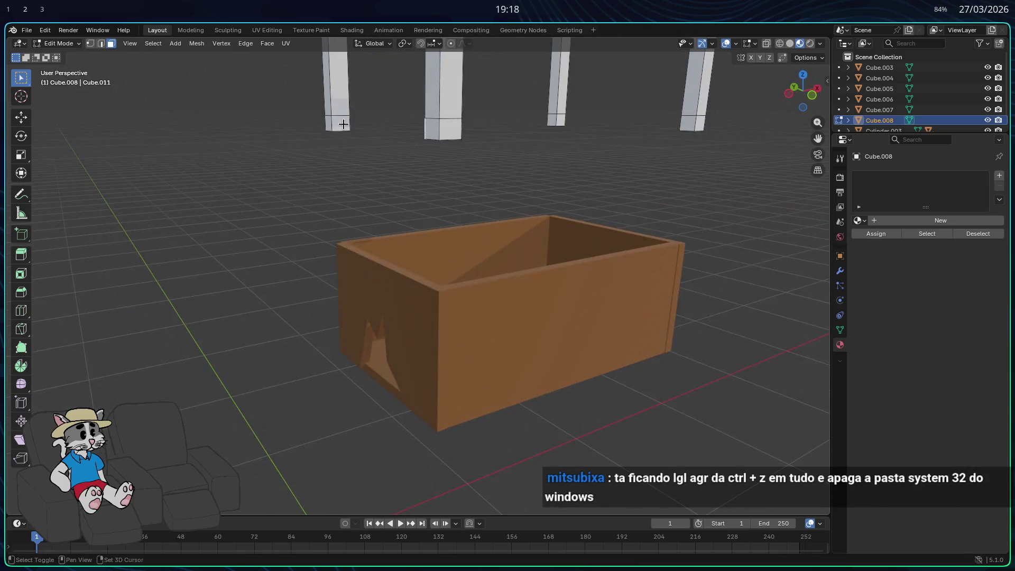
pyautogui.moveTo(427, 201); pyautogui.dragTo(338, 126, button='middle')
pyautogui.click(359, 170)
pyautogui.moveTo(359, 171); pyautogui.dragTo(421, 200, button='middle')
pyautogui.hotkey('ctrl', 'z')
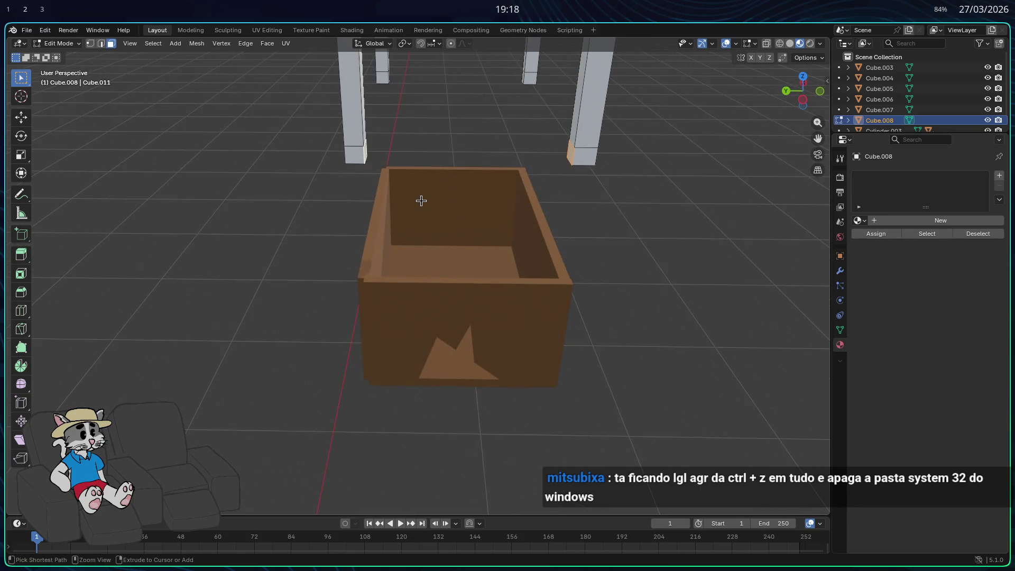
pyautogui.moveTo(474, 182); pyautogui.dragTo(453, 197, button='middle')
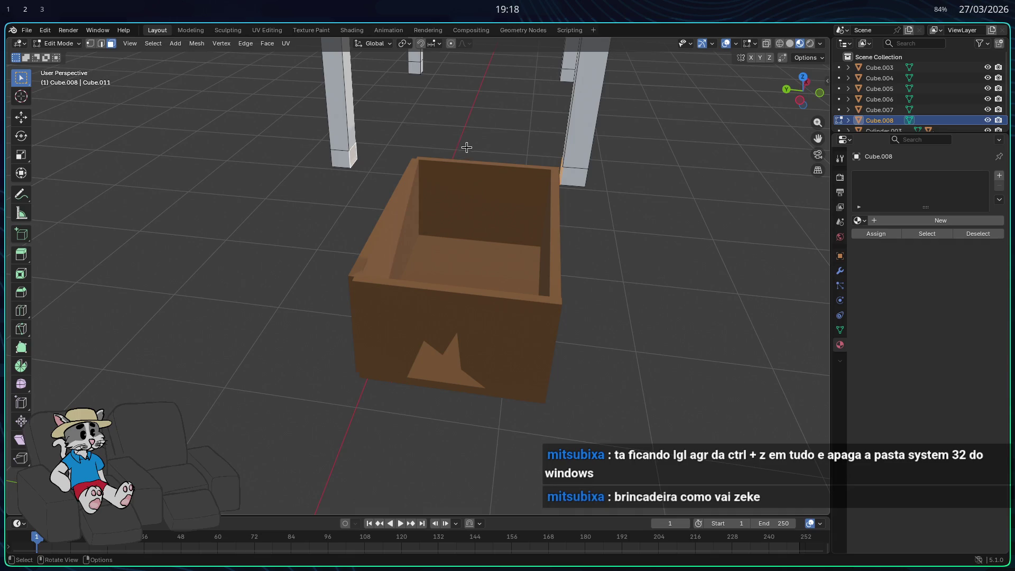
pyautogui.moveTo(433, 105)
pyautogui.mouseDown(button='middle')
pyautogui.moveTo(413, 118)
pyautogui.moveTo(431, 145)
pyautogui.moveTo(479, 148)
pyautogui.mouseUp(button='middle')
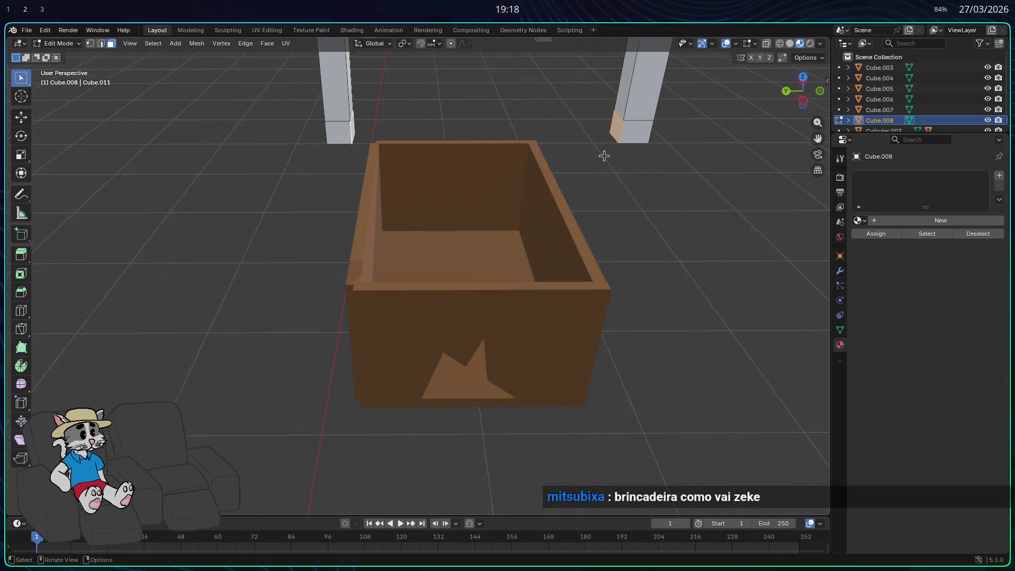
pyautogui.rightClick(614, 137)
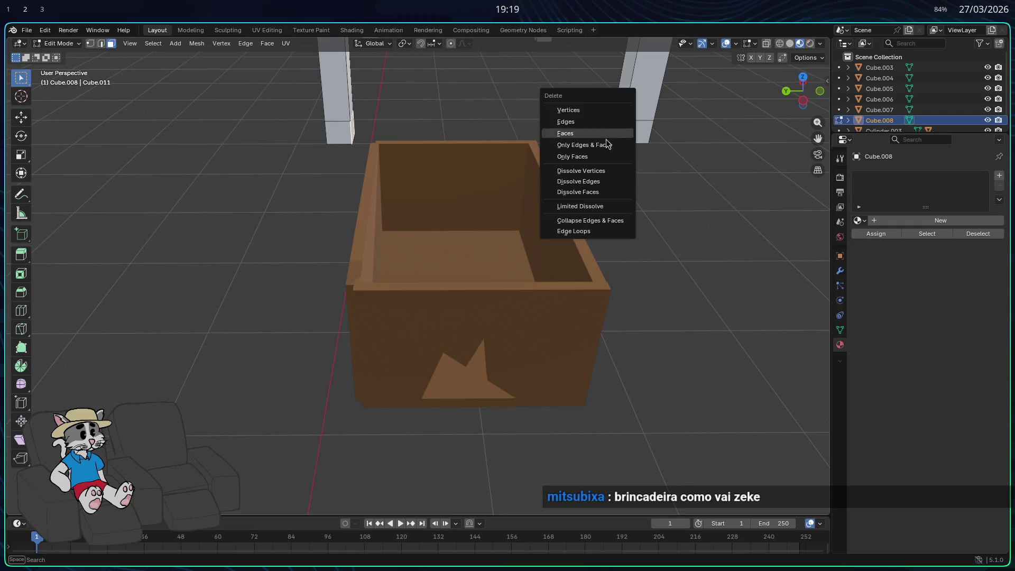
# Delete the unwanted leg-bottom and pillar bottom faces from the frame mesh.
pyautogui.click(595, 134)
pyautogui.moveTo(594, 134)
pyautogui.mouseDown(button='middle')
pyautogui.moveTo(510, 161)
pyautogui.moveTo(410, 107)
pyautogui.moveTo(319, 216)
pyautogui.moveTo(370, 222)
pyautogui.moveTo(741, 117)
pyautogui.mouseUp(button='middle')
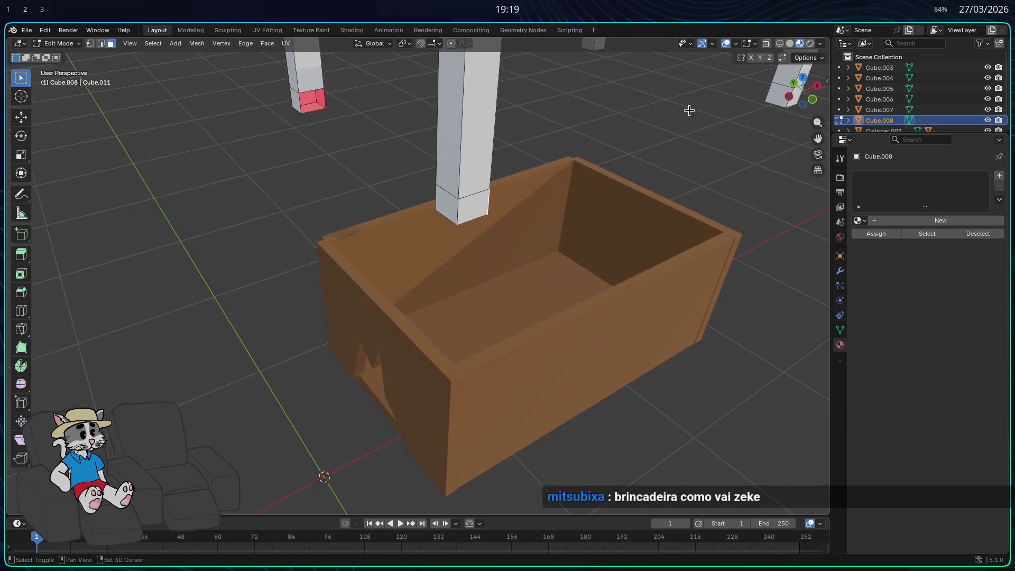
pyautogui.press('x')
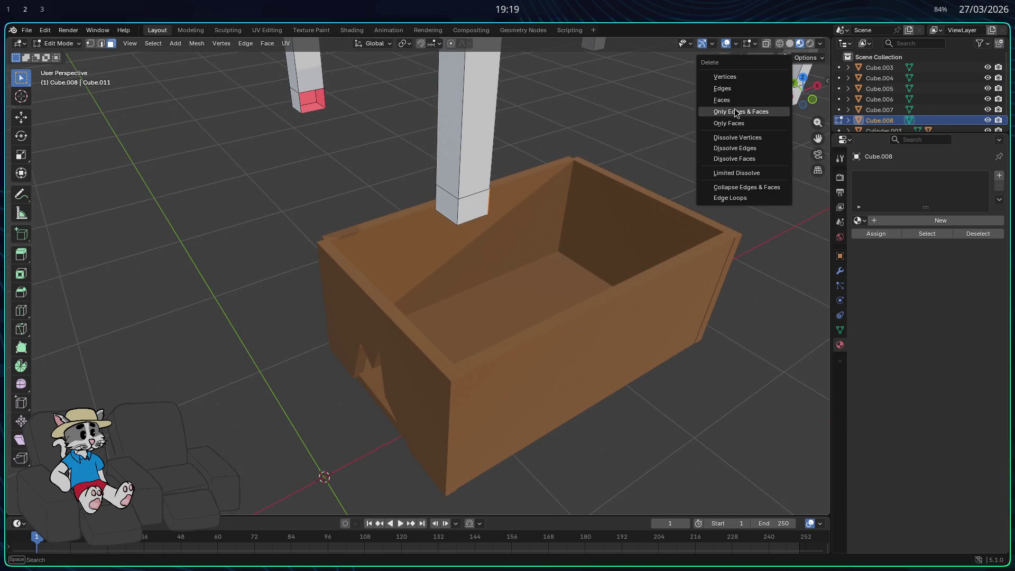
pyautogui.moveTo(737, 99); pyautogui.dragTo(538, 114, button='middle')
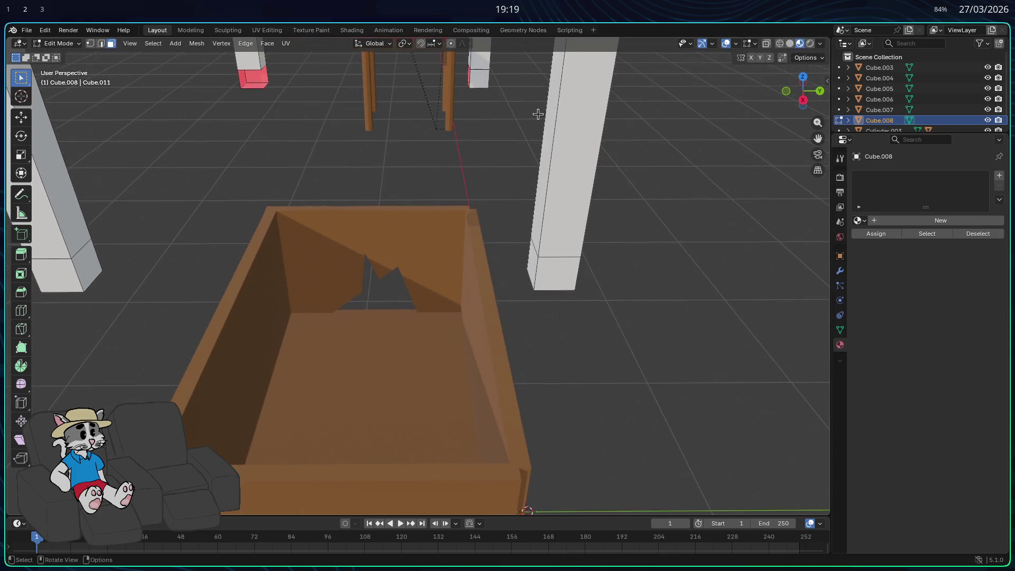
pyautogui.moveTo(119, 258)
pyautogui.mouseDown(button='middle')
pyautogui.moveTo(288, 288)
pyautogui.moveTo(693, 159)
pyautogui.mouseUp(button='middle')
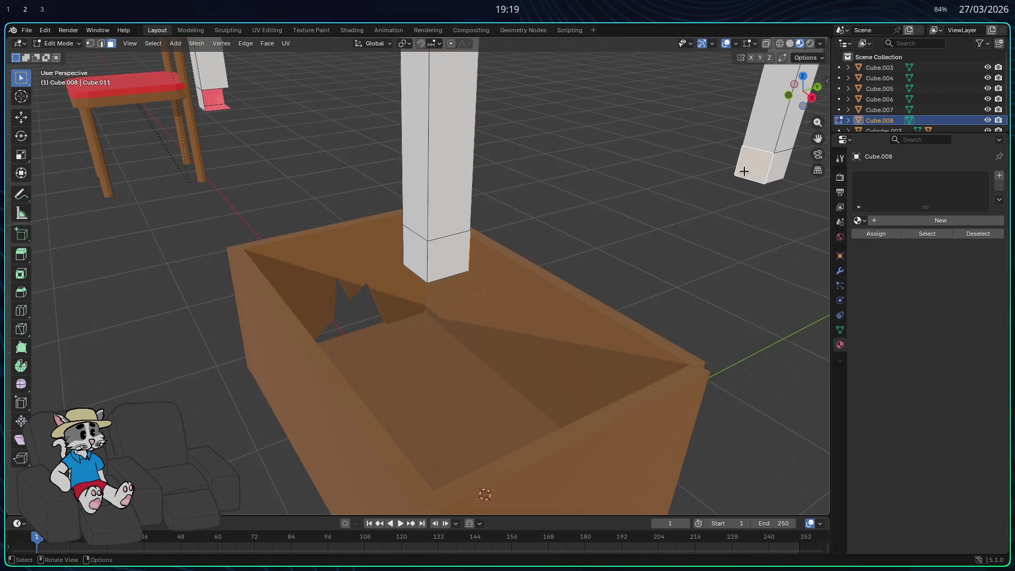
pyautogui.press('x')
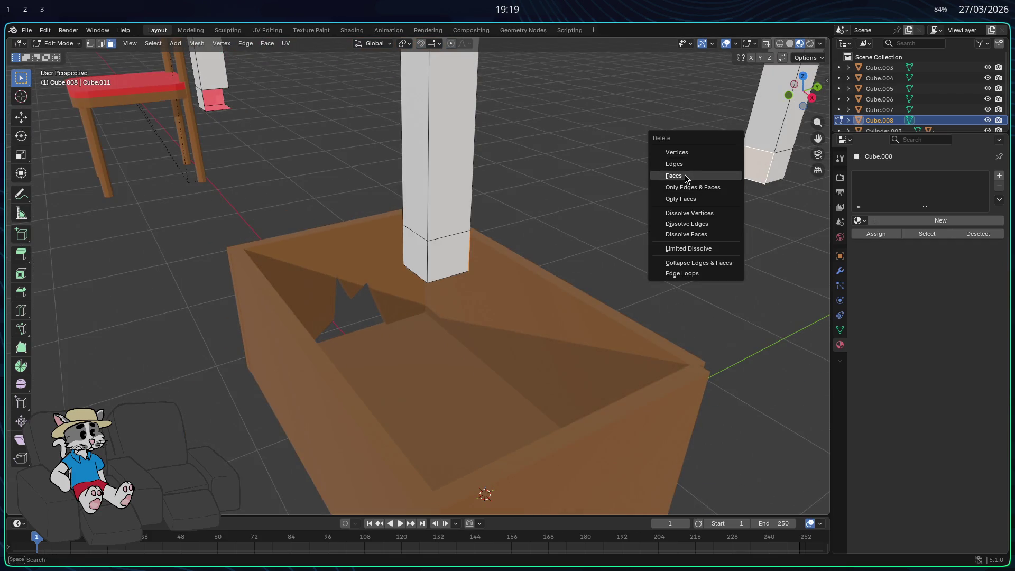
pyautogui.click(676, 177)
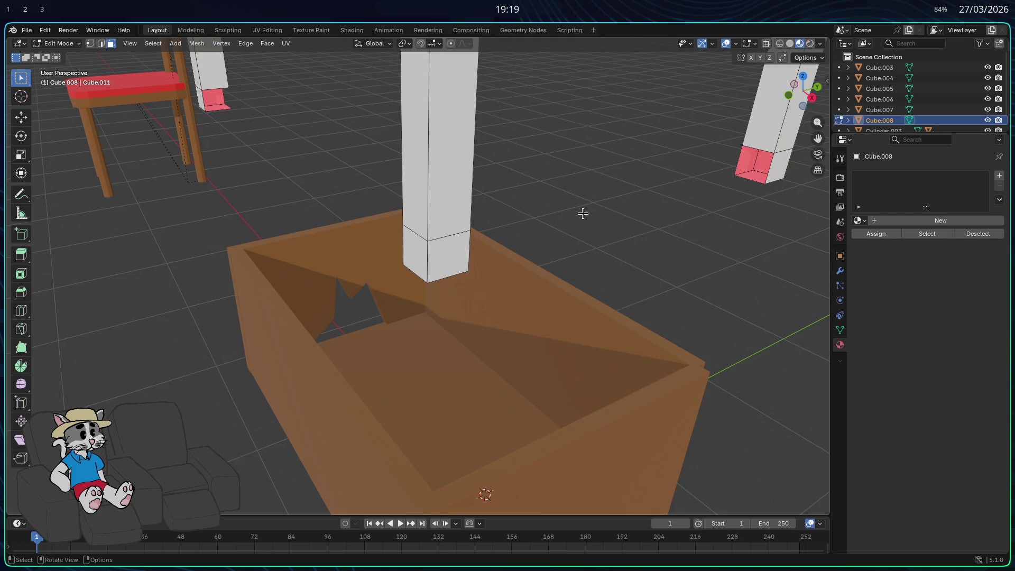
pyautogui.moveTo(593, 213); pyautogui.dragTo(654, 231, button='middle')
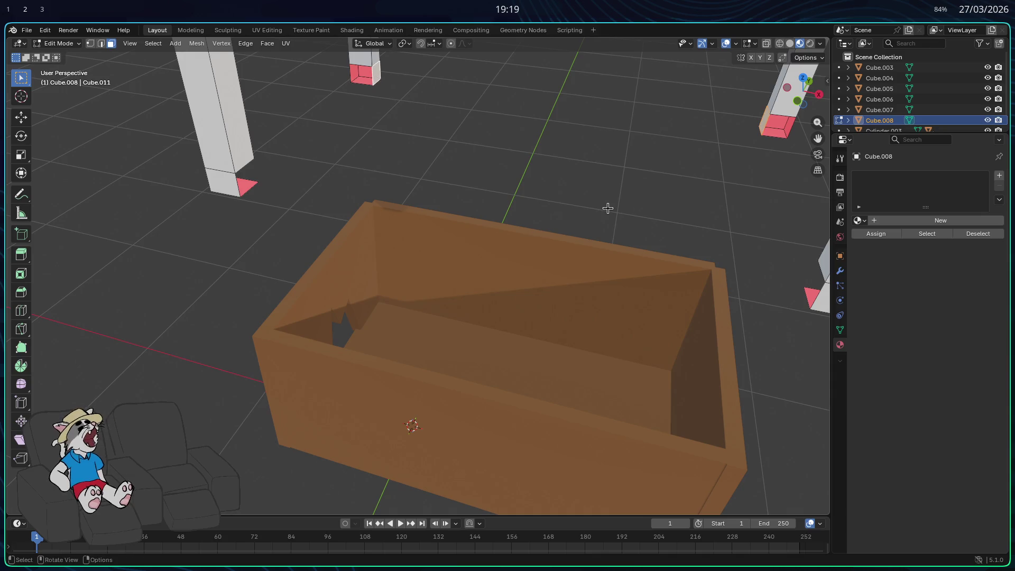
pyautogui.press('x')
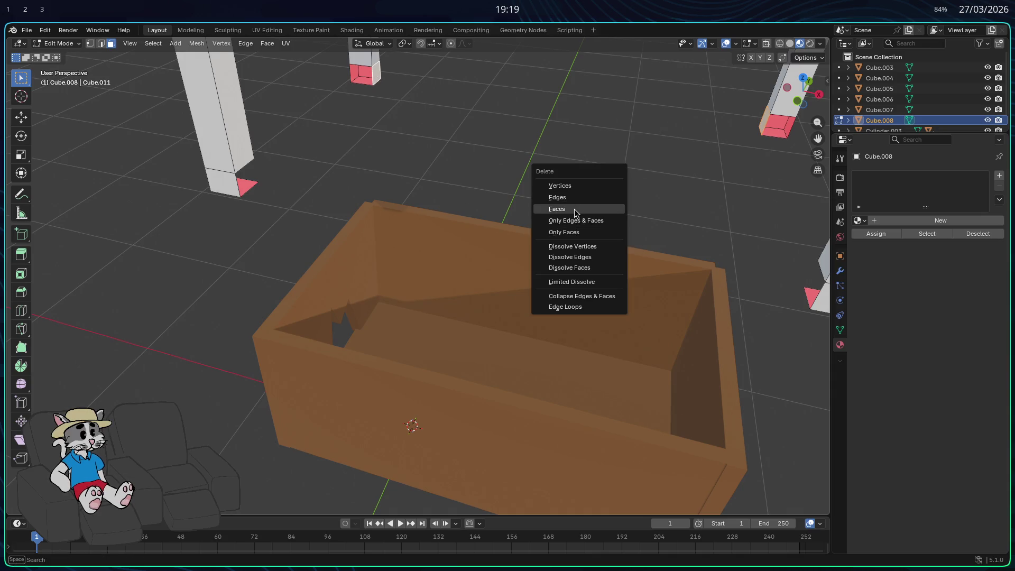
pyautogui.click(575, 209)
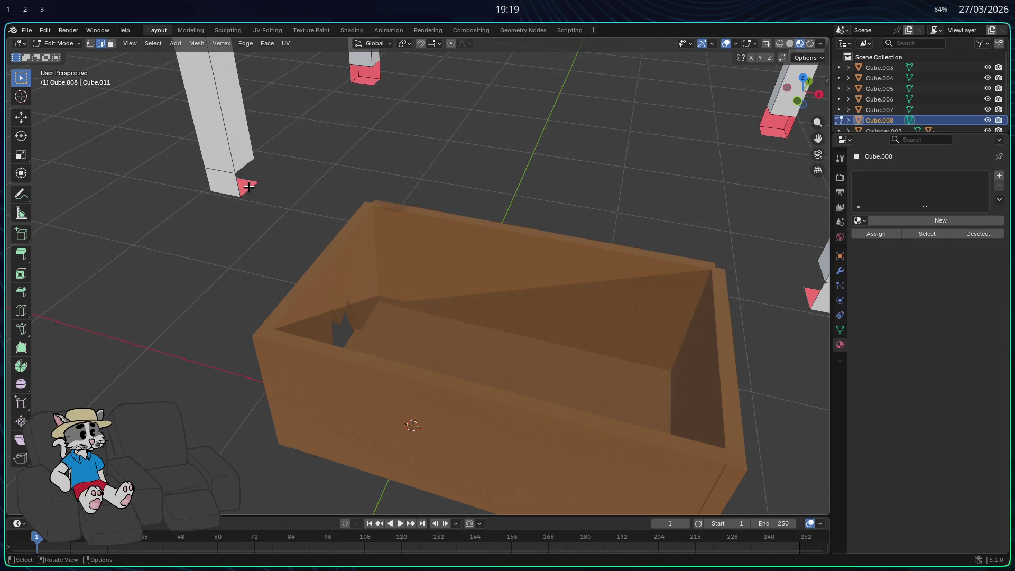
pyautogui.moveTo(494, 268)
pyautogui.mouseDown(button='middle')
pyautogui.moveTo(700, 281)
pyautogui.moveTo(814, 248)
pyautogui.mouseUp(button='middle')
# Fill a bottom rail face between the first two pillar bottoms.
pyautogui.press('f')
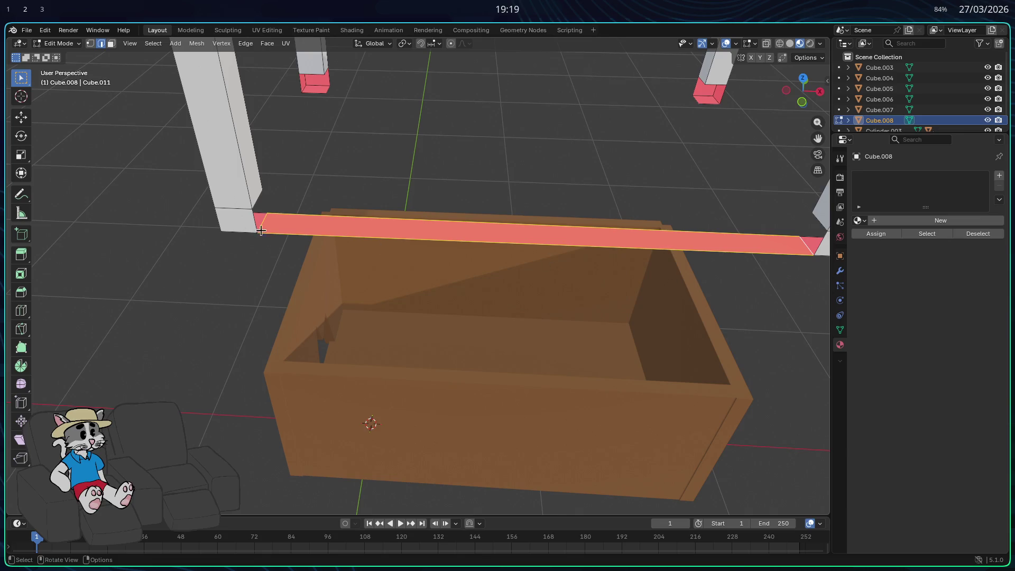
pyautogui.scroll(-2, 476, 238)
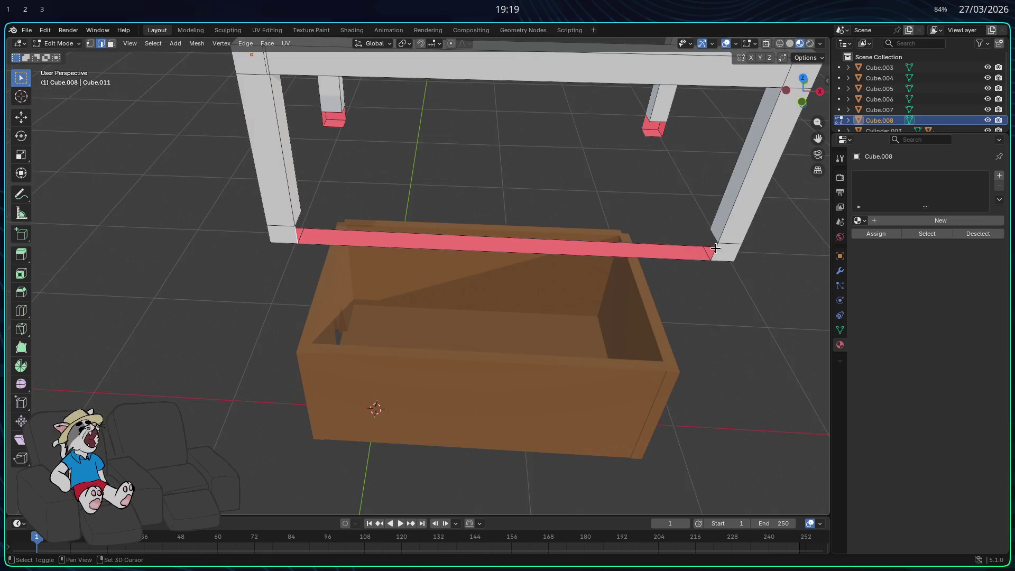
pyautogui.keyDown('shift'); pyautogui.click(707, 239); pyautogui.keyUp('shift')
pyautogui.moveTo(298, 219); pyautogui.dragTo(192, 242, button='middle')
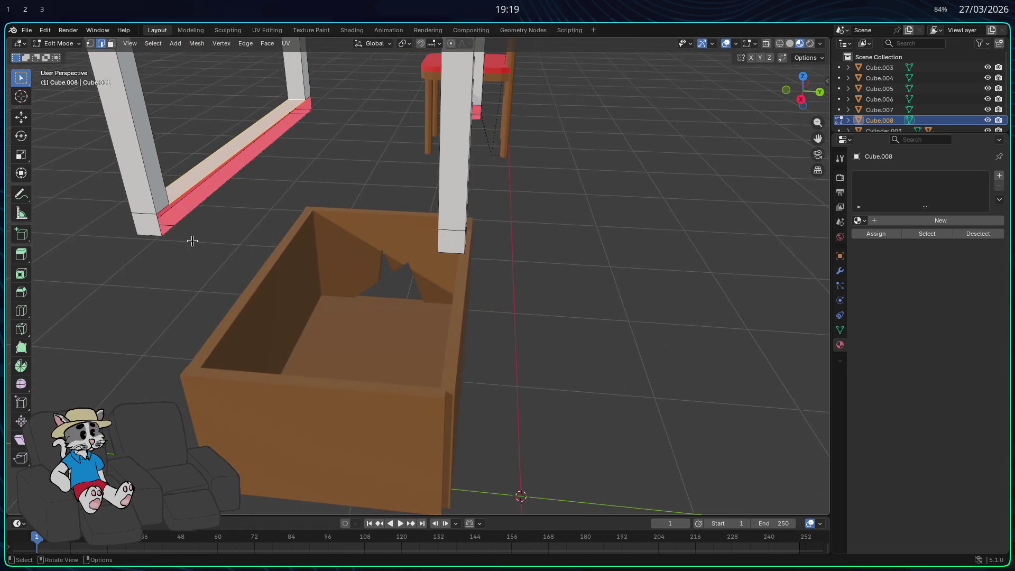
pyautogui.keyDown('shift'); pyautogui.click(161, 225); pyautogui.keyUp('shift')
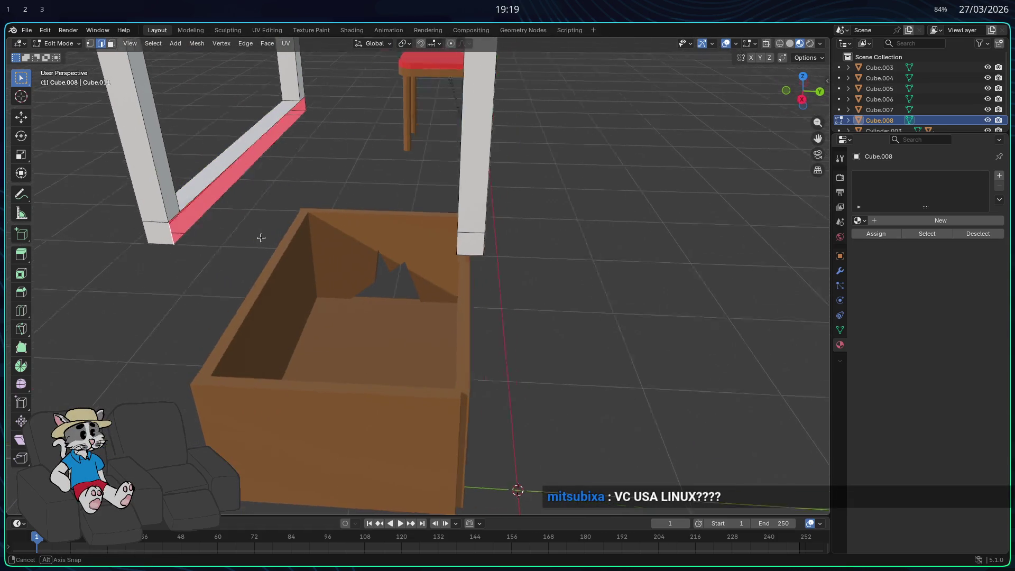
# Select the long strip and the left rail's lower face, then fill the front rail between the front legs.
pyautogui.moveTo(256, 236); pyautogui.dragTo(552, 196, button='middle')
pyautogui.keyDown('shift'); pyautogui.click(619, 226); pyautogui.keyUp('shift')
pyautogui.moveTo(619, 227)
pyautogui.mouseDown(button='middle')
pyautogui.moveTo(668, 256)
pyautogui.moveTo(675, 206)
pyautogui.mouseUp(button='middle')
pyautogui.moveTo(651, 160)
pyautogui.mouseDown(button='middle')
pyautogui.moveTo(761, 209)
pyautogui.moveTo(825, 159)
pyautogui.moveTo(2, 131)
pyautogui.mouseUp(button='middle')
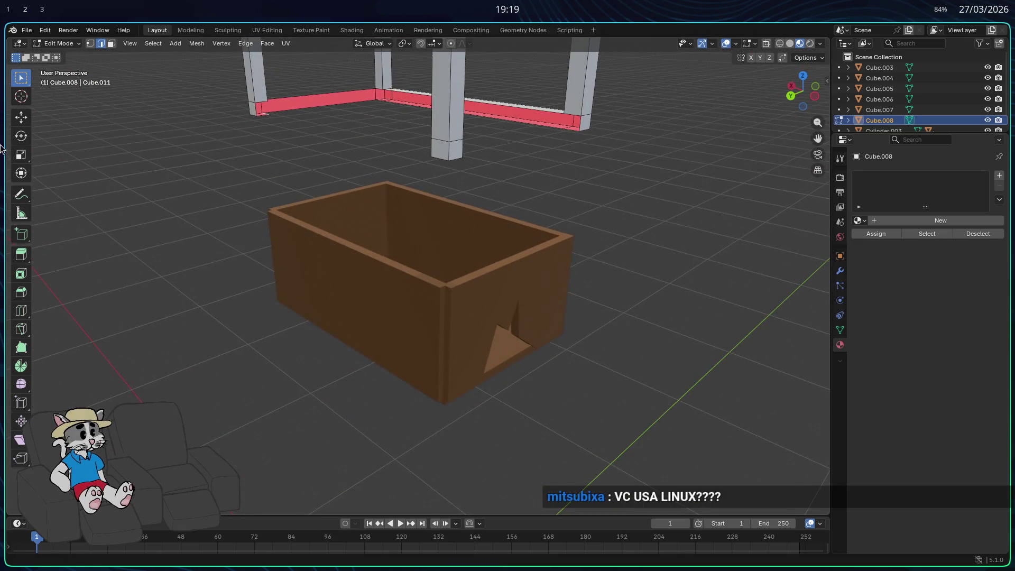
pyautogui.scroll(3, 418, 286)
pyautogui.moveTo(418, 286)
pyautogui.keyDown('shift'); pyautogui.mouseDown(button='middle')
pyautogui.moveTo(453, 288)
pyautogui.moveTo(471, 172)
pyautogui.mouseUp(button='middle'); pyautogui.keyUp('shift')
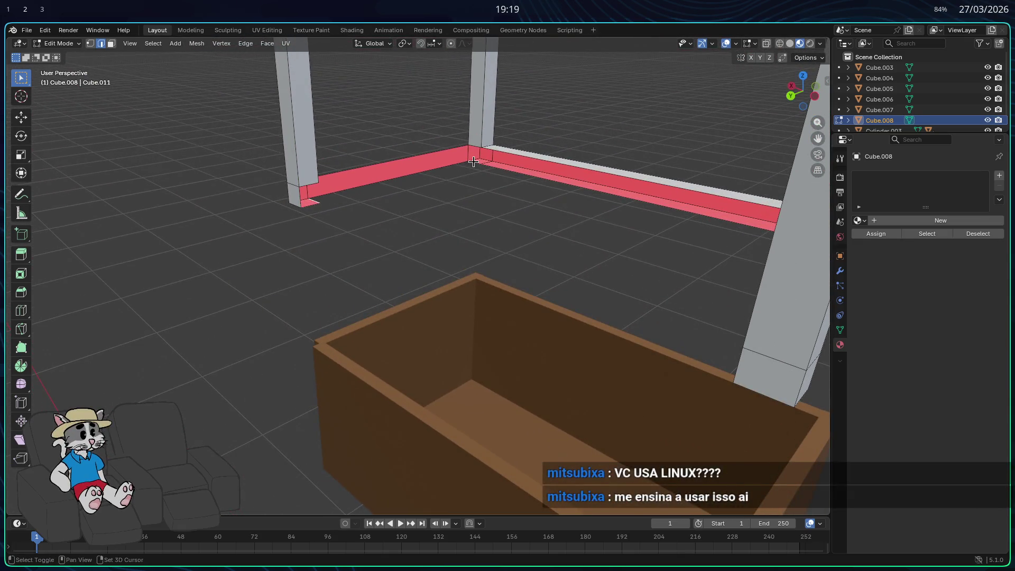
pyautogui.keyDown('shift'); pyautogui.click(402, 177); pyautogui.keyUp('shift')
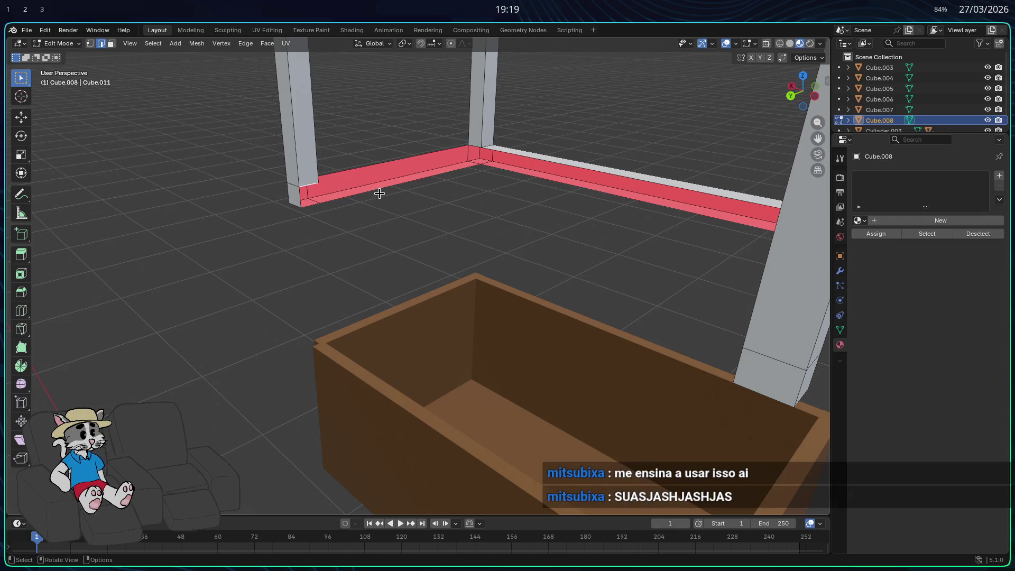
pyautogui.moveTo(367, 165); pyautogui.dragTo(363, 172, button='middle')
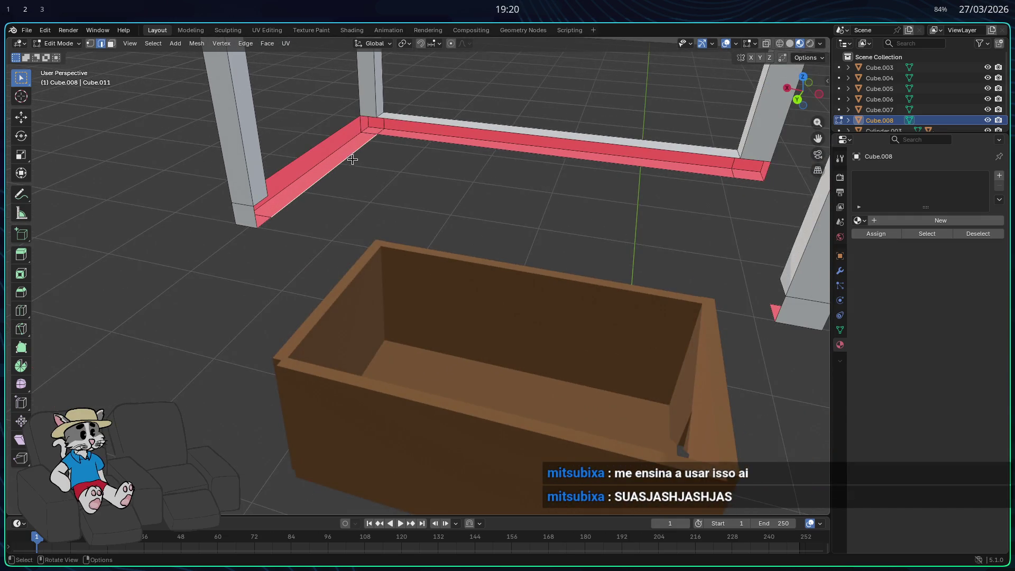
pyautogui.moveTo(502, 206)
pyautogui.mouseDown(button='middle')
pyautogui.moveTo(578, 204)
pyautogui.moveTo(614, 156)
pyautogui.mouseUp(button='middle')
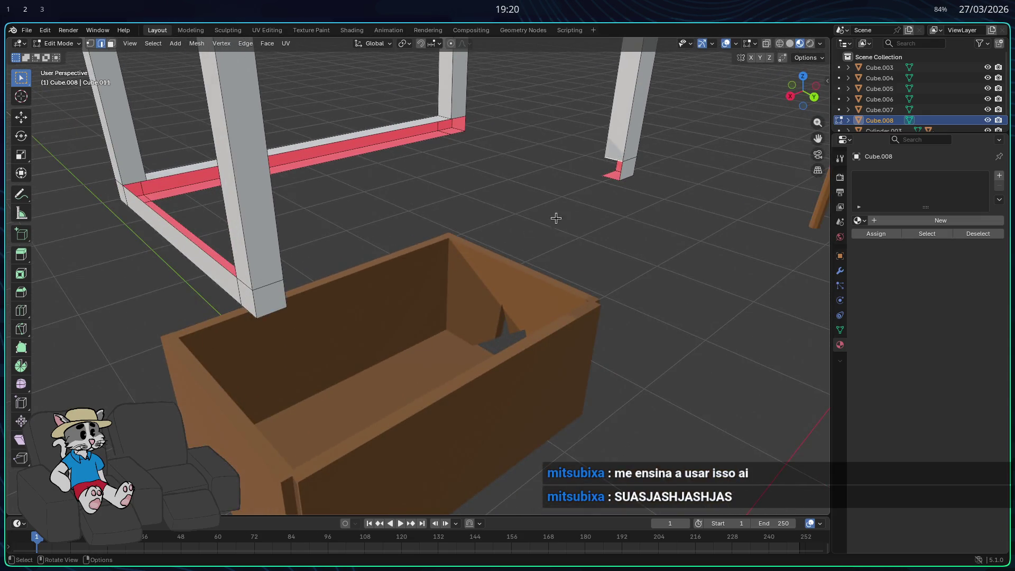
pyautogui.moveTo(577, 198); pyautogui.dragTo(426, 219, button='middle')
pyautogui.hotkey('alt', 'h')
# Fill a rail between the left leg and the right corner.
pyautogui.click(379, 253)
pyautogui.moveTo(275, 210)
pyautogui.mouseDown(button='middle')
pyautogui.moveTo(568, 232)
pyautogui.moveTo(328, 243)
pyautogui.moveTo(145, 321)
pyautogui.mouseUp(button='middle')
pyautogui.keyDown('shift'); pyautogui.click(589, 203); pyautogui.keyUp('shift')
pyautogui.click(292, 283)
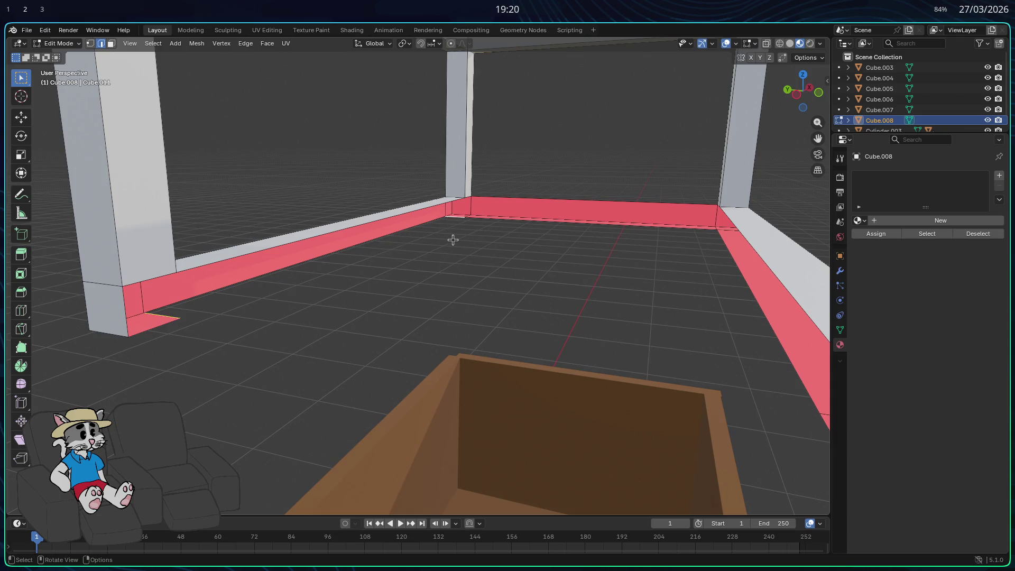
pyautogui.moveTo(211, 367)
pyautogui.mouseDown(button='middle')
pyautogui.moveTo(308, 370)
pyautogui.moveTo(572, 346)
pyautogui.moveTo(510, 355)
pyautogui.moveTo(749, 306)
pyautogui.moveTo(698, 328)
pyautogui.moveTo(756, 284)
pyautogui.mouseUp(button='middle')
pyautogui.press('f')
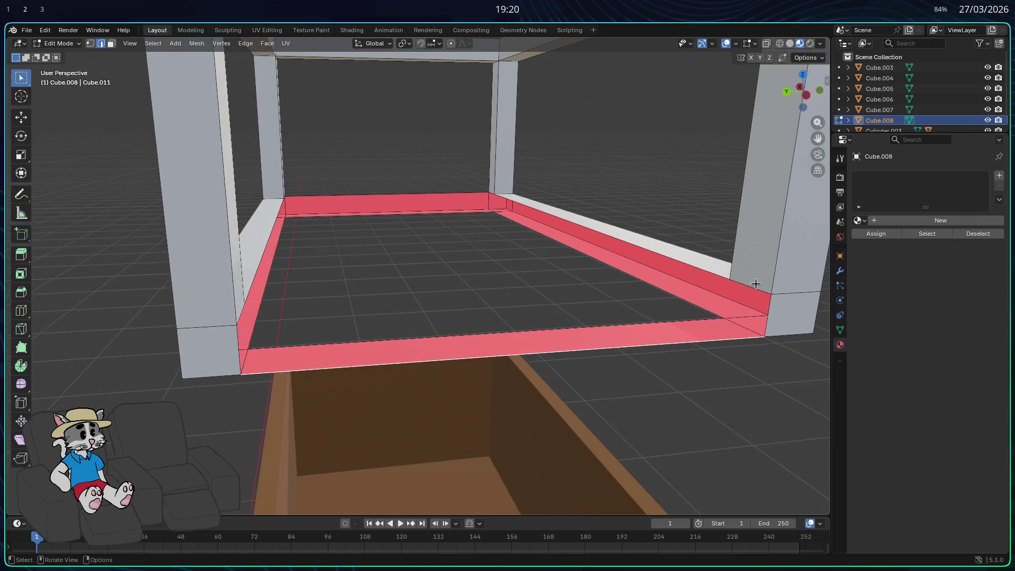
# Fill the remaining front rail face to close the bottom of the frame.
pyautogui.moveTo(631, 325); pyautogui.dragTo(168, 279, button='middle')
pyautogui.press('f')
pyautogui.click(137, 287)
pyautogui.keyDown('shift'); pyautogui.click(139, 270); pyautogui.keyUp('shift')
# Clear the rail selections, review the closed cage frame, and switch to the chest reference images.
pyautogui.moveTo(140, 270)
pyautogui.mouseDown(button='middle')
pyautogui.moveTo(170, 290)
pyautogui.moveTo(161, 240)
pyautogui.mouseUp(button='middle')
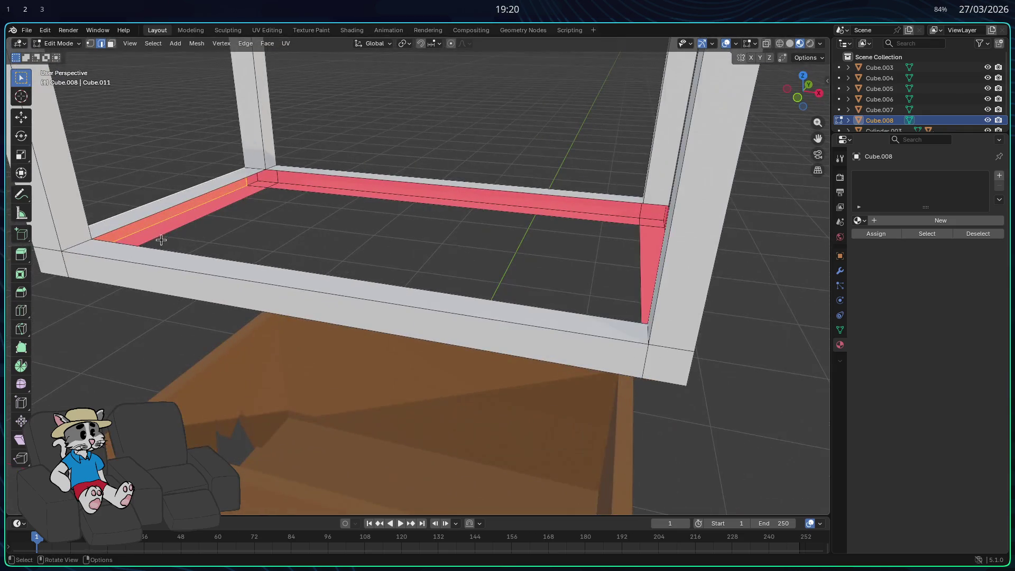
pyautogui.keyDown('shift'); pyautogui.click(165, 210); pyautogui.keyUp('shift')
pyautogui.keyDown('shift'); pyautogui.click(356, 180); pyautogui.keyUp('shift')
pyautogui.moveTo(371, 222)
pyautogui.mouseDown(button='middle')
pyautogui.moveTo(465, 244)
pyautogui.moveTo(550, 199)
pyautogui.mouseUp(button='middle')
pyautogui.keyDown('shift'); pyautogui.click(470, 154); pyautogui.keyUp('shift')
pyautogui.moveTo(469, 155)
pyautogui.mouseDown(button='middle')
pyautogui.moveTo(551, 204)
pyautogui.moveTo(644, 204)
pyautogui.moveTo(362, 181)
pyautogui.mouseUp(button='middle')
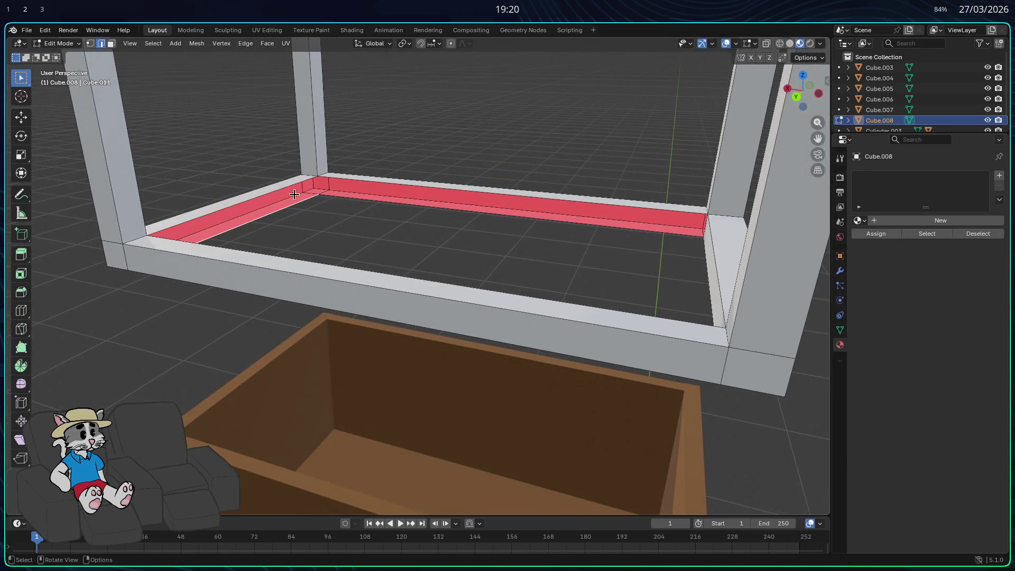
pyautogui.keyDown('shift'); pyautogui.click(303, 198); pyautogui.keyUp('shift')
pyautogui.keyDown('shift'); pyautogui.click(372, 183); pyautogui.keyUp('shift')
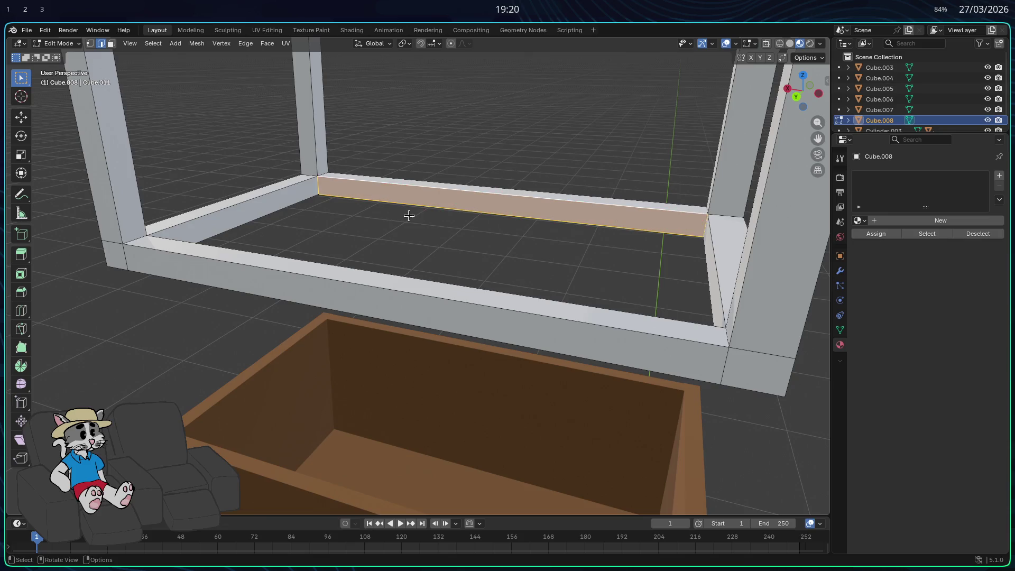
pyautogui.scroll(-5, 419, 227)
pyautogui.moveTo(618, 321)
pyautogui.mouseDown(button='middle')
pyautogui.moveTo(516, 317)
pyautogui.moveTo(518, 328)
pyautogui.mouseUp(button='middle')
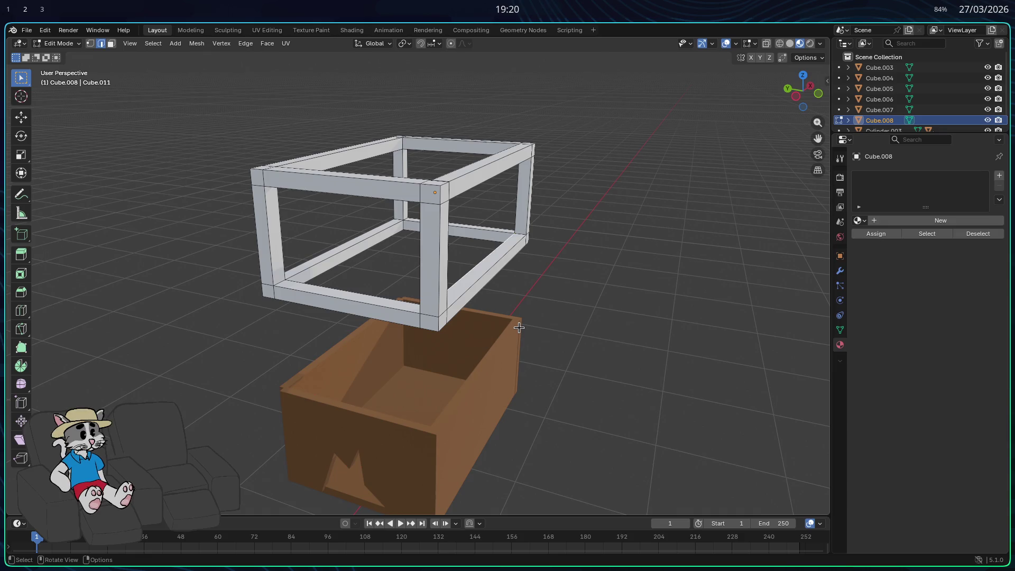
pyautogui.hotkey('alt', 'Tab')
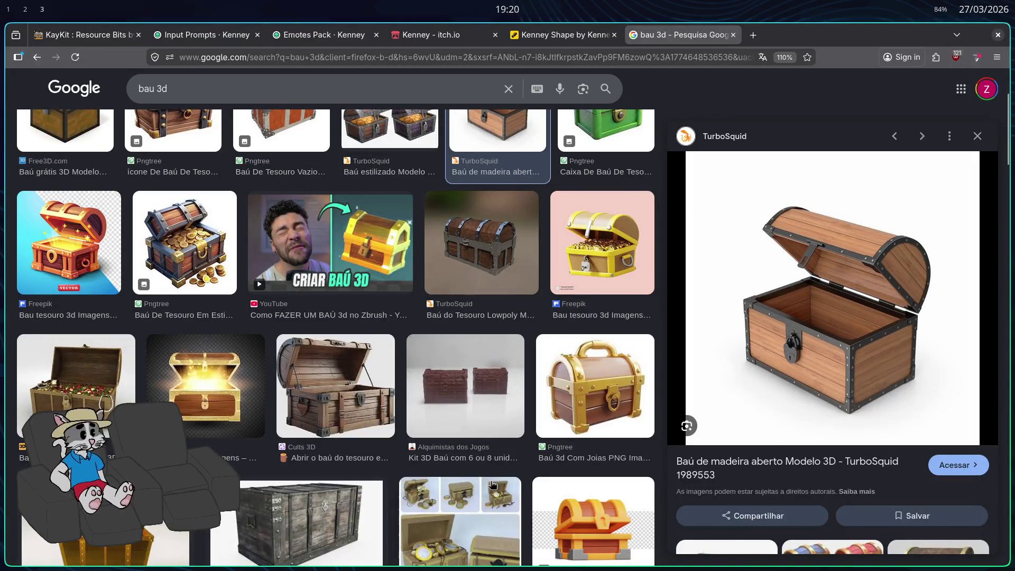
# Cycle through the workspaces and land on the browser with the reference images.
pyautogui.hotkey('alt', 'Tab')
pyautogui.hotkey('alt', 'Tab')
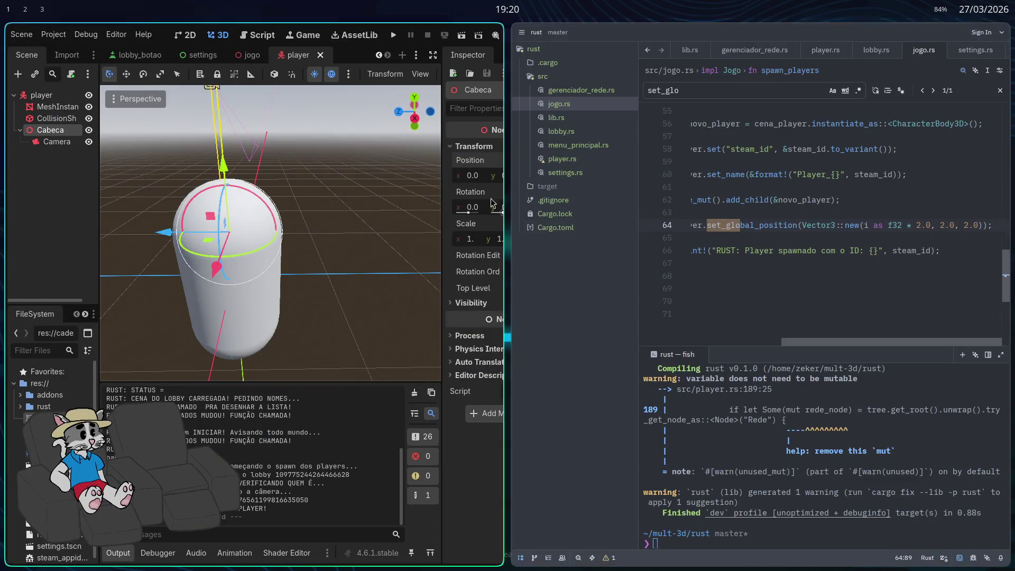
pyautogui.press('super+d')
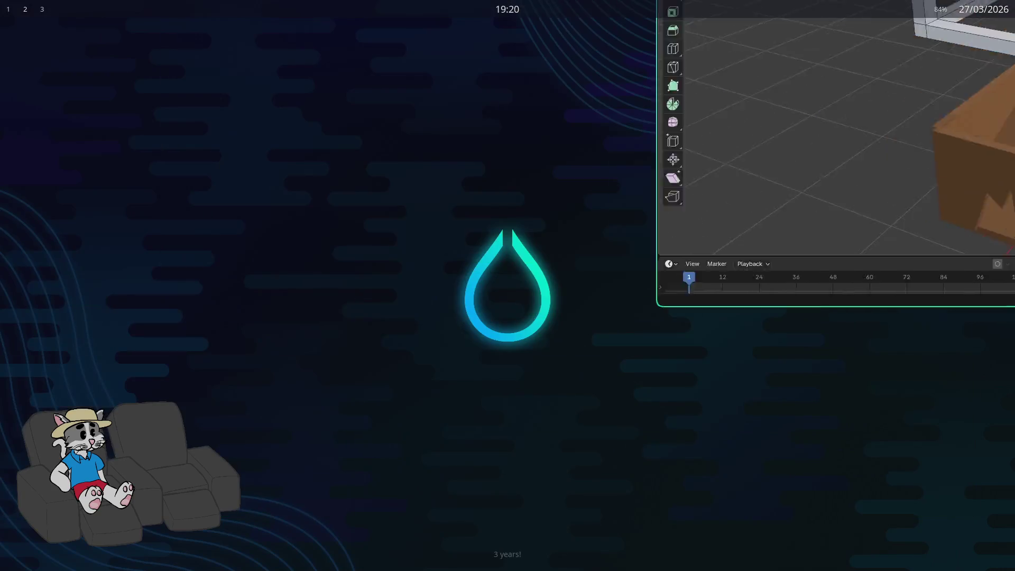
pyautogui.press('super+d')
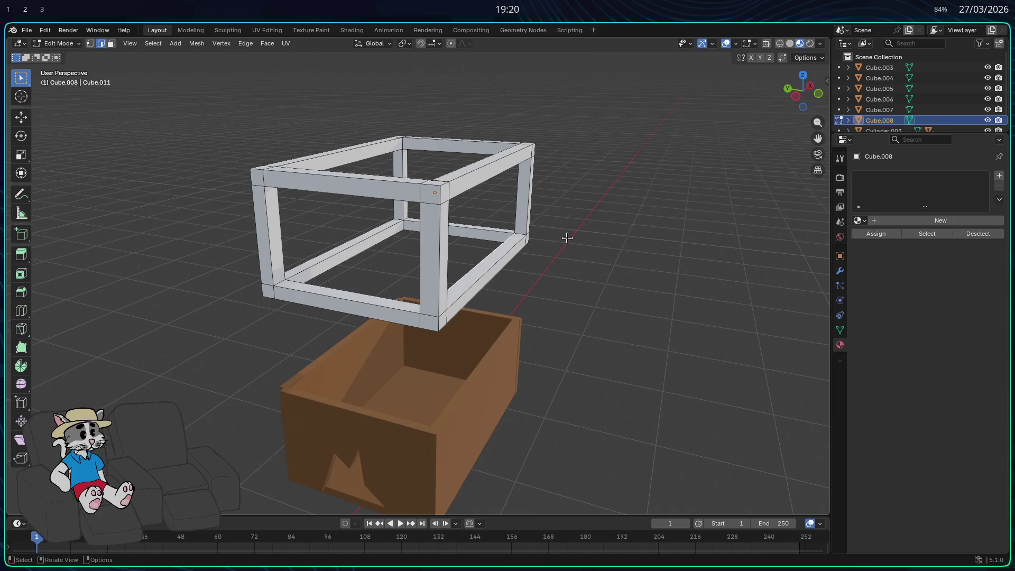
pyautogui.click(44, 7)
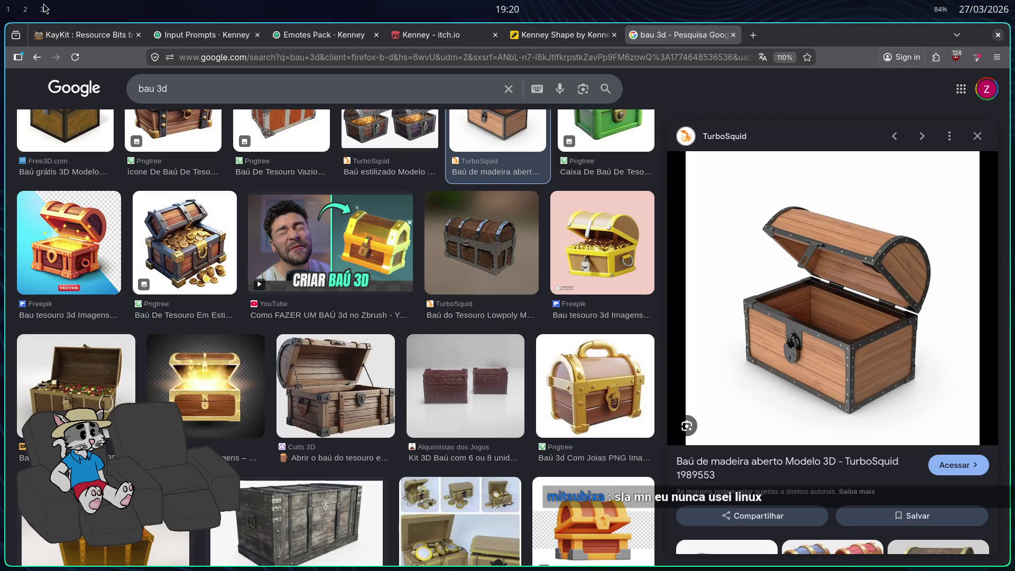
# Load a YouTube channel page in a new tab, then return to Blender and exit Edit Mode.
pyautogui.hotkey('ctrl', 't')
pyautogui.write('you')
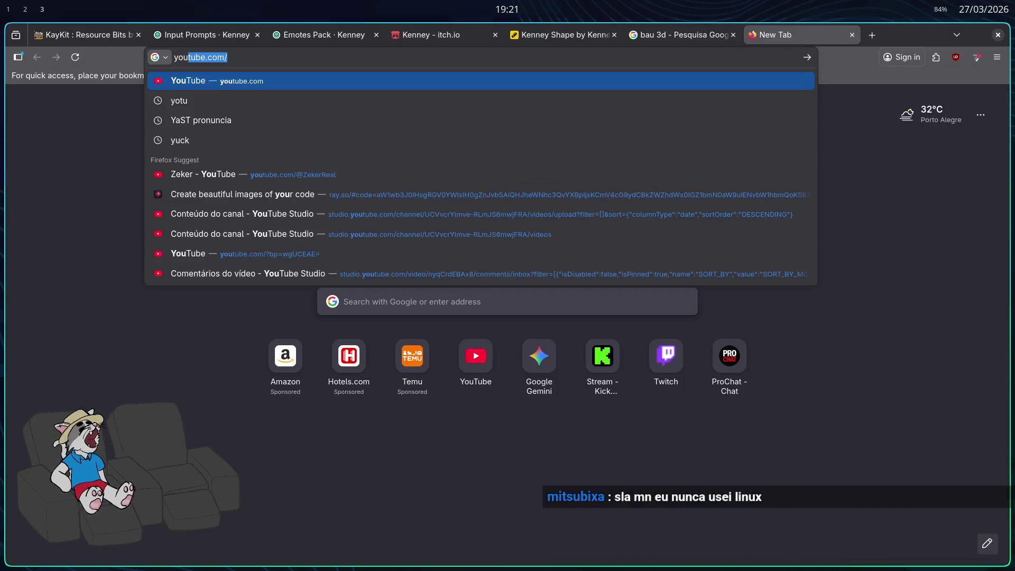
pyautogui.write('tube.com/@Z')
pyautogui.press('Return')
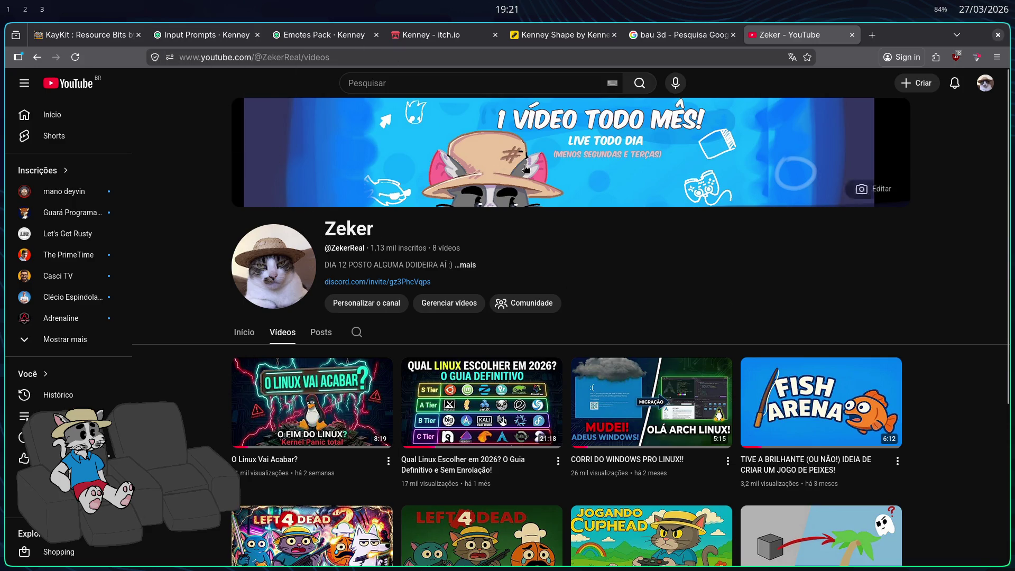
pyautogui.hotkey('alt', 'Tab')
pyautogui.press('Tab')
# Lower the frame along Z onto the box, then go back into Edit Mode.
pyautogui.press('g')
pyautogui.press('z')
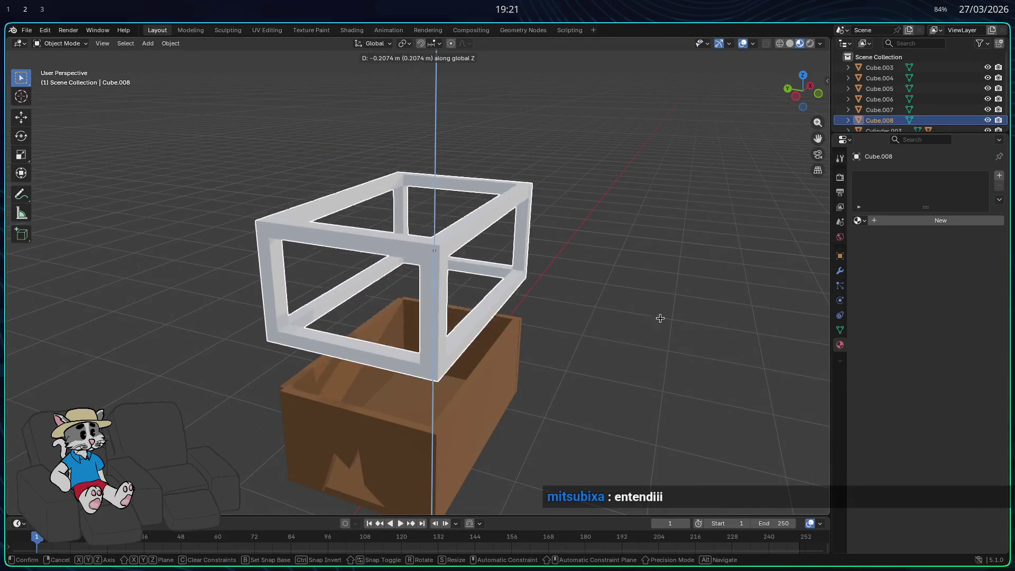
pyautogui.moveTo(608, 503)
pyautogui.mouseDown(button='middle')
pyautogui.moveTo(614, 460)
pyautogui.moveTo(596, 424)
pyautogui.mouseUp(button='middle')
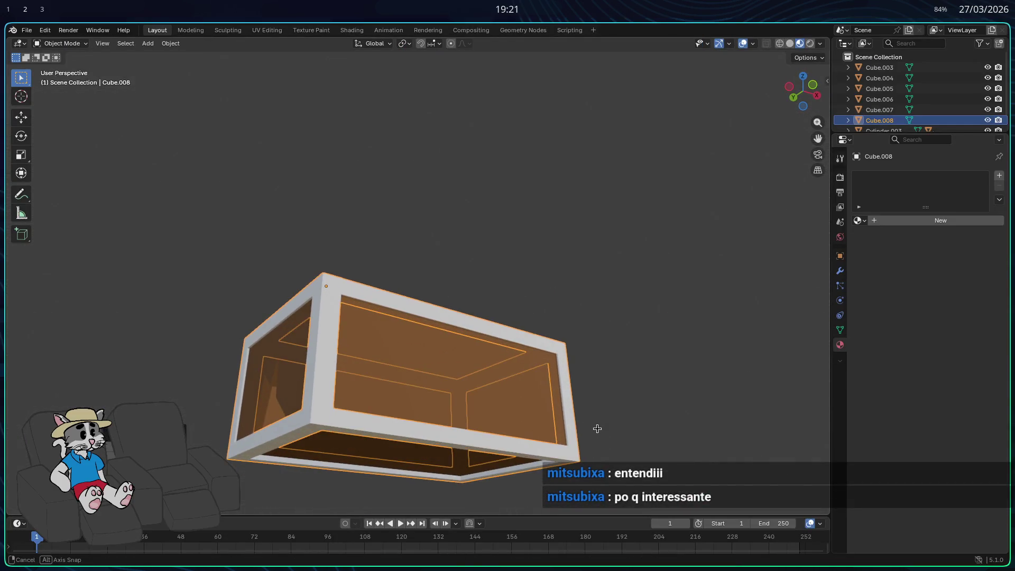
pyautogui.press('g')
pyautogui.press('z')
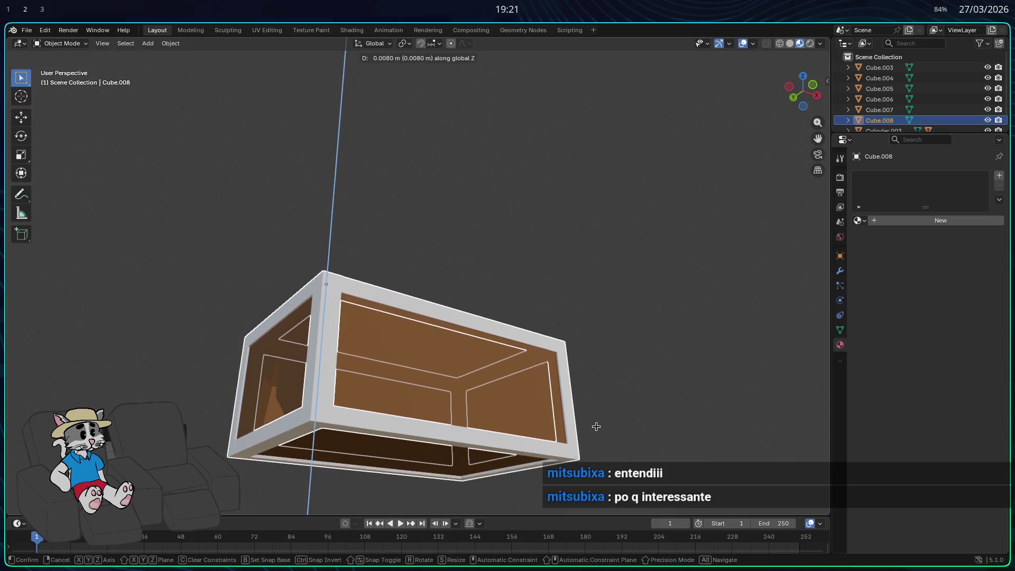
pyautogui.click(597, 424)
pyautogui.moveTo(597, 424)
pyautogui.mouseDown(button='middle')
pyautogui.moveTo(594, 435)
pyautogui.moveTo(734, 421)
pyautogui.moveTo(596, 422)
pyautogui.moveTo(491, 359)
pyautogui.moveTo(498, 416)
pyautogui.mouseUp(button='middle')
pyautogui.press('Tab')
pyautogui.press('Tab')
pyautogui.press('Tab')
pyautogui.press('Tab')
# Darken the frame material's base colour from white to mid grey and set Metallic to 0.438.
pyautogui.moveTo(609, 397)
pyautogui.mouseDown(button='middle')
pyautogui.moveTo(693, 362)
pyautogui.moveTo(712, 367)
pyautogui.mouseUp(button='middle')
pyautogui.click(863, 220)
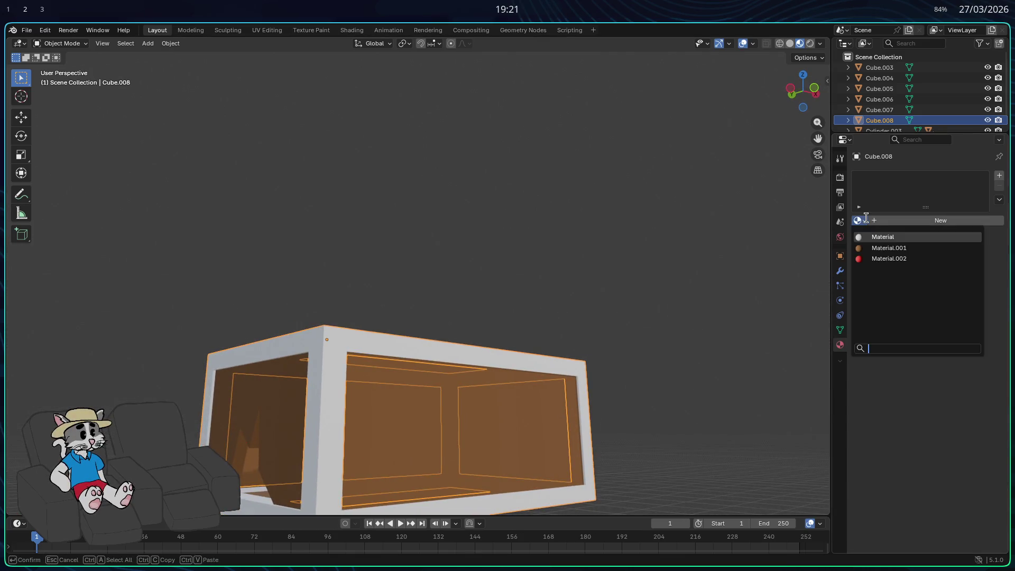
pyautogui.click(866, 219)
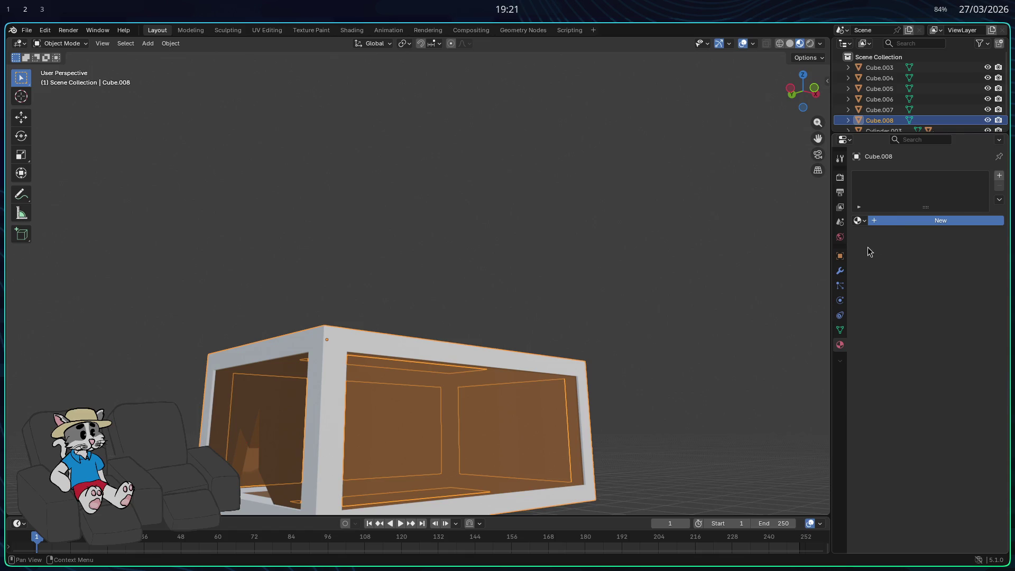
pyautogui.click(936, 285)
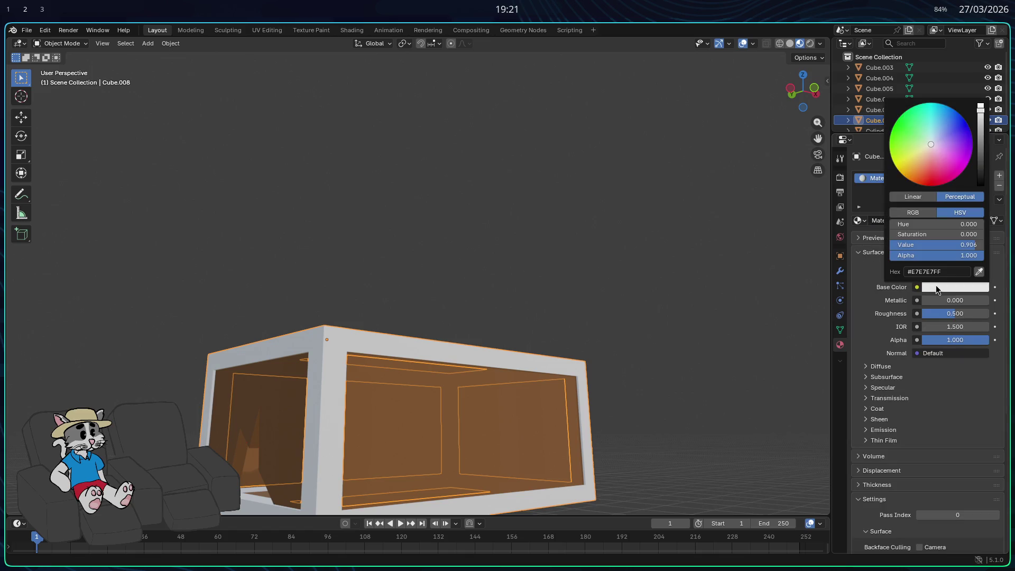
pyautogui.moveTo(981, 142); pyautogui.dragTo(981, 153)
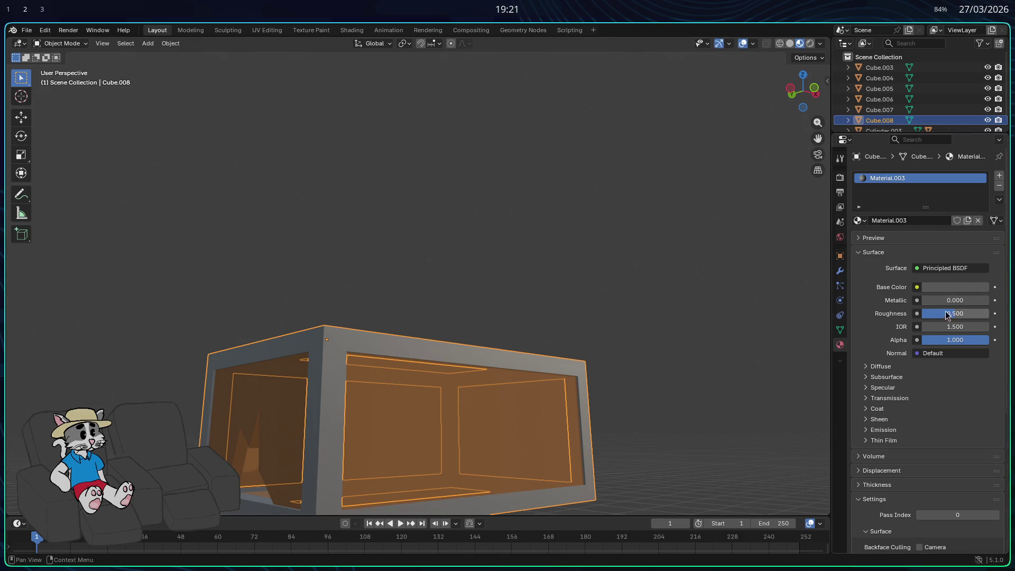
pyautogui.moveTo(952, 300)
pyautogui.mouseDown()
pyautogui.moveTo(1007, 300)
pyautogui.moveTo(952, 300)
pyautogui.mouseUp()
pyautogui.scroll(-8, 574, 284)
pyautogui.moveTo(487, 312)
pyautogui.mouseDown(button='middle')
pyautogui.moveTo(555, 310)
pyautogui.moveTo(614, 247)
pyautogui.mouseUp(button='middle')
pyautogui.click(613, 246)
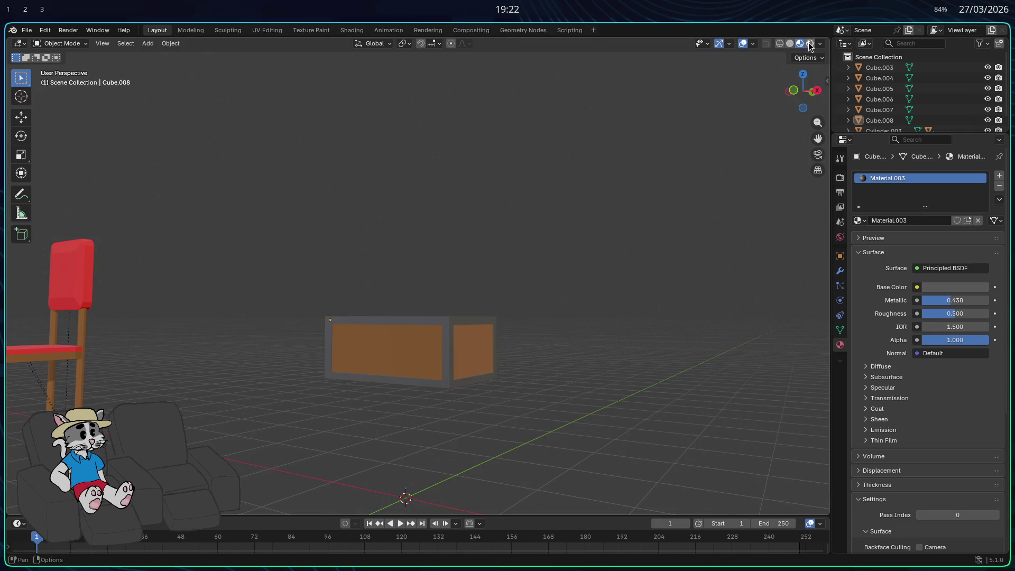
# Preview Rendered shading, then reset the frame's Metallic to 0 and lower Roughness to 0.281.
pyautogui.click(811, 46)
pyautogui.click(800, 43)
pyautogui.moveTo(575, 265)
pyautogui.mouseDown(button='middle')
pyautogui.moveTo(599, 291)
pyautogui.moveTo(562, 277)
pyautogui.moveTo(640, 198)
pyautogui.mouseUp(button='middle')
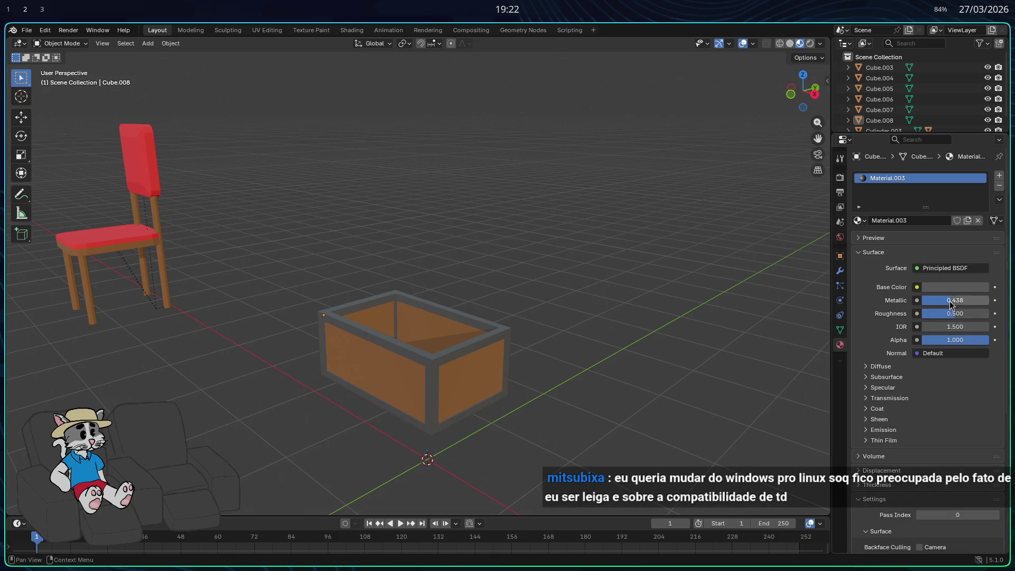
pyautogui.press('BackSpace')
pyautogui.moveTo(956, 314)
pyautogui.mouseDown()
pyautogui.moveTo(929, 314)
pyautogui.moveTo(942, 313)
pyautogui.mouseUp()
pyautogui.moveTo(658, 341)
pyautogui.mouseDown(button='middle')
pyautogui.moveTo(696, 337)
pyautogui.moveTo(633, 316)
pyautogui.moveTo(601, 341)
pyautogui.moveTo(603, 318)
pyautogui.moveTo(642, 320)
pyautogui.mouseUp(button='middle')
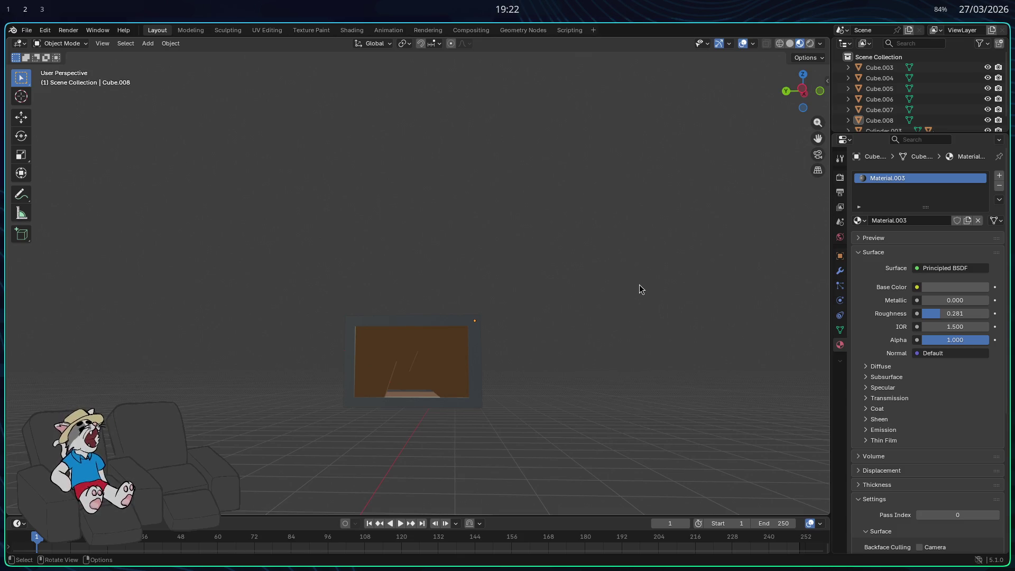
pyautogui.moveTo(614, 294)
pyautogui.mouseDown(button='middle')
pyautogui.moveTo(506, 274)
pyautogui.moveTo(514, 293)
pyautogui.mouseUp(button='middle')
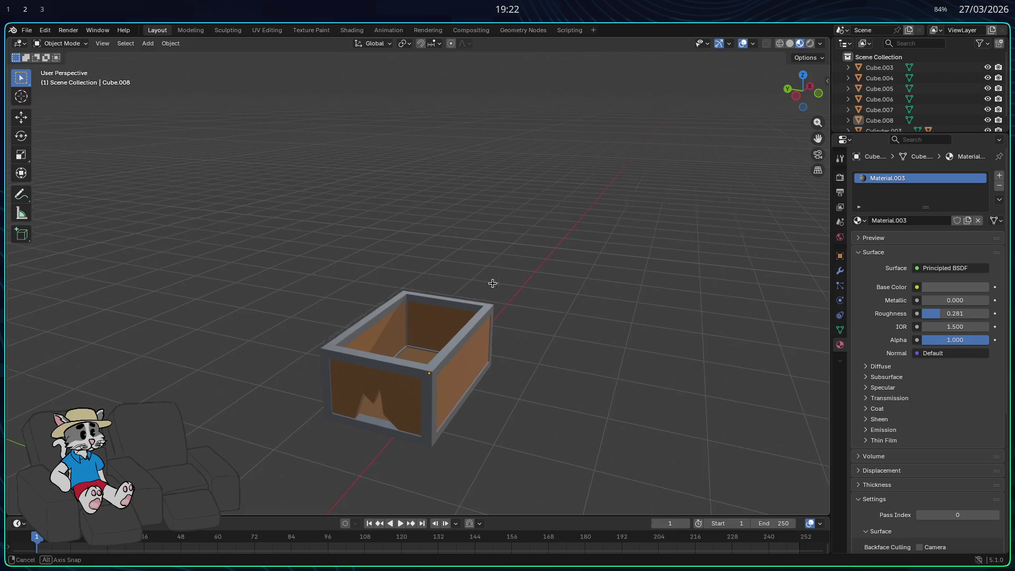
# In Edit Mode, select the frame's top-left outer edge.
pyautogui.moveTo(491, 287); pyautogui.dragTo(569, 281, button='middle')
pyautogui.press('Tab')
pyautogui.scroll(3, 421, 293)
pyautogui.moveTo(421, 293)
pyautogui.mouseDown(button='middle')
pyautogui.moveTo(354, 297)
pyautogui.moveTo(398, 256)
pyautogui.moveTo(368, 279)
pyautogui.mouseUp(button='middle')
pyautogui.click(369, 294)
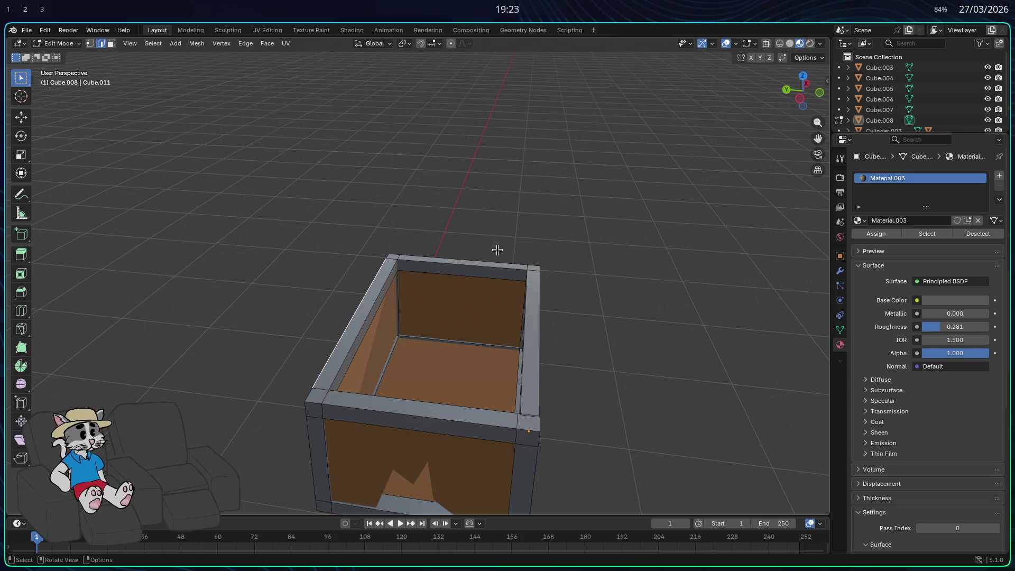
# Reselect the frame object Cube.008 in Object Mode, re-enter Edit Mode, then open a terminal.
pyautogui.press('Tab')
pyautogui.click(370, 296)
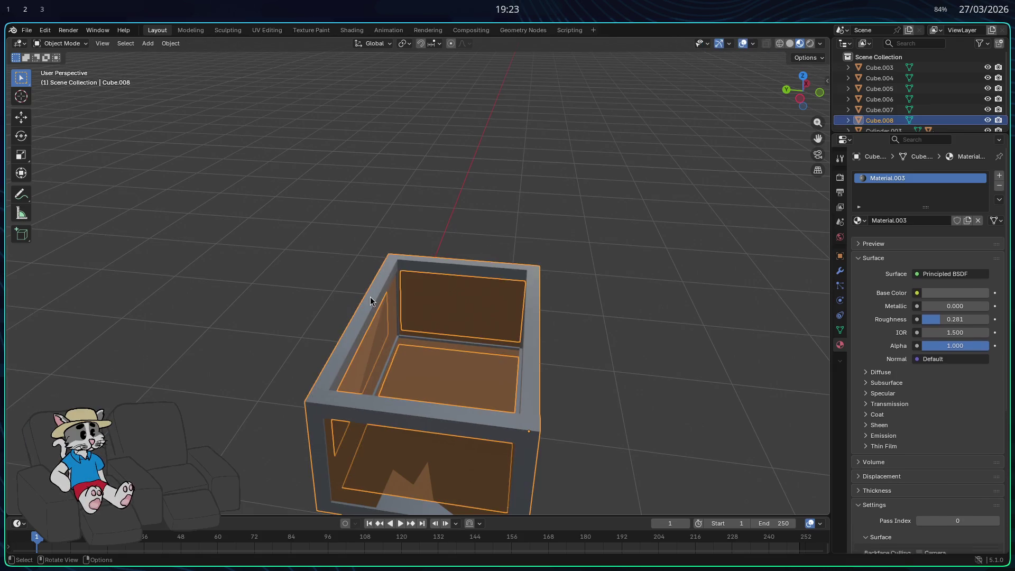
pyautogui.click(378, 321)
pyautogui.click(371, 311)
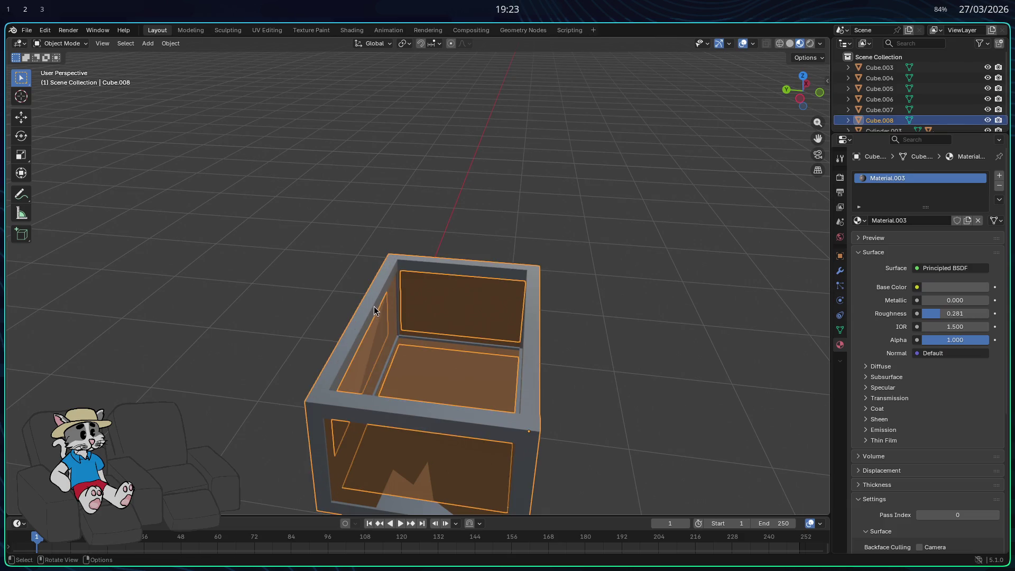
pyautogui.press('Tab')
pyautogui.moveTo(446, 227)
pyautogui.mouseDown(button='middle')
pyautogui.moveTo(460, 210)
pyautogui.moveTo(458, 178)
pyautogui.moveTo(481, 215)
pyautogui.moveTo(532, 204)
pyautogui.moveTo(569, 224)
pyautogui.mouseUp(button='middle')
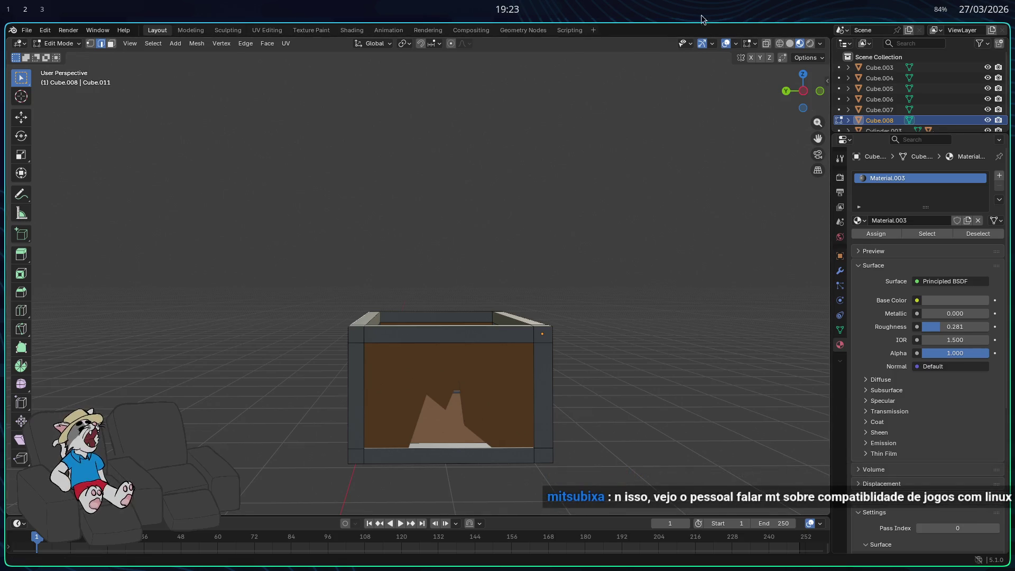
pyautogui.press('super+Return')
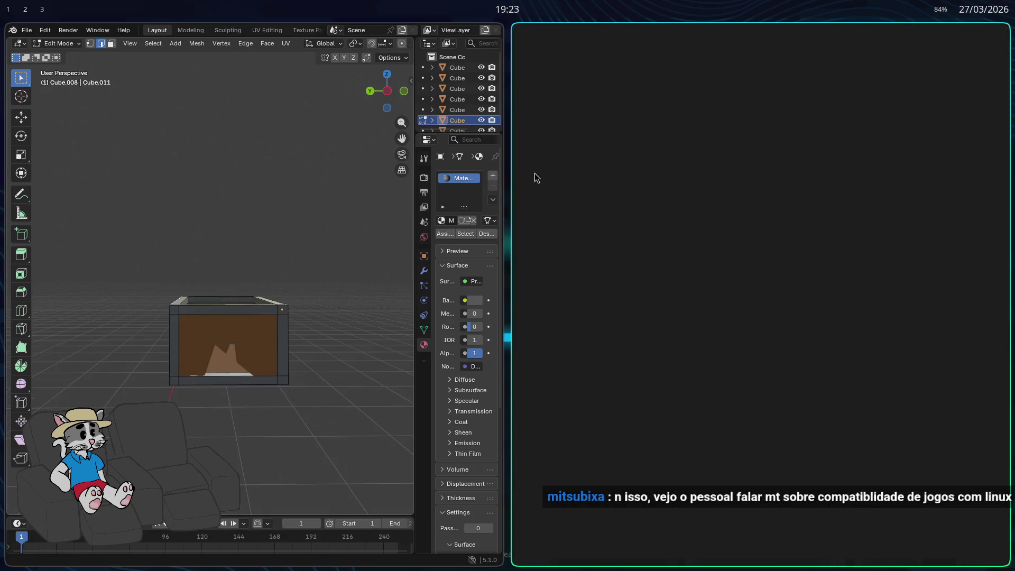
pyautogui.press('super+Return')
pyautogui.press('super+Return')
pyautogui.press('super+Return')
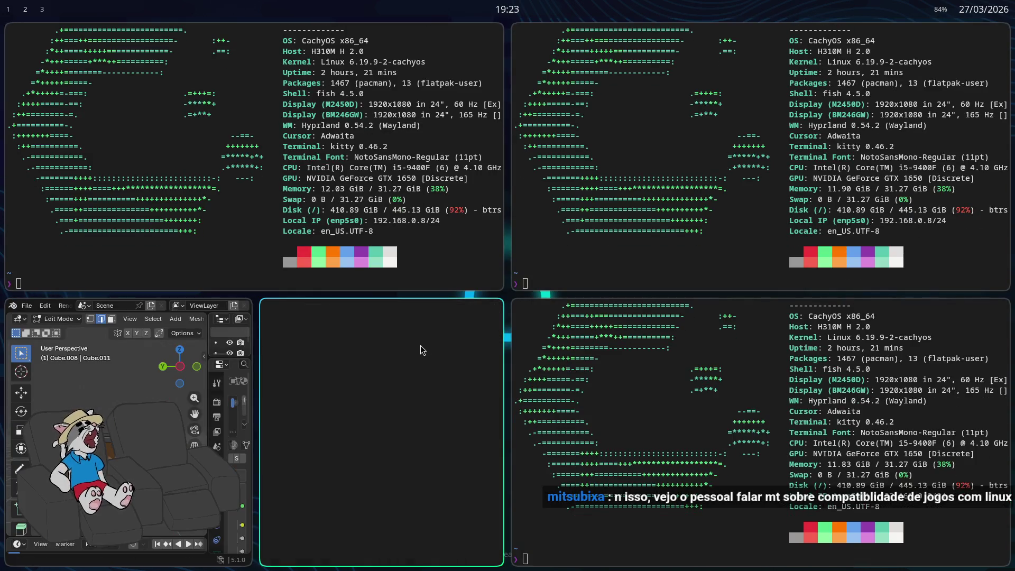
pyautogui.press('super+q')
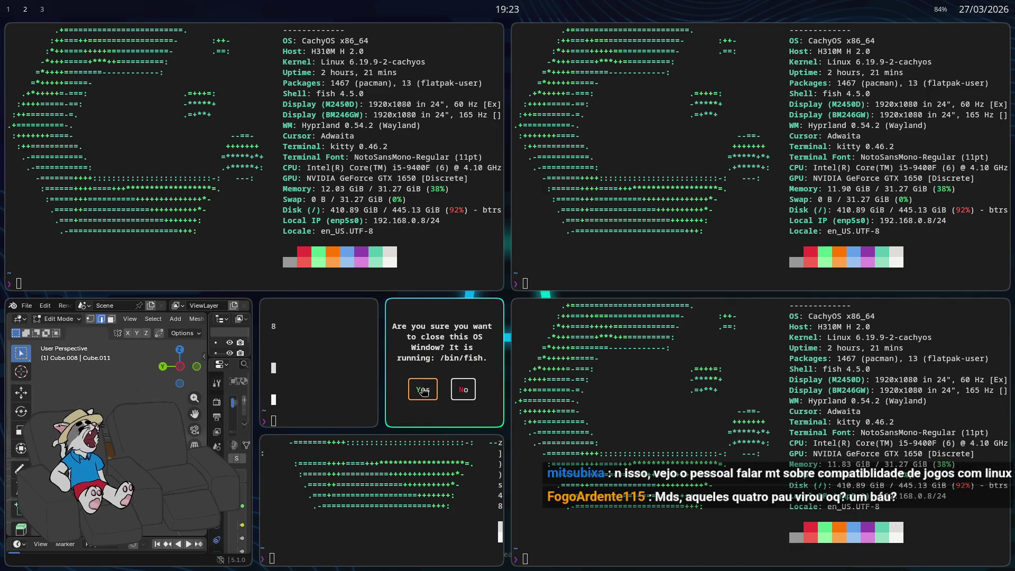
pyautogui.click(423, 390)
pyautogui.press('super+q')
pyautogui.press('super+q')
pyautogui.press('super+q')
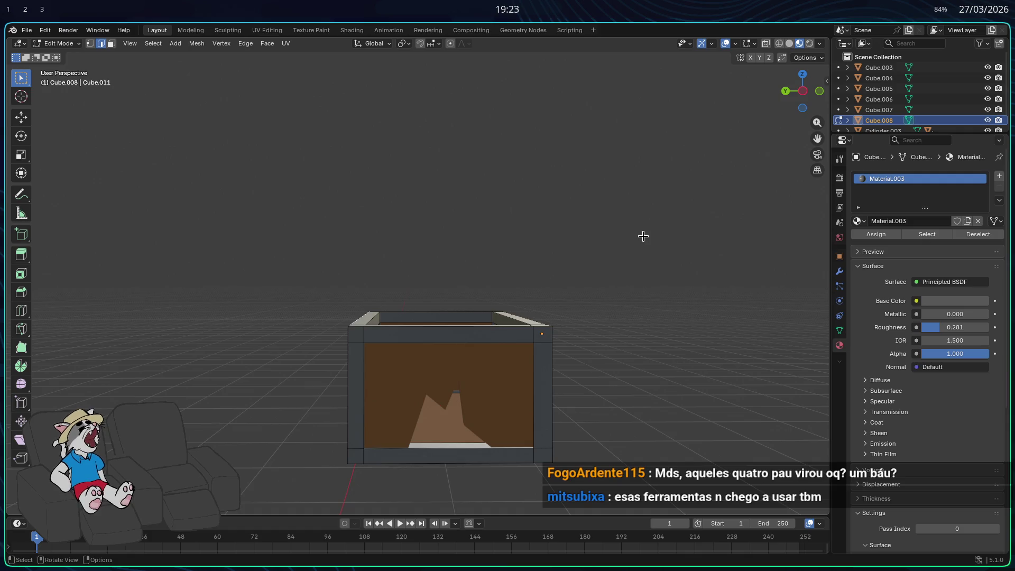
# Hop to the Godot workspace and back, then inspect the chest while toggling Edit Mode.
pyautogui.moveTo(599, 446)
pyautogui.mouseDown(button='middle')
pyautogui.moveTo(571, 444)
pyautogui.moveTo(563, 414)
pyautogui.mouseUp(button='middle')
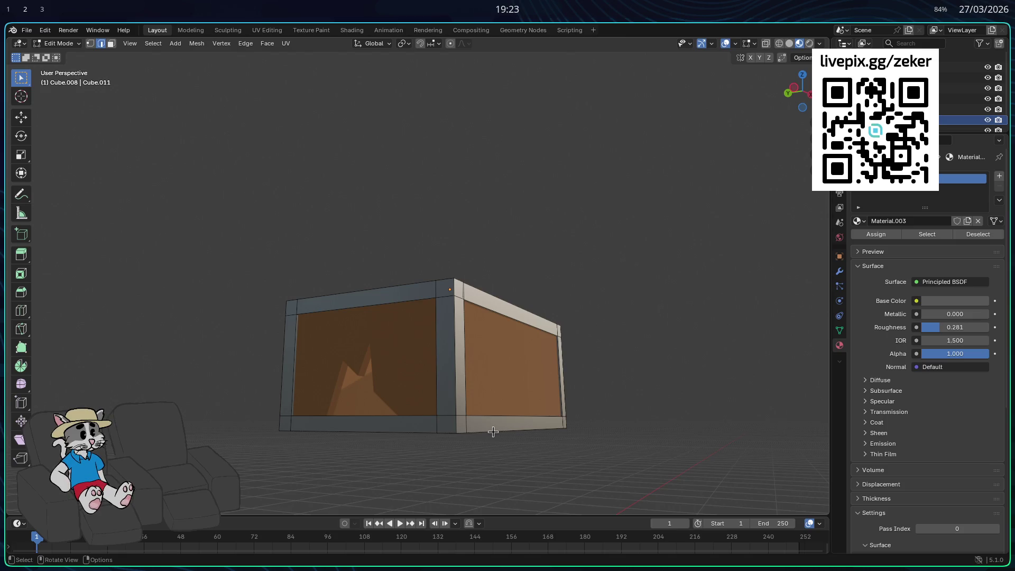
pyautogui.press('super+1')
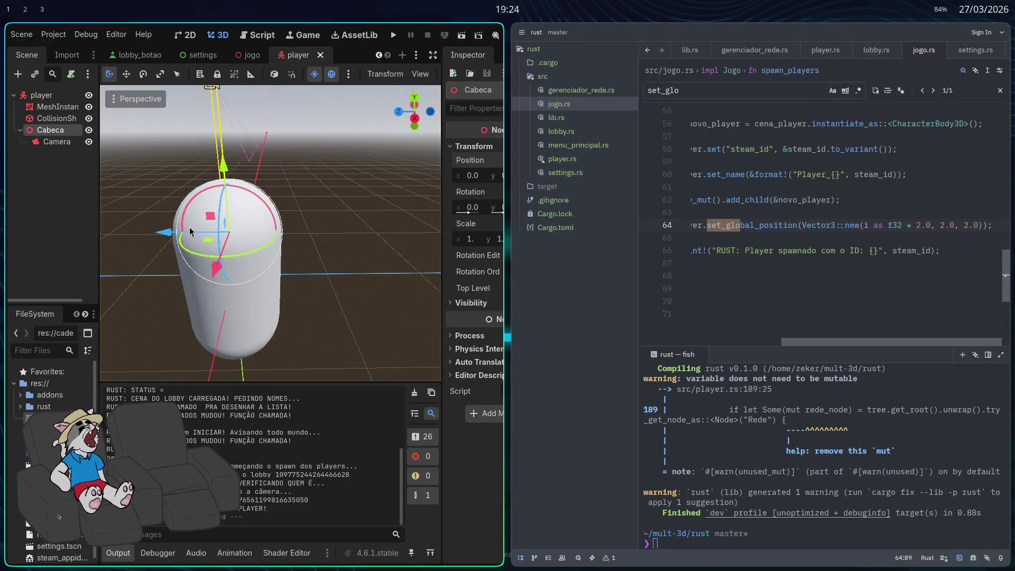
pyautogui.press('super+2')
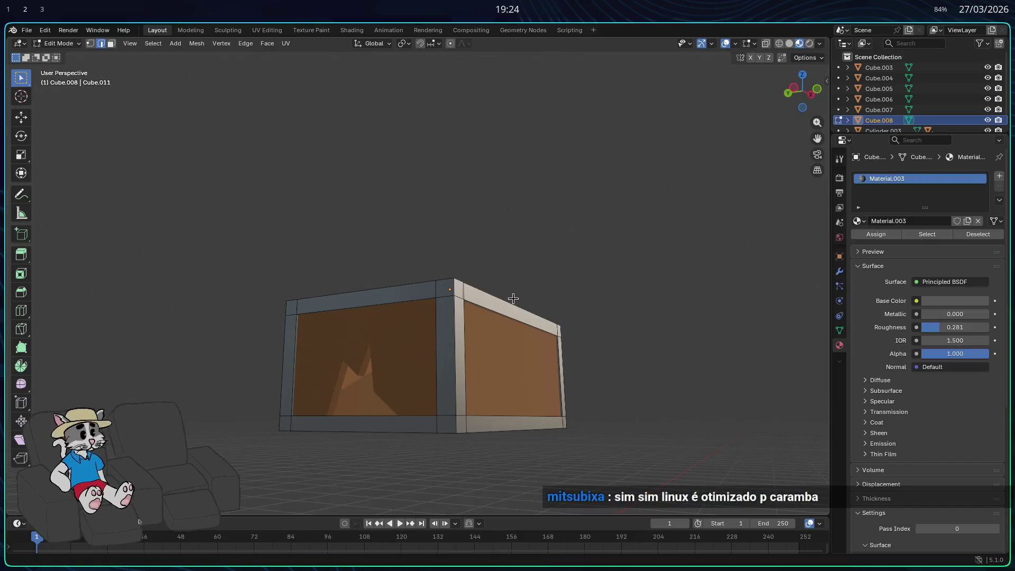
pyautogui.moveTo(556, 257)
pyautogui.mouseDown(button='middle')
pyautogui.moveTo(542, 292)
pyautogui.moveTo(619, 272)
pyautogui.moveTo(633, 290)
pyautogui.moveTo(596, 301)
pyautogui.moveTo(548, 347)
pyautogui.moveTo(466, 254)
pyautogui.moveTo(584, 296)
pyautogui.mouseUp(button='middle')
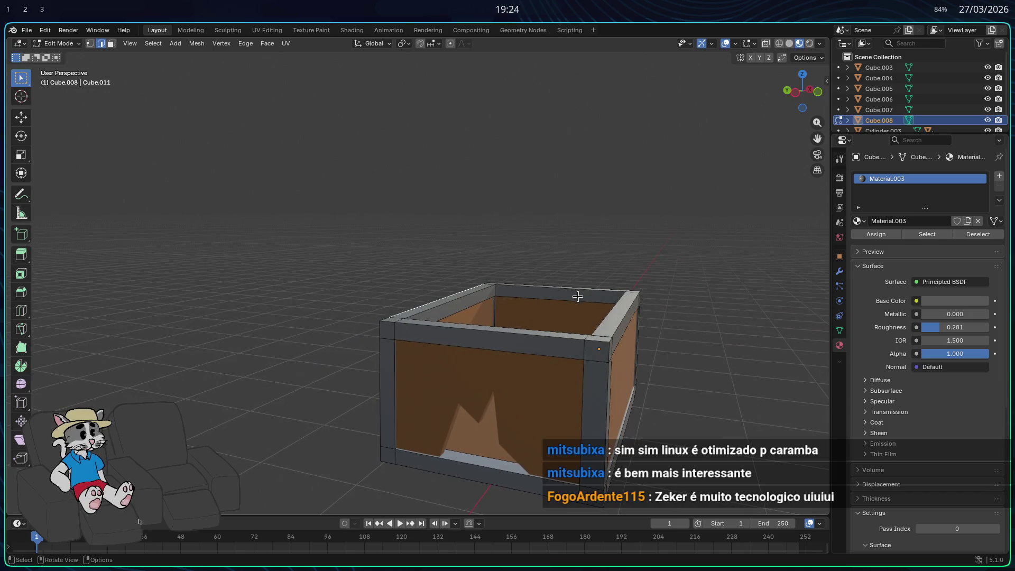
pyautogui.moveTo(591, 312); pyautogui.dragTo(510, 332, button='middle')
pyautogui.press('Tab')
pyautogui.press('Tab')
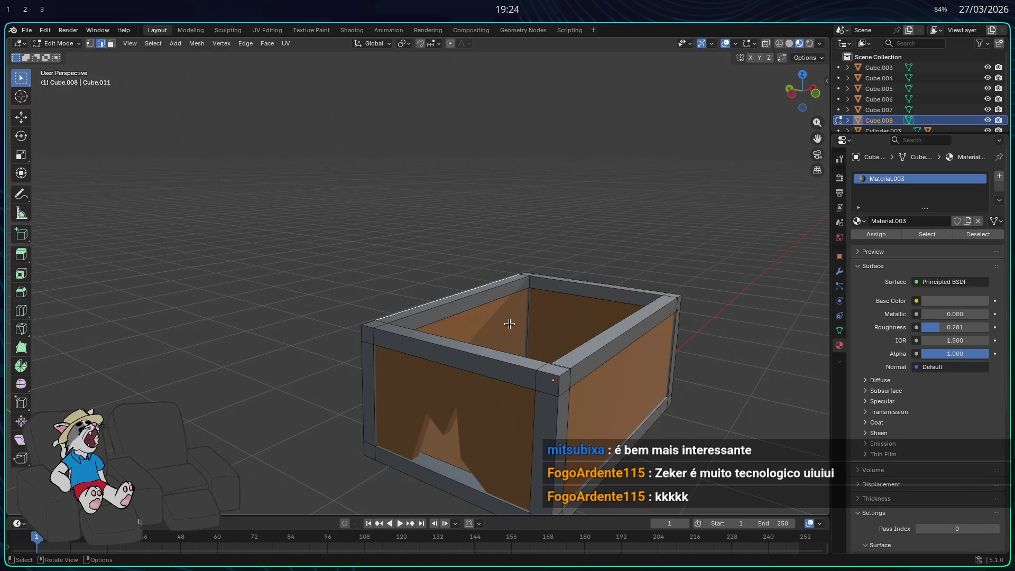
pyautogui.moveTo(555, 242)
pyautogui.mouseDown(button='middle')
pyautogui.moveTo(540, 270)
pyautogui.moveTo(626, 220)
pyautogui.moveTo(590, 208)
pyautogui.moveTo(487, 275)
pyautogui.moveTo(433, 240)
pyautogui.moveTo(574, 275)
pyautogui.moveTo(561, 248)
pyautogui.moveTo(476, 222)
pyautogui.mouseUp(button='middle')
pyautogui.press('Tab')
pyautogui.press('Tab')
pyautogui.moveTo(529, 248)
pyautogui.mouseDown(button='middle')
pyautogui.moveTo(639, 285)
pyautogui.moveTo(631, 291)
pyautogui.moveTo(675, 278)
pyautogui.moveTo(660, 260)
pyautogui.moveTo(673, 245)
pyautogui.moveTo(666, 236)
pyautogui.mouseUp(button='middle')
# Move the new white cube Cube.009 along Y in front of the chest.
pyautogui.press('g')
pyautogui.press('y')
pyautogui.click(576, 271)
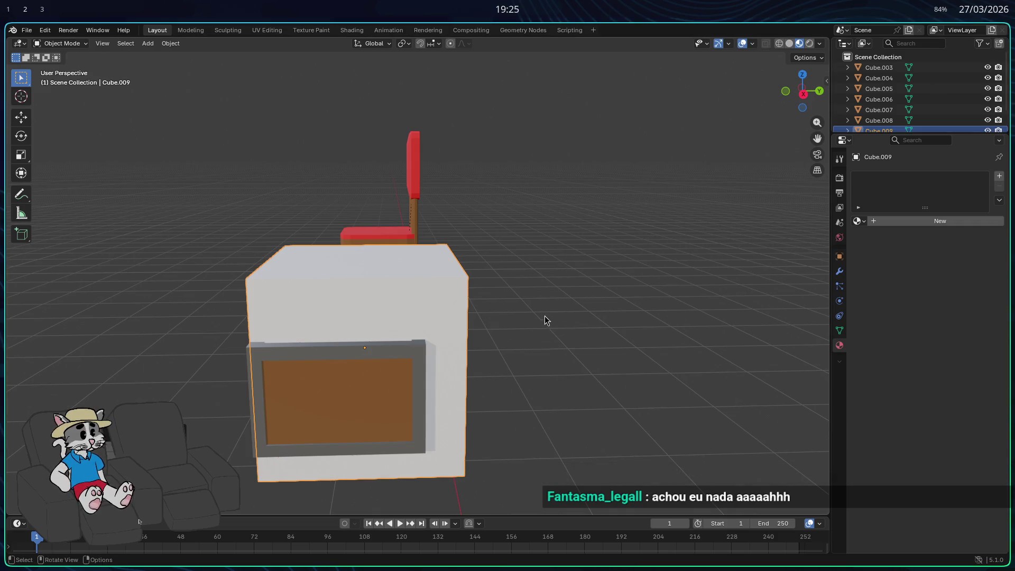
# Flatten the white cube along Z into a slab and raise it onto the chest.
pyautogui.moveTo(546, 312)
pyautogui.mouseDown(button='middle')
pyautogui.moveTo(540, 333)
pyautogui.moveTo(582, 331)
pyautogui.mouseUp(button='middle')
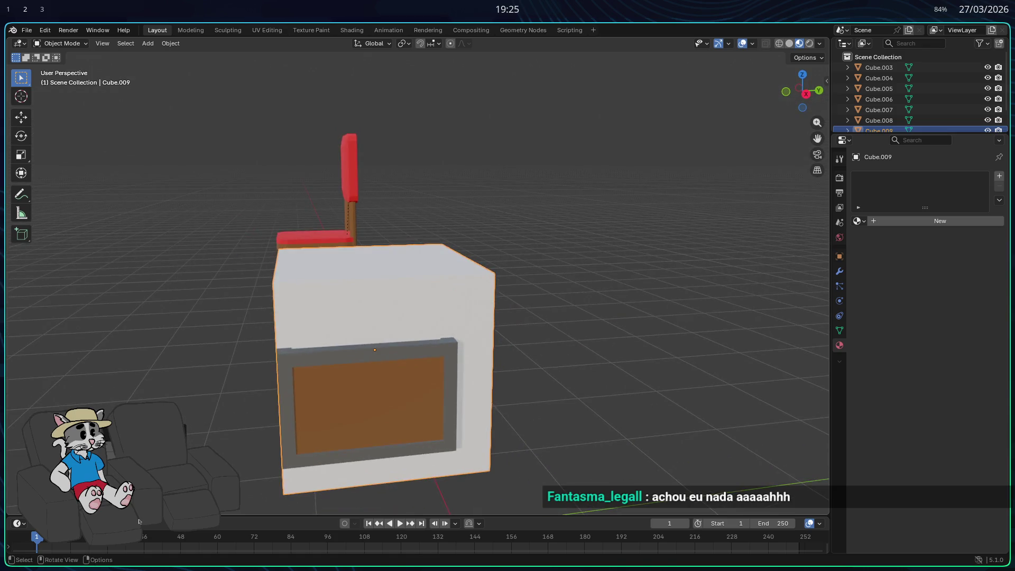
pyautogui.press('s')
pyautogui.press('x')
pyautogui.press('y')
pyautogui.press('z')
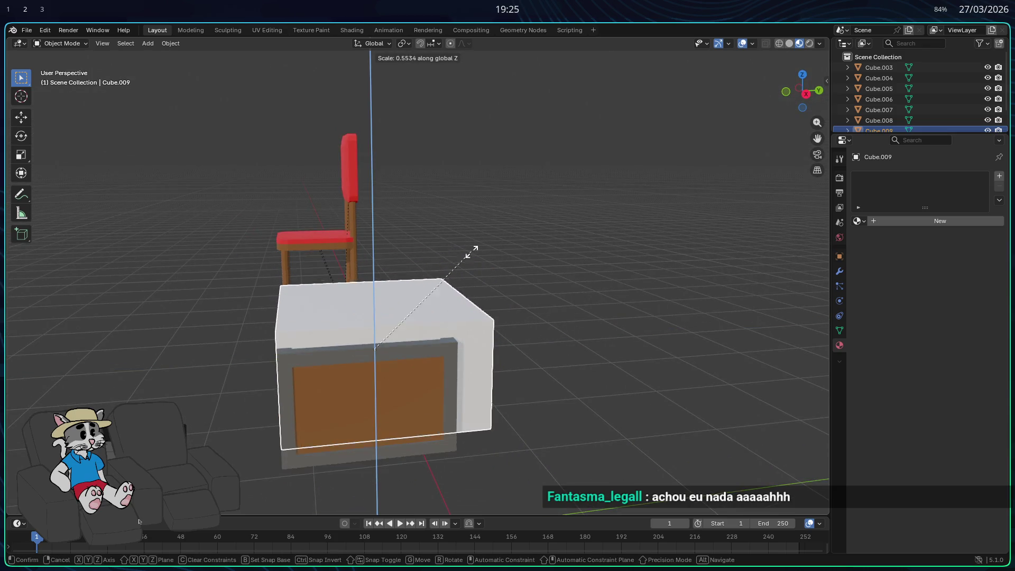
pyautogui.click(374, 271)
pyautogui.press('g')
pyautogui.press('z')
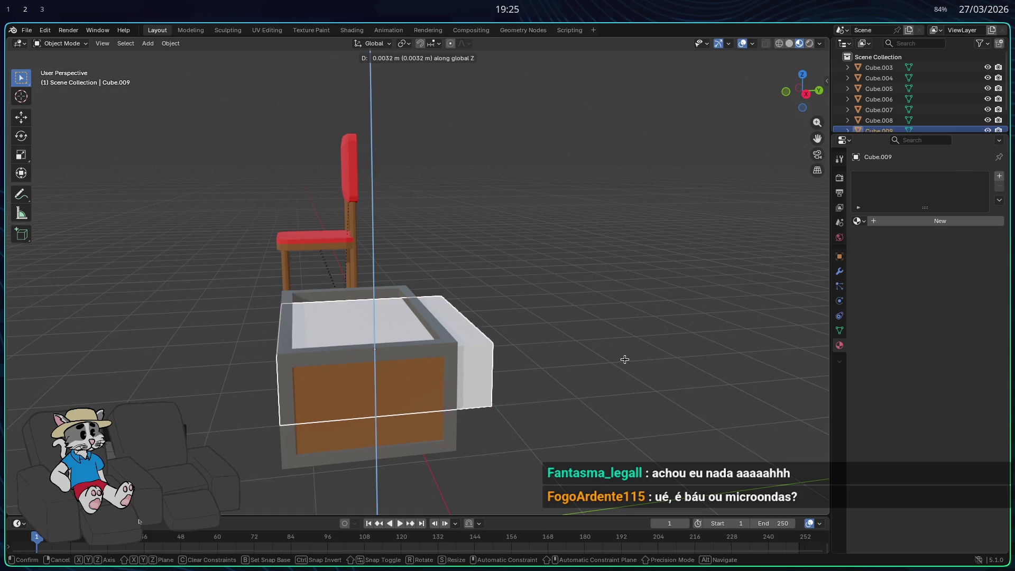
pyautogui.click(608, 298)
pyautogui.moveTo(607, 297); pyautogui.dragTo(687, 326, button='middle')
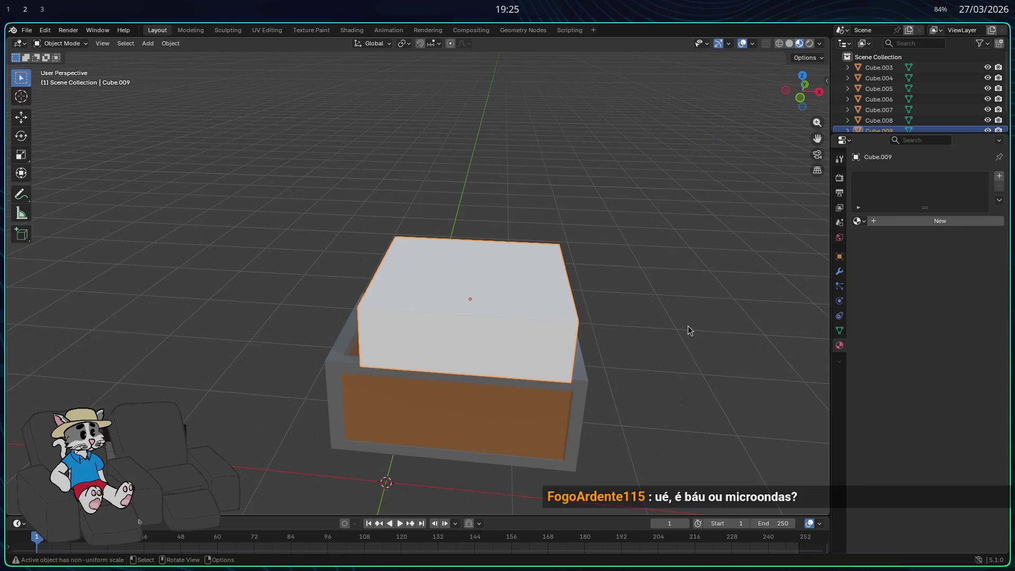
# Widen the slab twice along X and make it flatter along Z.
pyautogui.press('s')
pyautogui.press('x')
pyautogui.click(719, 328)
pyautogui.press('s')
pyautogui.press('x')
pyautogui.click(728, 329)
pyautogui.moveTo(728, 329)
pyautogui.mouseDown(button='middle')
pyautogui.moveTo(686, 355)
pyautogui.moveTo(585, 333)
pyautogui.mouseUp(button='middle')
pyautogui.press('s')
pyautogui.press('z')
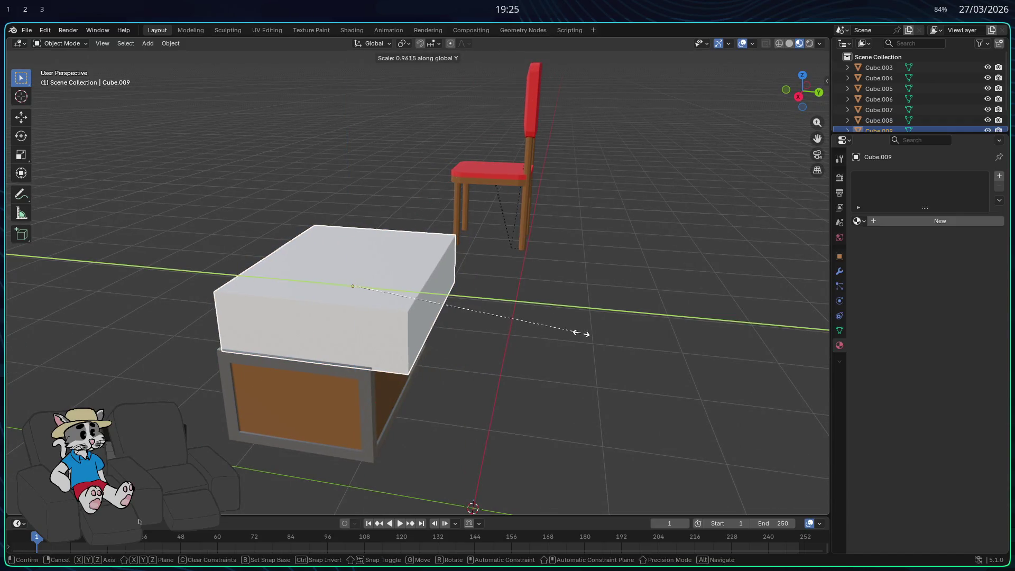
pyautogui.click(550, 337)
# Shift the slab along Z so it rests on the chest like a lid.
pyautogui.press('g')
pyautogui.press('x')
pyautogui.press('z')
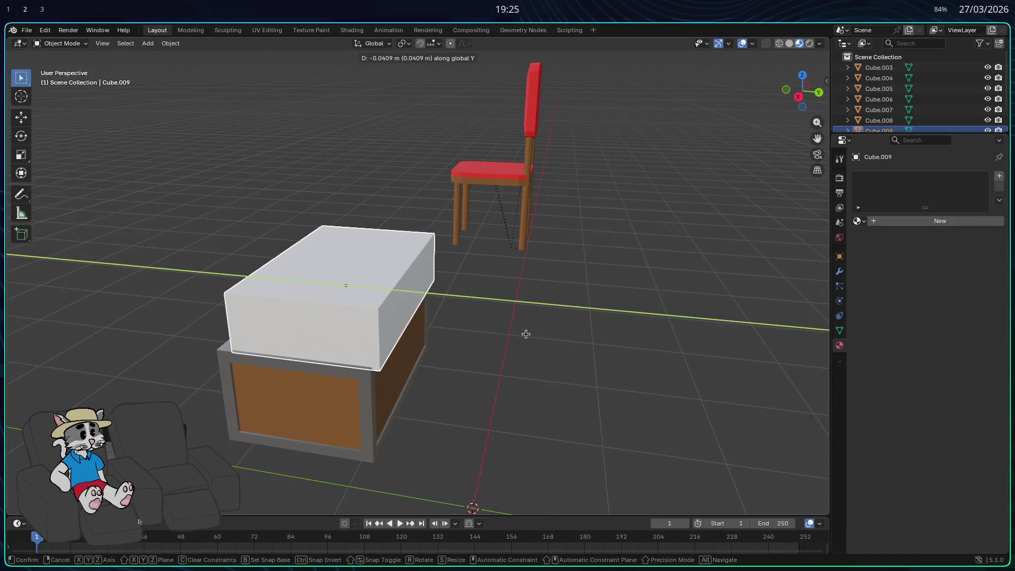
pyautogui.click(517, 335)
pyautogui.moveTo(517, 335)
pyautogui.mouseDown(button='middle')
pyautogui.moveTo(562, 335)
pyautogui.moveTo(582, 321)
pyautogui.moveTo(754, 323)
pyautogui.mouseUp(button='middle')
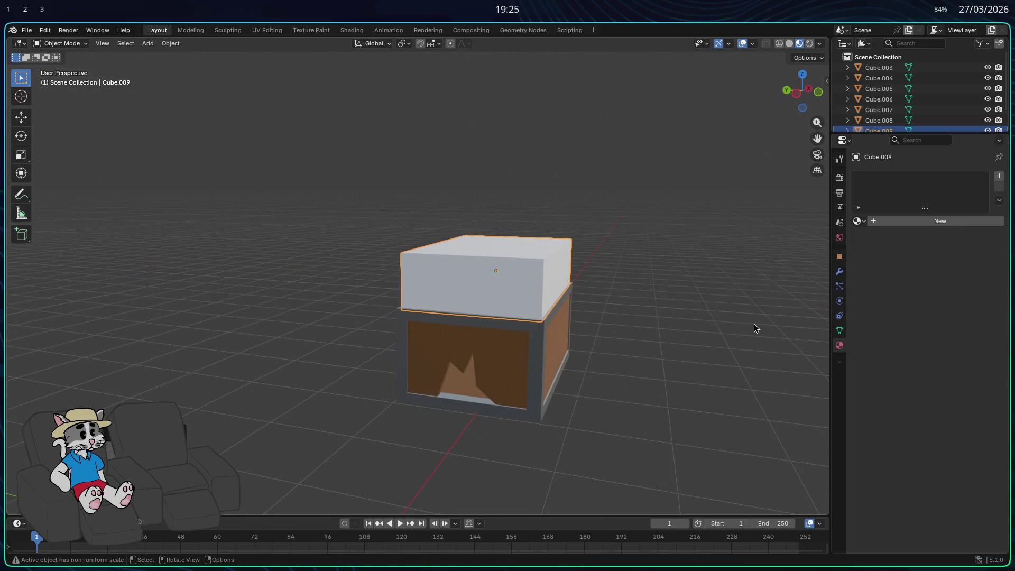
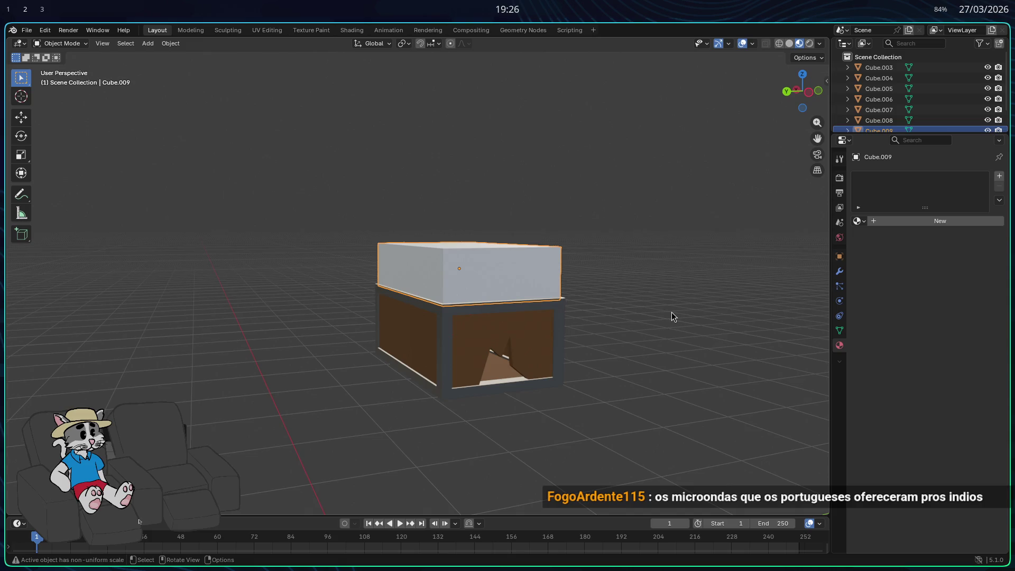
# Lift the lid block straight up along Z so it floats above the framed chest base.
pyautogui.moveTo(672, 312)
pyautogui.mouseDown(button='middle')
pyautogui.moveTo(641, 347)
pyautogui.moveTo(600, 333)
pyautogui.moveTo(698, 373)
pyautogui.moveTo(662, 369)
pyautogui.moveTo(661, 338)
pyautogui.mouseUp(button='middle')
pyautogui.press('g')
pyautogui.press('z')
pyautogui.click(659, 283)
pyautogui.moveTo(659, 283)
pyautogui.mouseDown(button='middle')
pyautogui.moveTo(643, 252)
pyautogui.moveTo(534, 256)
pyautogui.moveTo(488, 205)
pyautogui.mouseUp(button='middle')
pyautogui.press('Tab')
pyautogui.hotkey('alt', 'a')
pyautogui.press('Tab')
pyautogui.moveTo(464, 201)
pyautogui.mouseDown(button='middle')
pyautogui.moveTo(438, 220)
pyautogui.moveTo(422, 277)
pyautogui.moveTo(413, 216)
pyautogui.moveTo(439, 254)
pyautogui.moveTo(430, 198)
pyautogui.moveTo(431, 224)
pyautogui.moveTo(430, 210)
pyautogui.mouseUp(button='middle')
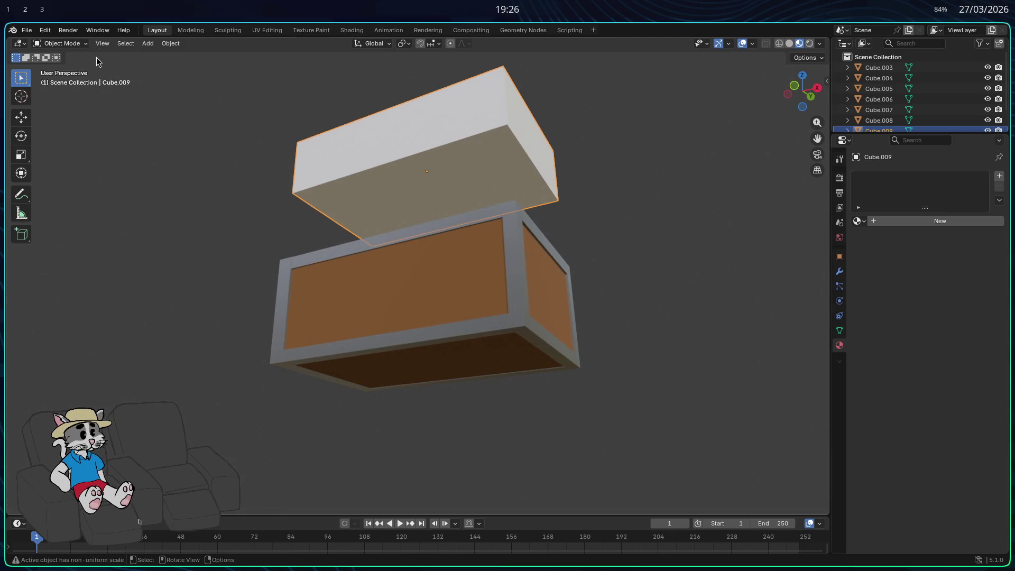
# Select the lid's bottom face and extrude-scale it inward to leave a thin rim.
pyautogui.press('Tab')
pyautogui.click(110, 47)
pyautogui.press('s')
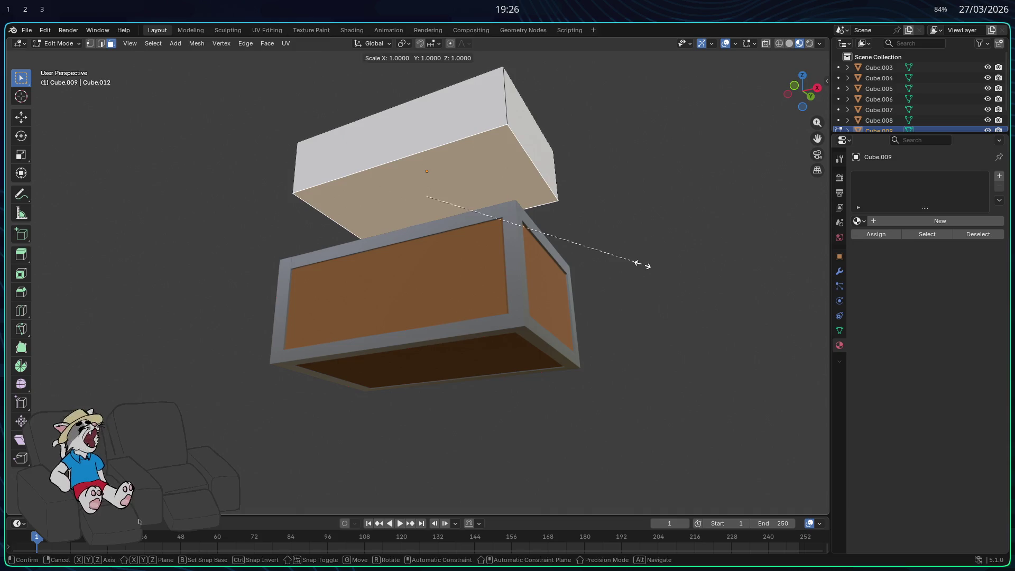
pyautogui.rightClick(629, 264)
pyautogui.press('e')
pyautogui.rightClick(624, 263)
pyautogui.press('s')
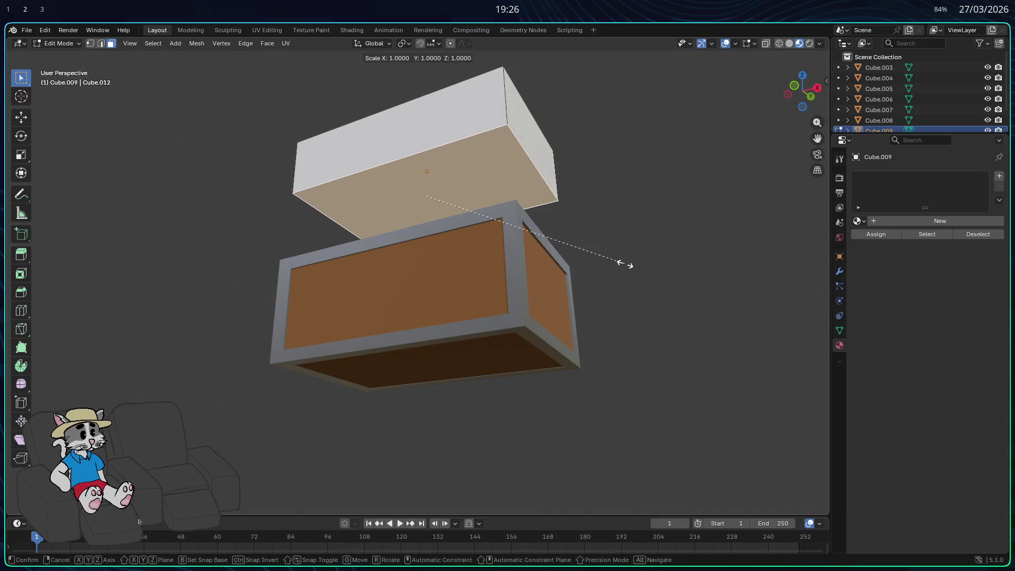
pyautogui.click(592, 260)
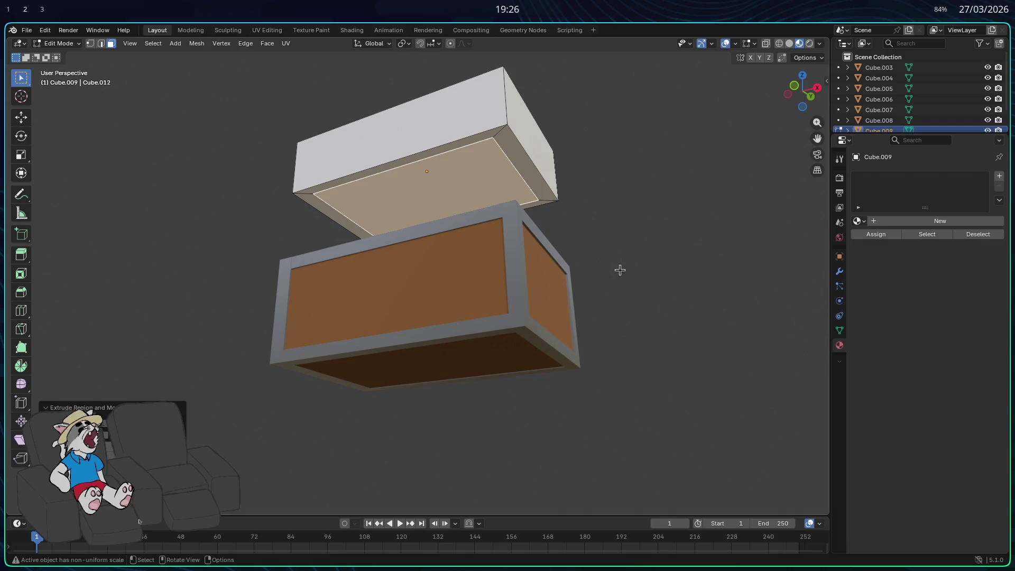
# Push the inset face up into the lid, shrink it again, and push it deeper.
pyautogui.press('s')
pyautogui.rightClick(618, 272)
pyautogui.press('e')
pyautogui.click(616, 246)
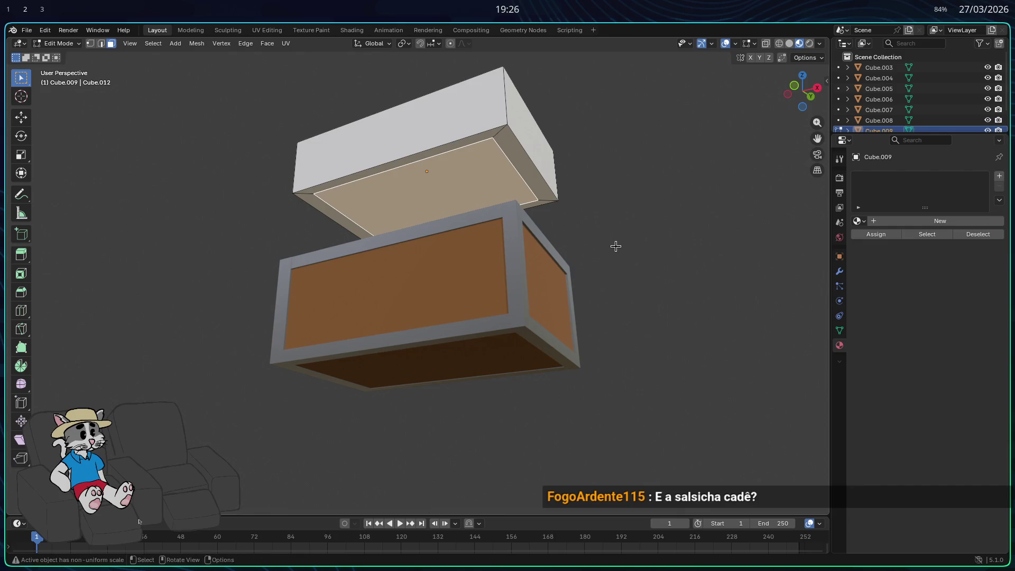
pyautogui.press('e')
pyautogui.rightClick(614, 245)
pyautogui.press('s')
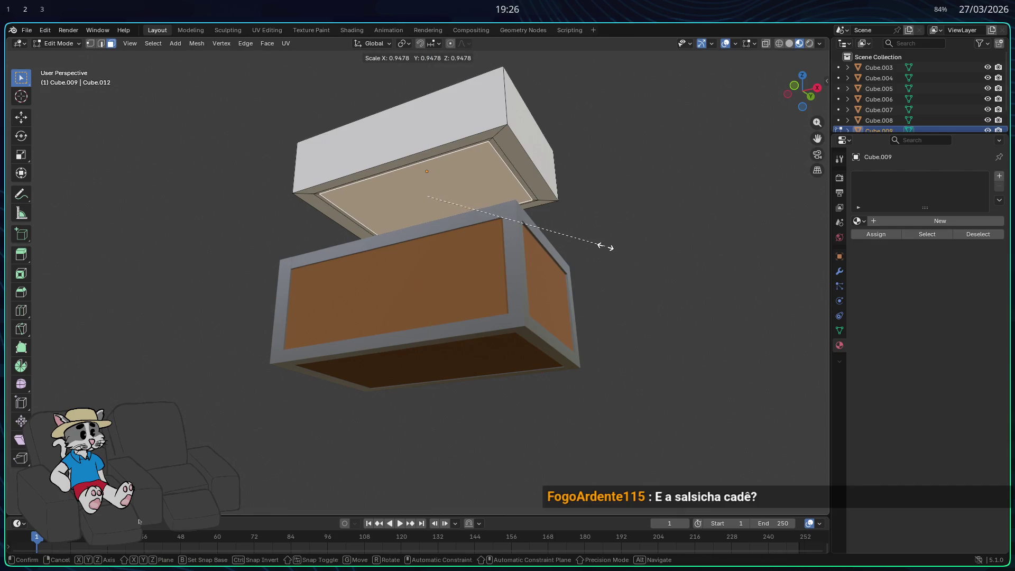
pyautogui.click(605, 247)
pyautogui.press('e')
pyautogui.click(598, 205)
pyautogui.moveTo(599, 206)
pyautogui.mouseDown(button='middle')
pyautogui.moveTo(582, 185)
pyautogui.moveTo(612, 154)
pyautogui.moveTo(705, 184)
pyautogui.moveTo(683, 240)
pyautogui.moveTo(622, 174)
pyautogui.moveTo(596, 163)
pyautogui.moveTo(592, 177)
pyautogui.moveTo(591, 165)
pyautogui.moveTo(674, 273)
pyautogui.mouseUp(button='middle')
# Raise the recessed face further up into the lid along Z.
pyautogui.press('g')
pyautogui.press('z')
pyautogui.rightClick(593, 174)
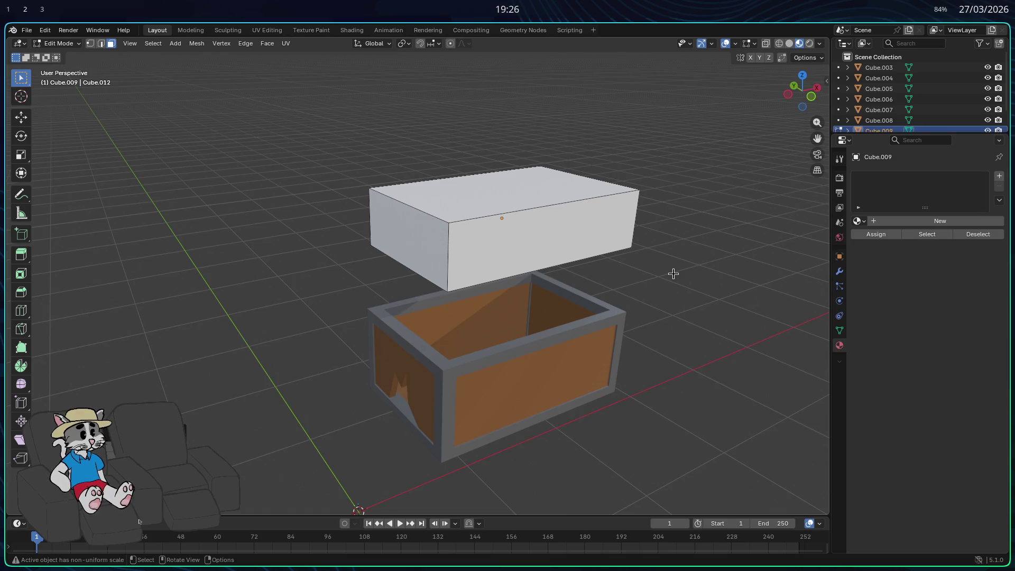
pyautogui.moveTo(680, 256)
pyautogui.mouseDown(button='middle')
pyautogui.moveTo(618, 177)
pyautogui.moveTo(692, 249)
pyautogui.mouseUp(button='middle')
pyautogui.press('g')
pyautogui.press('z')
pyautogui.click(616, 179)
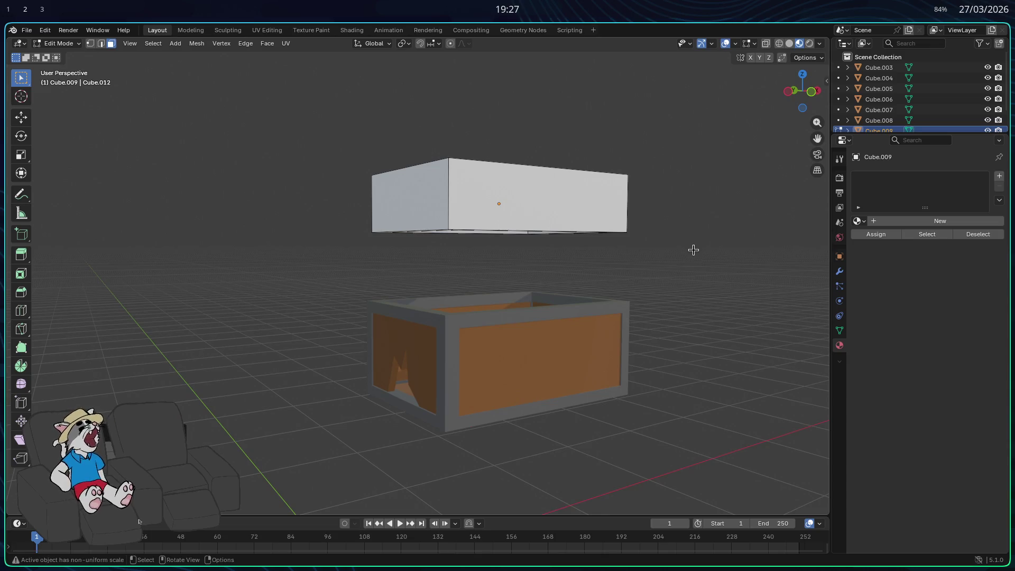
# Nudge the recessed face vertically and enlarge it slightly.
pyautogui.moveTo(604, 276)
pyautogui.mouseDown(button='middle')
pyautogui.moveTo(586, 251)
pyautogui.moveTo(610, 290)
pyautogui.moveTo(525, 285)
pyautogui.mouseUp(button='middle')
pyautogui.press('g')
pyautogui.press('z')
pyautogui.click(587, 251)
pyautogui.press('s')
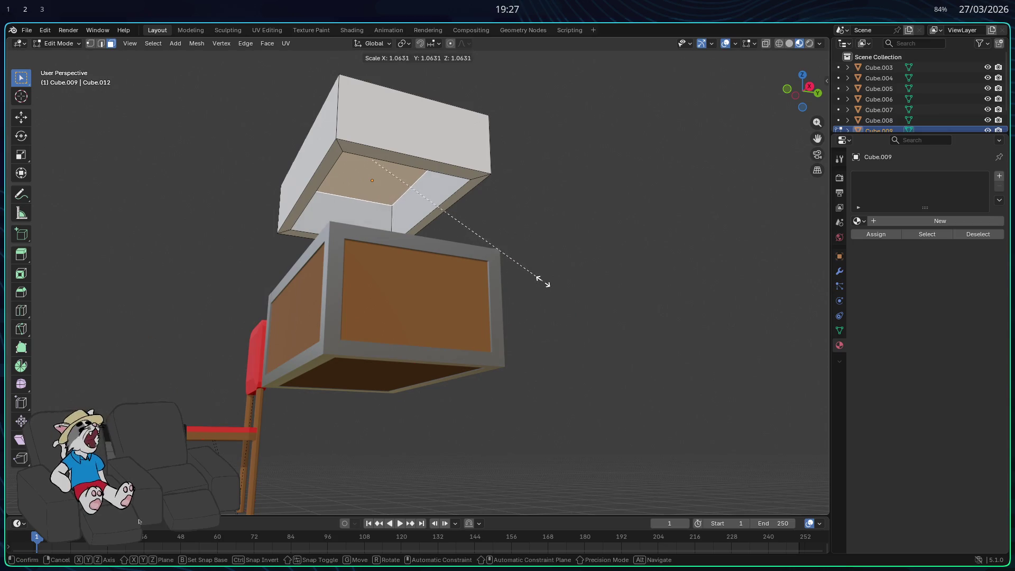
pyautogui.click(532, 272)
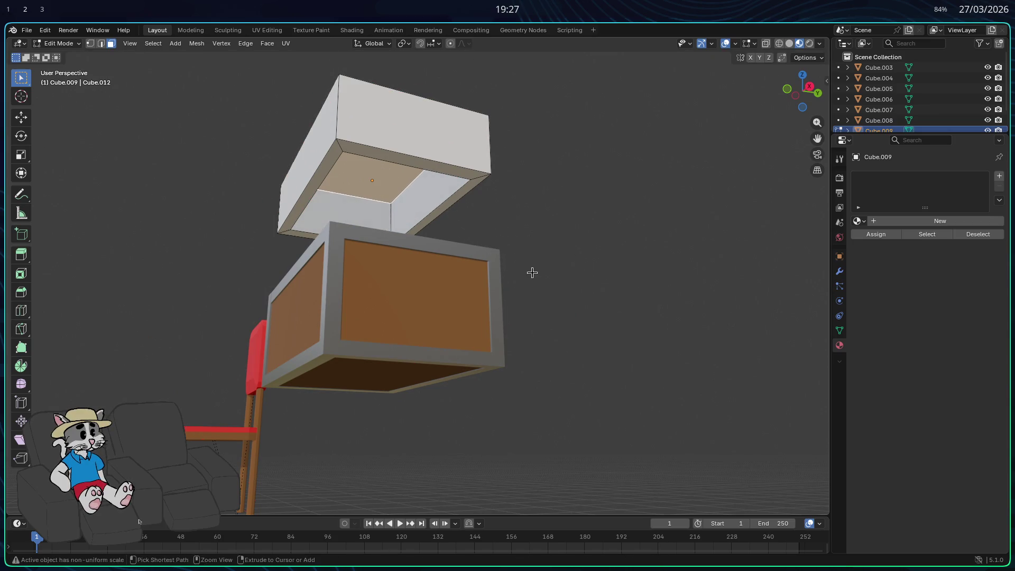
pyautogui.moveTo(537, 275); pyautogui.dragTo(455, 238, button='middle')
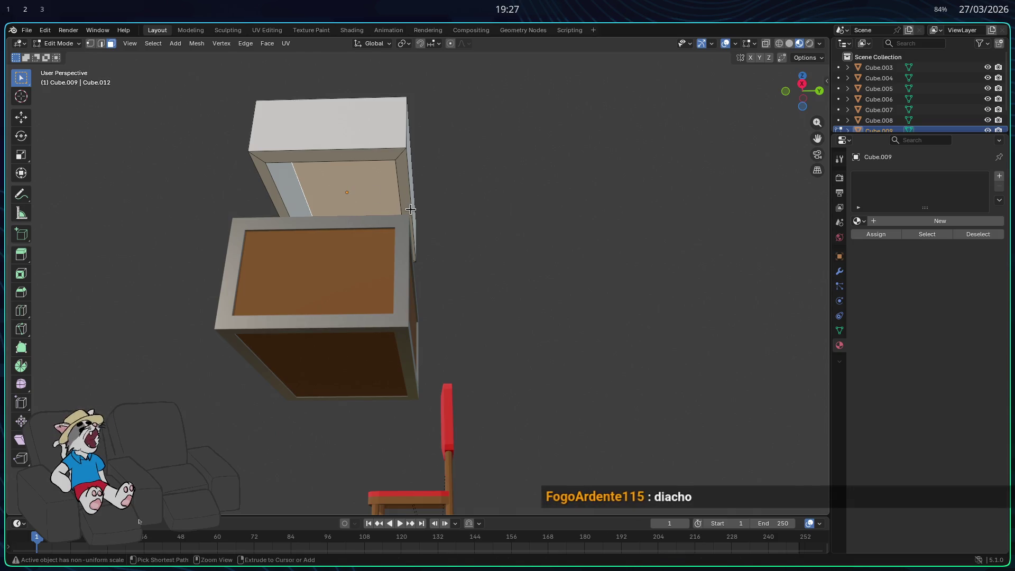
pyautogui.hotkey('ctrl', 'b')
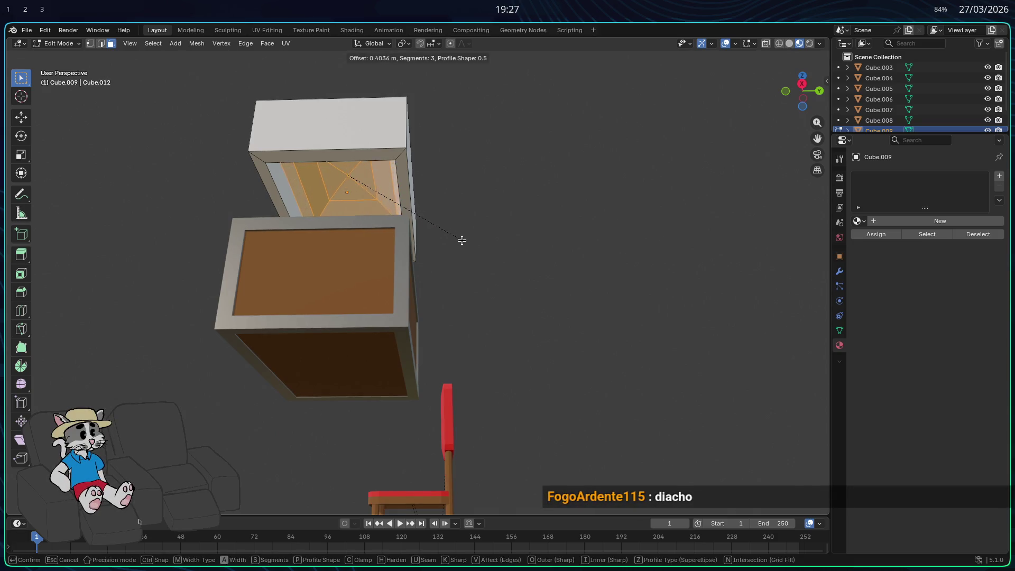
pyautogui.click(459, 241)
pyautogui.moveTo(459, 241)
pyautogui.mouseDown(button='middle')
pyautogui.moveTo(431, 220)
pyautogui.moveTo(393, 240)
pyautogui.moveTo(347, 205)
pyautogui.moveTo(333, 211)
pyautogui.mouseUp(button='middle')
pyautogui.hotkey('ctrl', 'b')
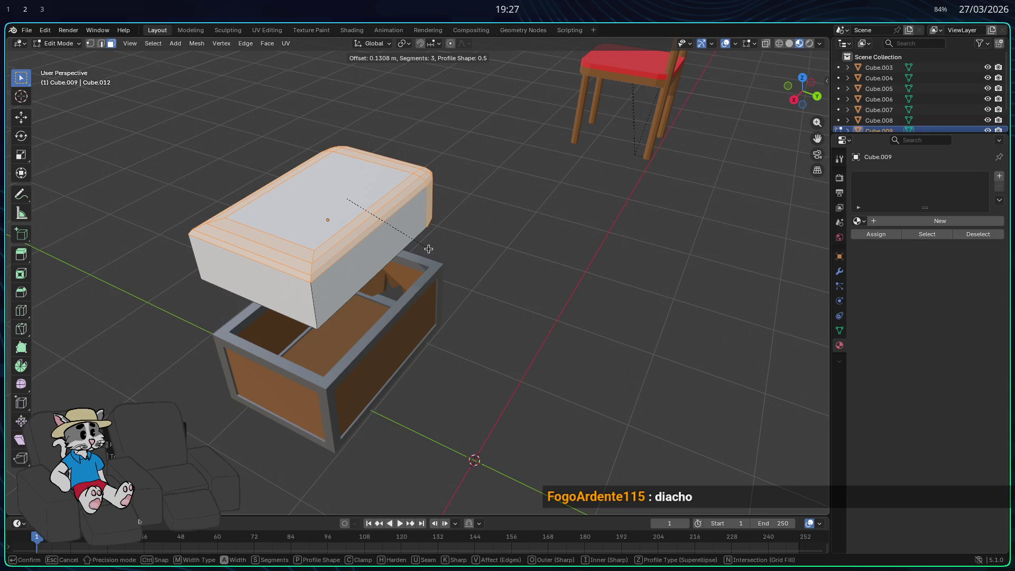
pyautogui.click(465, 249)
pyautogui.hotkey('ctrl', 'z')
pyautogui.moveTo(471, 245)
pyautogui.mouseDown(button='middle')
pyautogui.moveTo(296, 174)
pyautogui.moveTo(427, 227)
pyautogui.mouseUp(button='middle')
pyautogui.moveTo(351, 190); pyautogui.dragTo(449, 281, button='middle')
pyautogui.hotkey('ctrl', 'b')
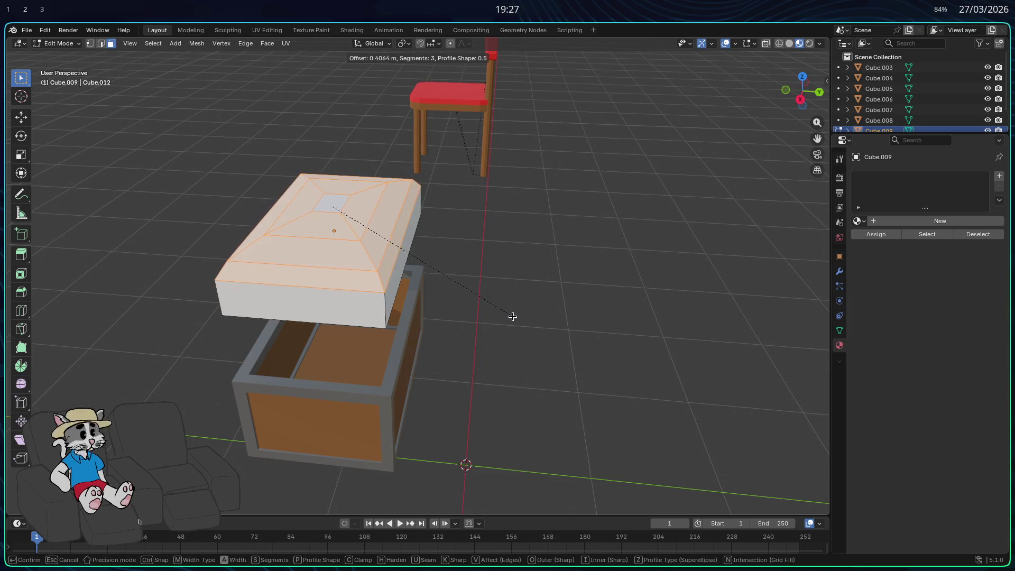
pyautogui.click(513, 315)
pyautogui.moveTo(513, 316); pyautogui.dragTo(503, 259, button='middle')
pyautogui.press('s')
pyautogui.press('g')
pyautogui.press('z')
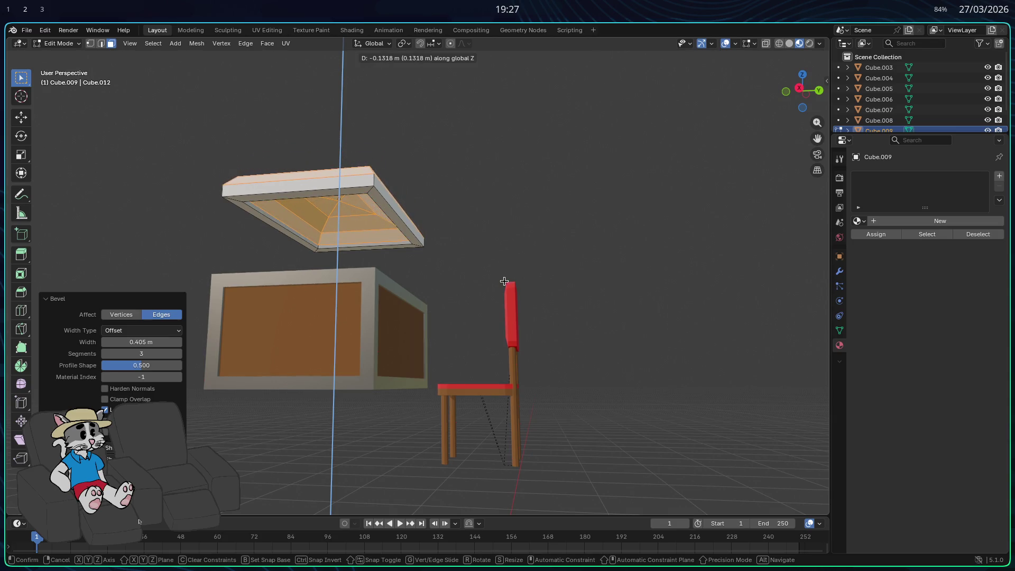
pyautogui.click(503, 256)
pyautogui.moveTo(503, 256)
pyautogui.mouseDown(button='middle')
pyautogui.moveTo(508, 297)
pyautogui.moveTo(537, 272)
pyautogui.moveTo(563, 283)
pyautogui.moveTo(526, 290)
pyautogui.moveTo(542, 300)
pyautogui.moveTo(534, 272)
pyautogui.moveTo(523, 285)
pyautogui.moveTo(516, 278)
pyautogui.moveTo(532, 304)
pyautogui.mouseUp(button='middle')
pyautogui.hotkey('ctrl', 'b')
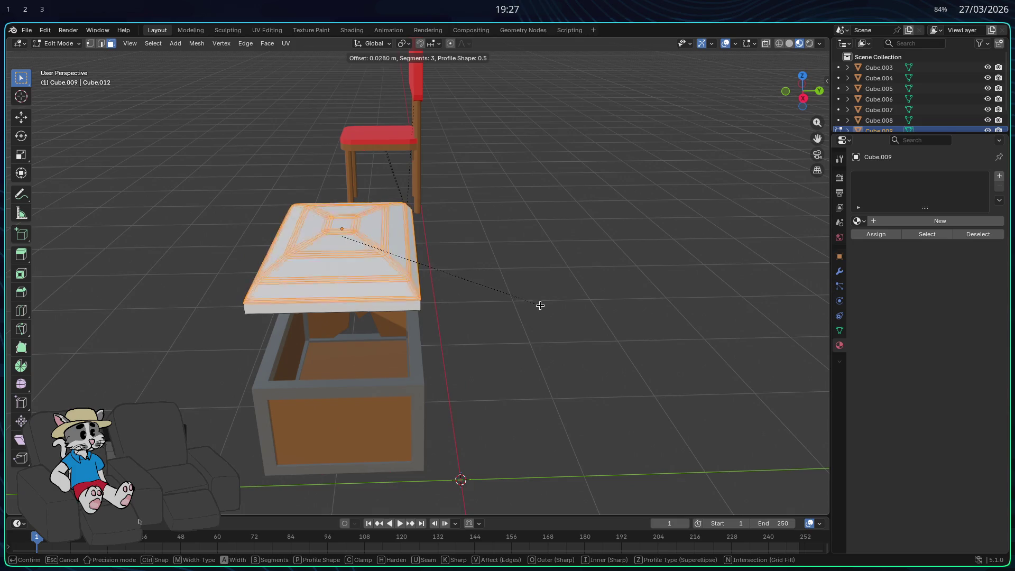
pyautogui.press('Escape')
pyautogui.scroll(1, 533, 296)
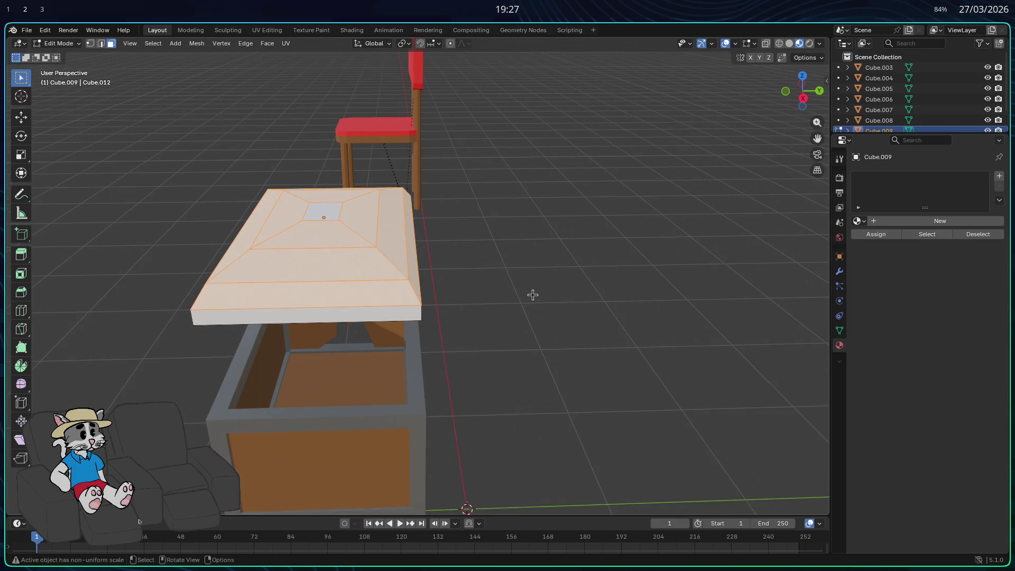
pyautogui.press('Tab')
pyautogui.moveTo(534, 293)
pyautogui.mouseDown(button='middle')
pyautogui.moveTo(584, 281)
pyautogui.moveTo(619, 287)
pyautogui.mouseUp(button='middle')
pyautogui.moveTo(590, 315)
pyautogui.mouseDown(button='middle')
pyautogui.moveTo(525, 297)
pyautogui.moveTo(501, 266)
pyautogui.moveTo(542, 284)
pyautogui.moveTo(587, 279)
pyautogui.mouseUp(button='middle')
pyautogui.press('Tab')
pyautogui.hotkey('ctrl', 'z')
pyautogui.hotkey('ctrl', 'z')
pyautogui.hotkey('ctrl', 'z')
pyautogui.moveTo(576, 283)
pyautogui.mouseDown(button='middle')
pyautogui.moveTo(542, 289)
pyautogui.moveTo(295, 223)
pyautogui.mouseUp(button='middle')
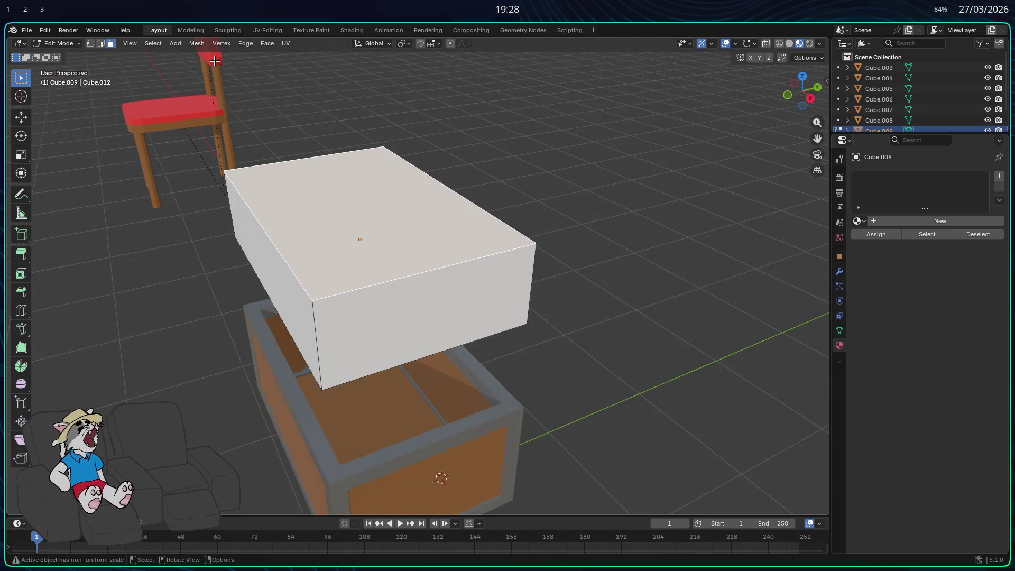
# Bevel the lid's top edges in edge select, adding segments for a curved top.
pyautogui.click(103, 46)
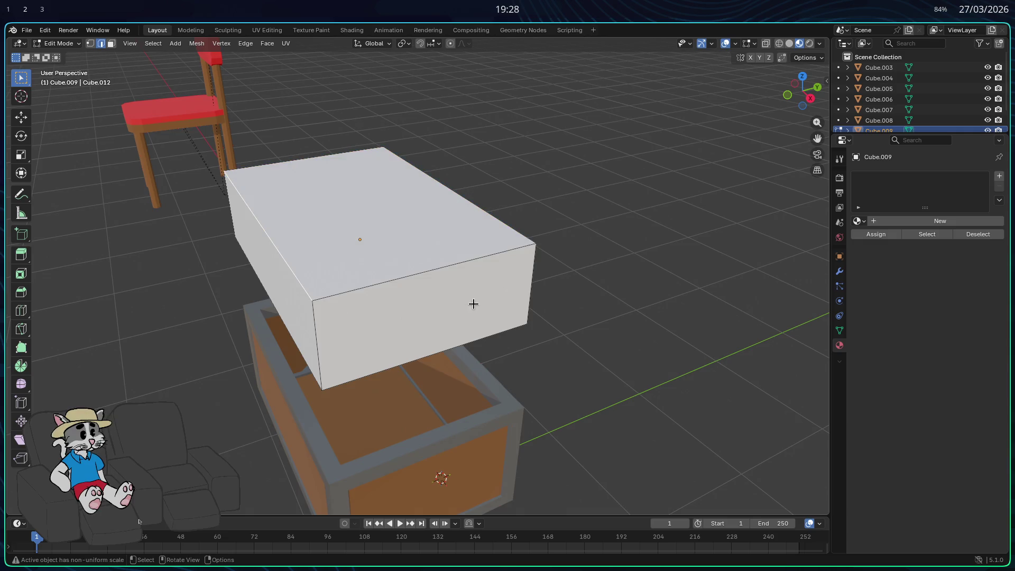
pyautogui.hotkey('ctrl', 'b')
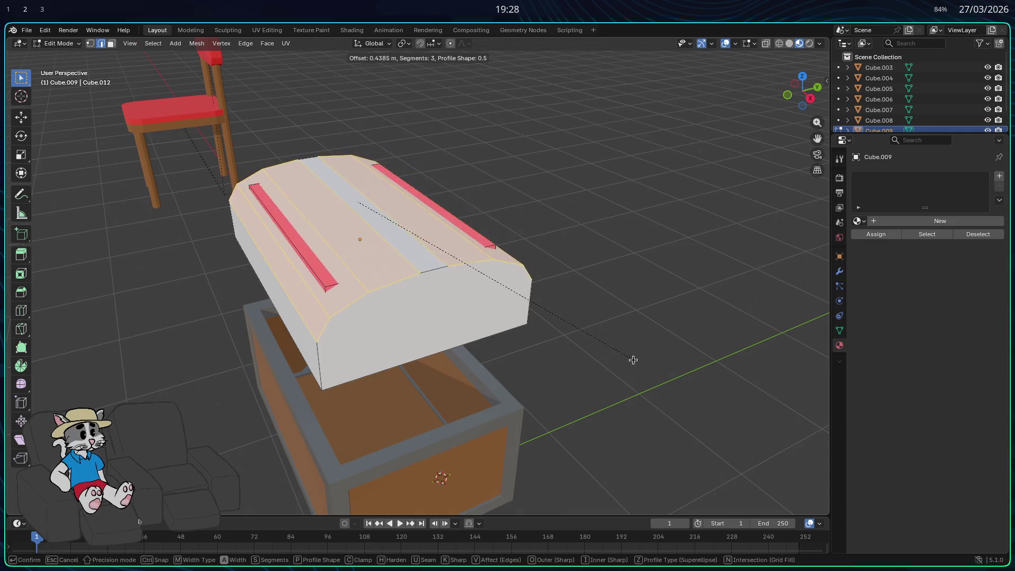
pyautogui.click(607, 356)
pyautogui.moveTo(594, 301)
pyautogui.mouseDown(button='middle')
pyautogui.moveTo(564, 238)
pyautogui.moveTo(404, 188)
pyautogui.moveTo(411, 153)
pyautogui.moveTo(277, 146)
pyautogui.mouseUp(button='middle')
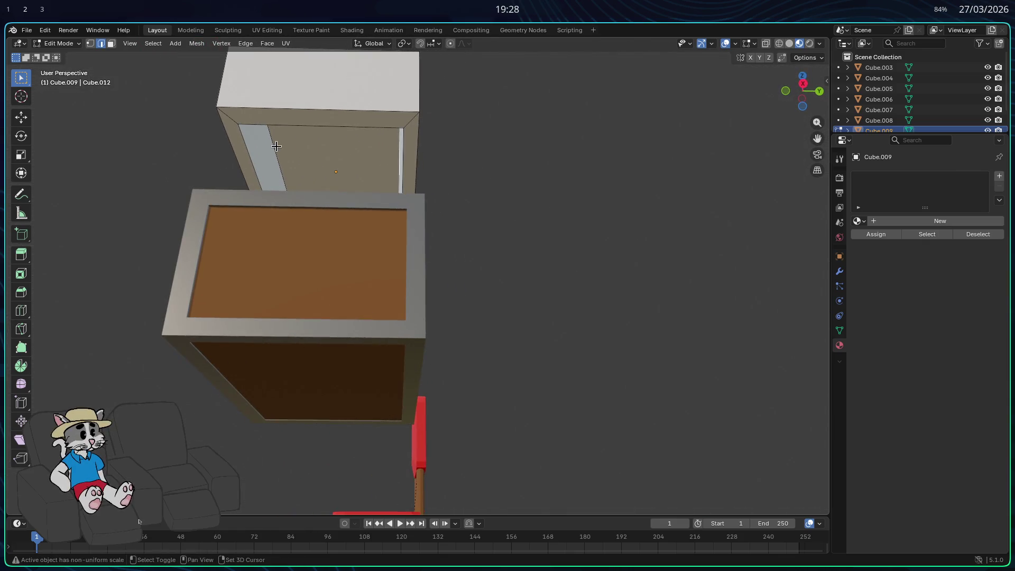
pyautogui.moveTo(325, 180)
pyautogui.mouseDown(button='middle')
pyautogui.moveTo(372, 263)
pyautogui.moveTo(324, 260)
pyautogui.mouseUp(button='middle')
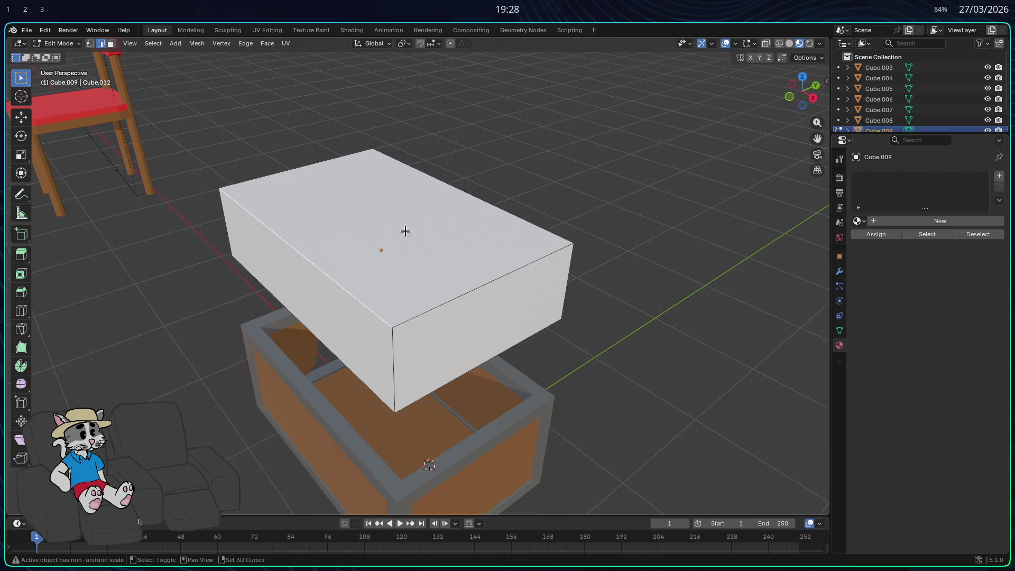
pyautogui.hotkey('ctrl', 'b')
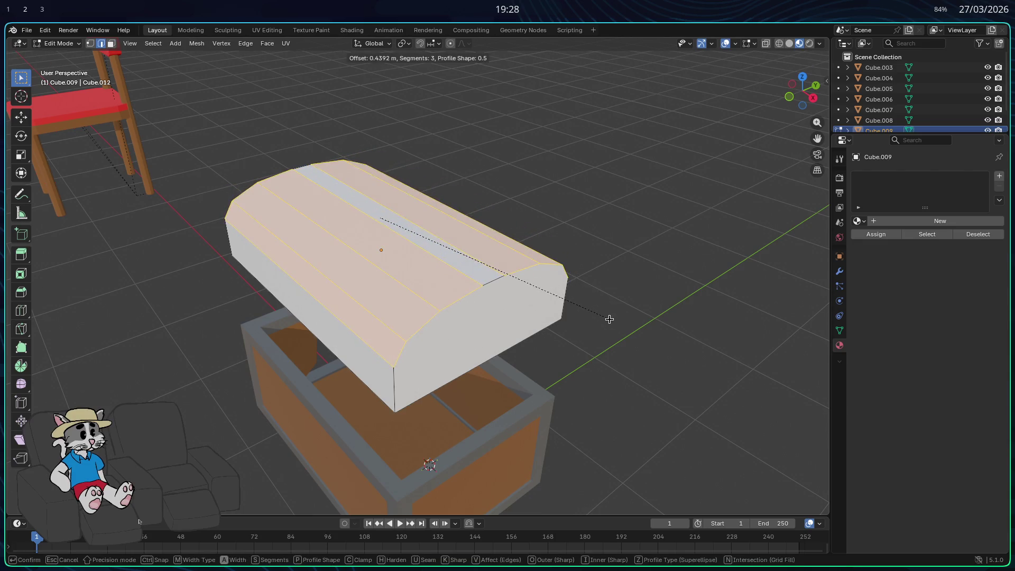
pyautogui.scroll(1, 616, 326)
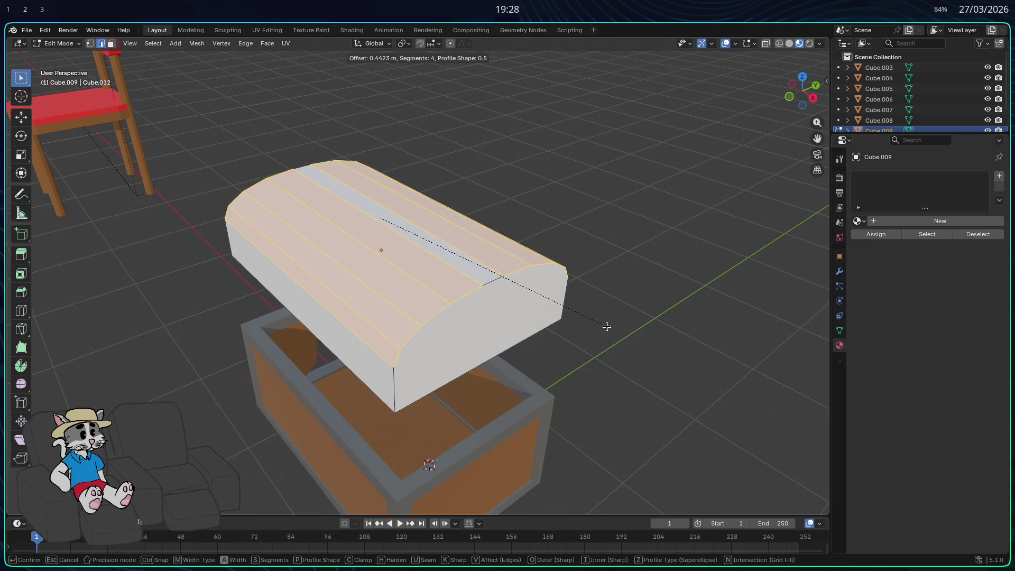
pyautogui.click(607, 326)
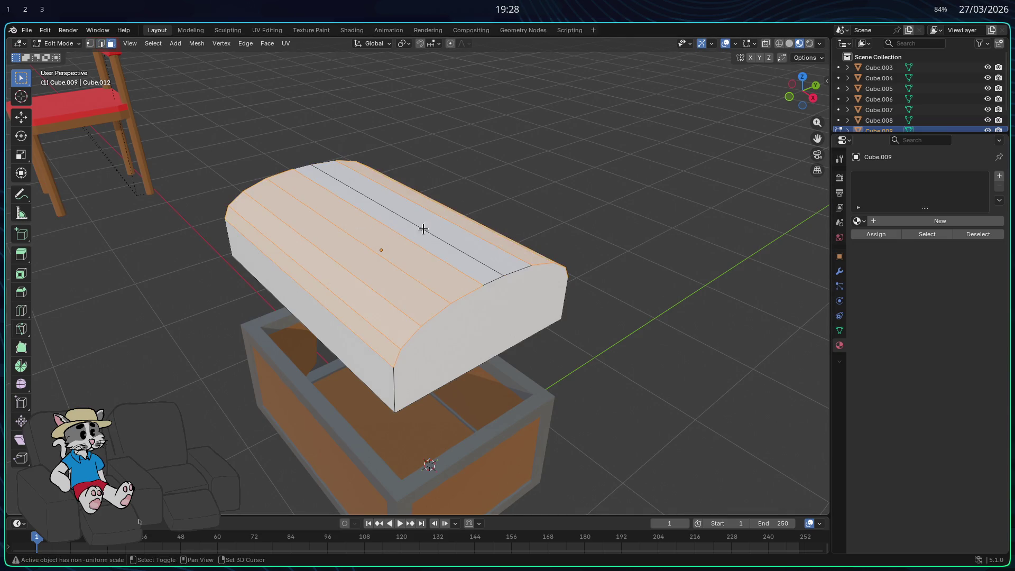
# Move a face inside the lid's underside back down toward the rim.
pyautogui.moveTo(427, 237)
pyautogui.mouseDown(button='middle')
pyautogui.moveTo(385, 249)
pyautogui.moveTo(357, 164)
pyautogui.moveTo(343, 168)
pyautogui.mouseUp(button='middle')
pyautogui.click(342, 168)
pyautogui.press('g')
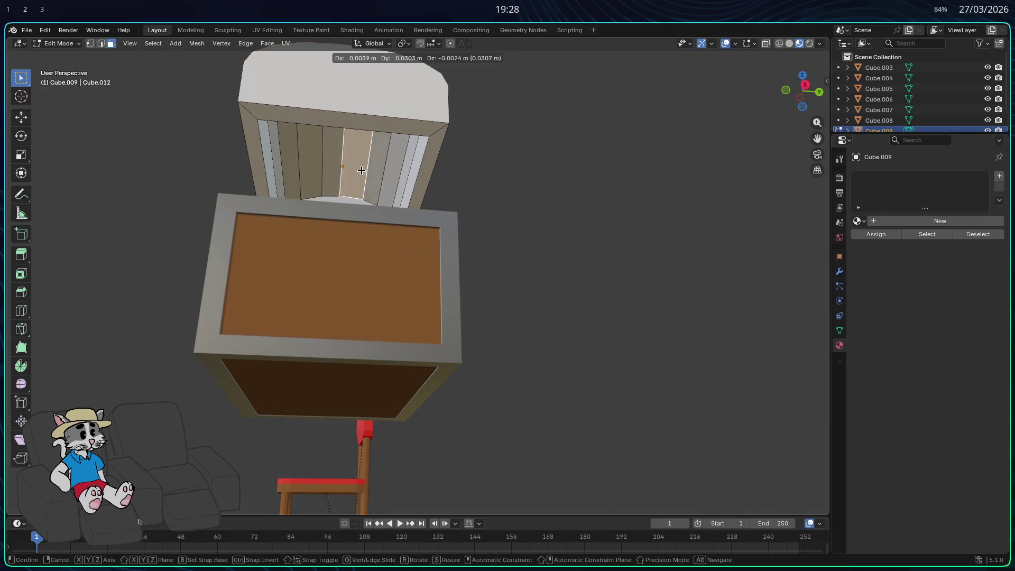
pyautogui.click(373, 176)
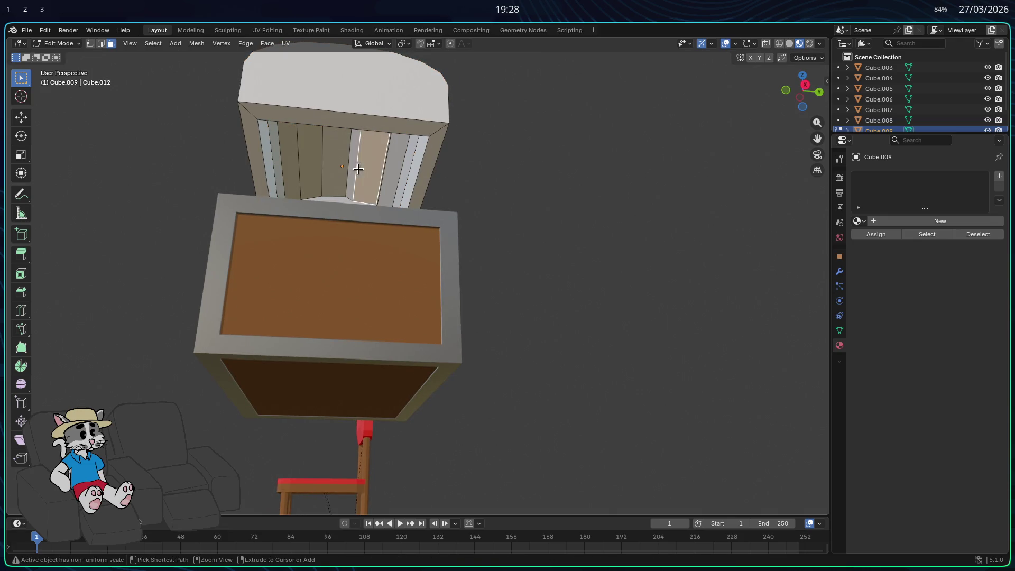
pyautogui.moveTo(374, 176)
pyautogui.mouseDown(button='middle')
pyautogui.moveTo(373, 217)
pyautogui.moveTo(437, 188)
pyautogui.moveTo(410, 197)
pyautogui.moveTo(448, 276)
pyautogui.moveTo(387, 255)
pyautogui.moveTo(392, 291)
pyautogui.moveTo(379, 227)
pyautogui.moveTo(418, 227)
pyautogui.mouseUp(button='middle')
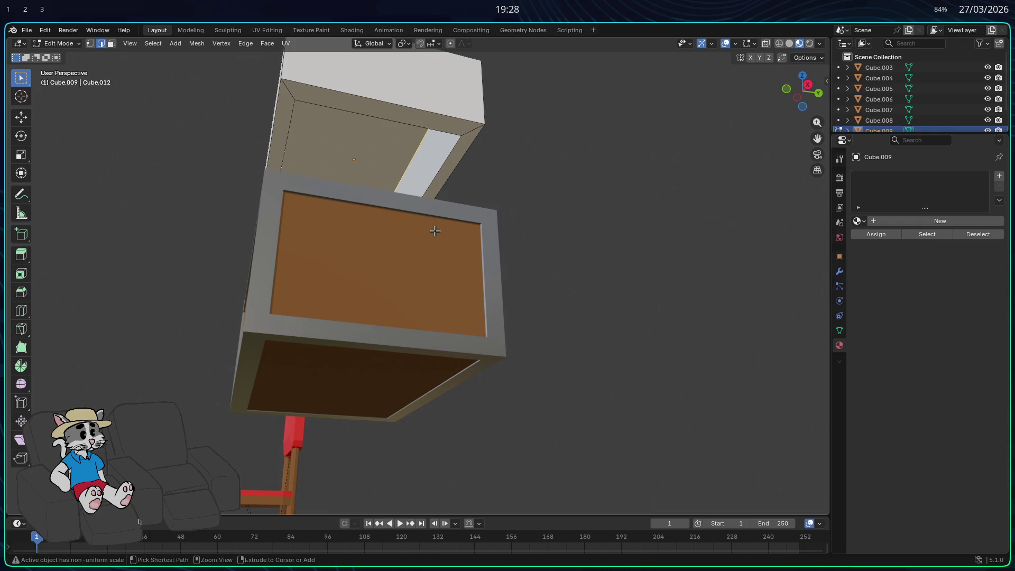
# Switch to face select and pick the larger inner face under the lid.
pyautogui.press('3')
pyautogui.click(421, 174)
pyautogui.click(390, 161)
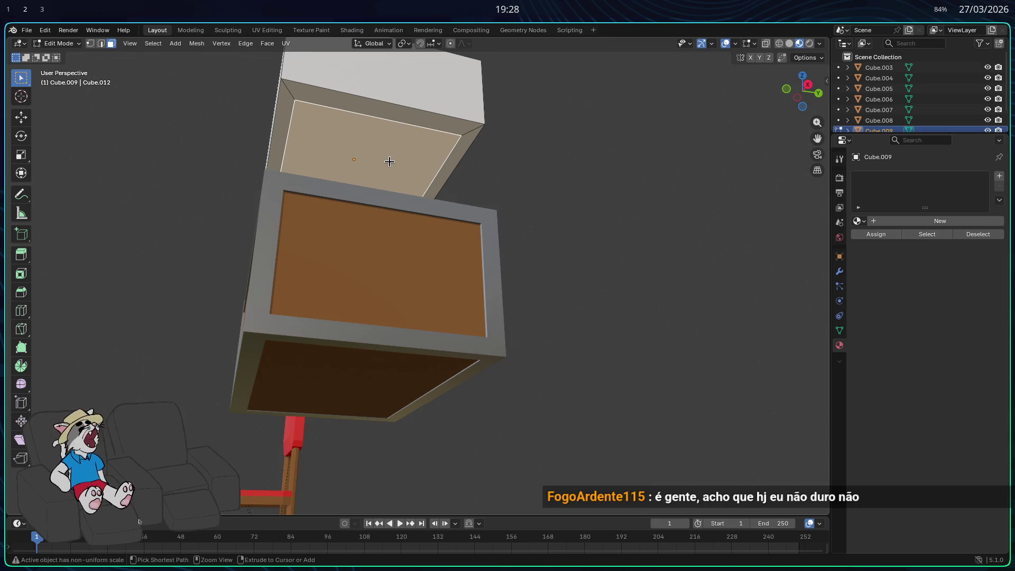
pyautogui.moveTo(515, 173)
pyautogui.mouseDown(button='middle')
pyautogui.moveTo(508, 224)
pyautogui.moveTo(340, 182)
pyautogui.moveTo(258, 251)
pyautogui.mouseUp(button='middle')
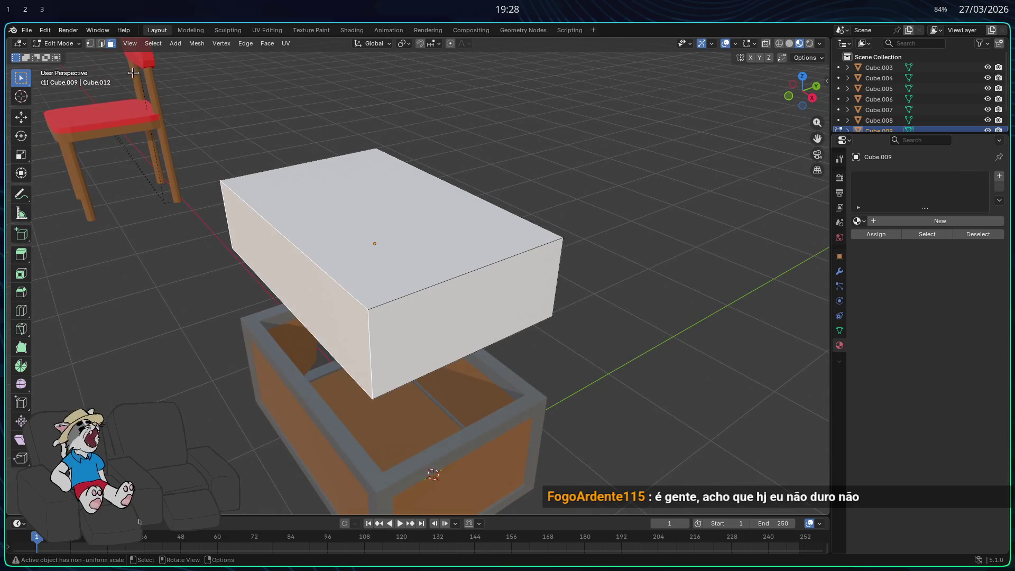
# Try a rounded bevel on the lid's edges, then undo it back to a plain box.
pyautogui.click(258, 251)
pyautogui.moveTo(460, 190)
pyautogui.mouseDown(button='middle')
pyautogui.moveTo(490, 215)
pyautogui.moveTo(373, 195)
pyautogui.moveTo(303, 210)
pyautogui.moveTo(403, 193)
pyautogui.moveTo(509, 358)
pyautogui.mouseUp(button='middle')
pyautogui.hotkey('ctrl', 'b')
pyautogui.scroll(3, 529, 376)
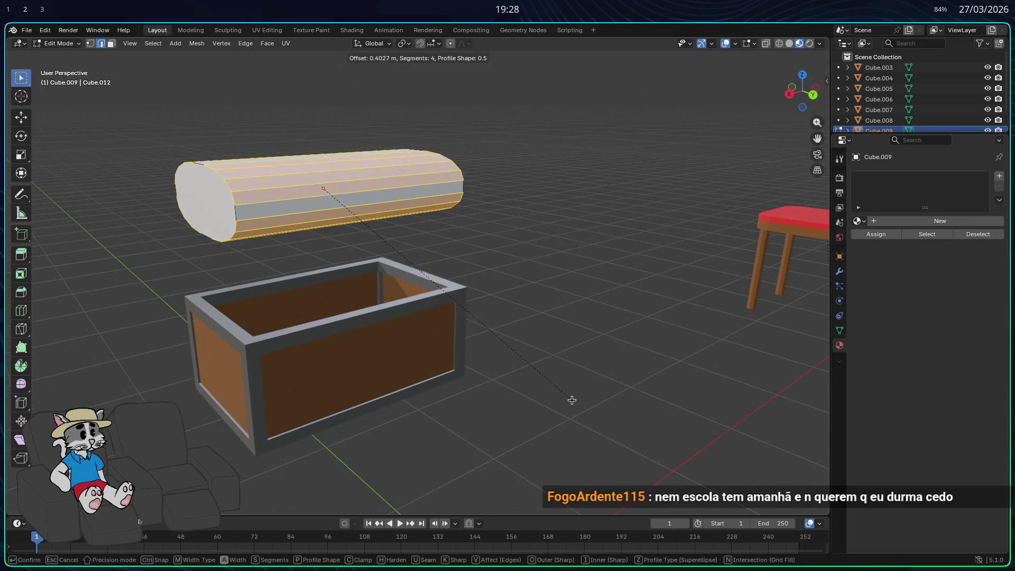
pyautogui.click(572, 400)
pyautogui.hotkey('ctrl', 'z')
pyautogui.moveTo(571, 400)
pyautogui.mouseDown(button='middle')
pyautogui.moveTo(539, 277)
pyautogui.moveTo(518, 246)
pyautogui.mouseUp(button='middle')
pyautogui.hotkey('ctrl', 'z')
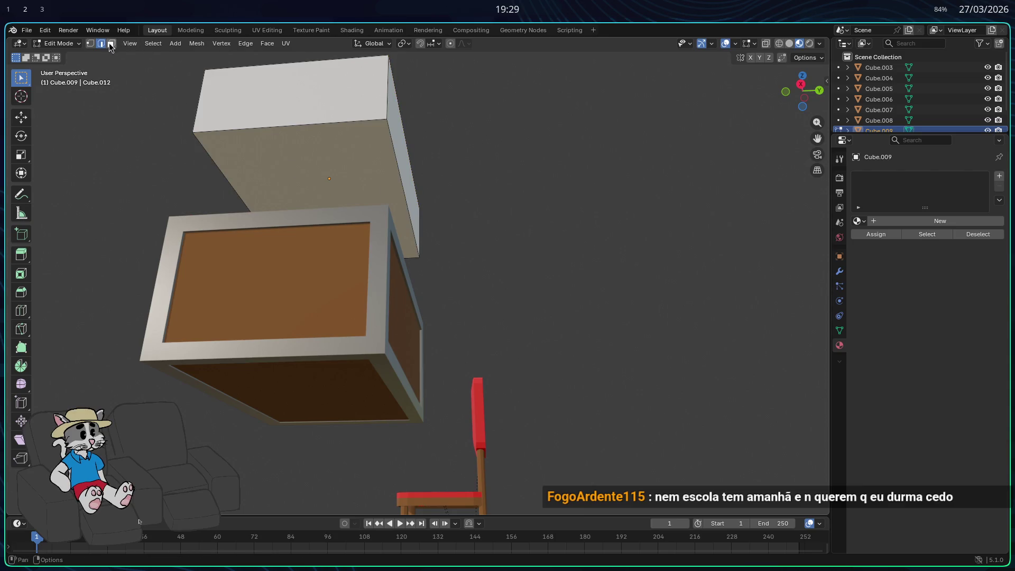
# Shrink the lid's bottom face, inset it to 0.9797 scale, and push it up along Z.
pyautogui.click(317, 184)
pyautogui.press('s')
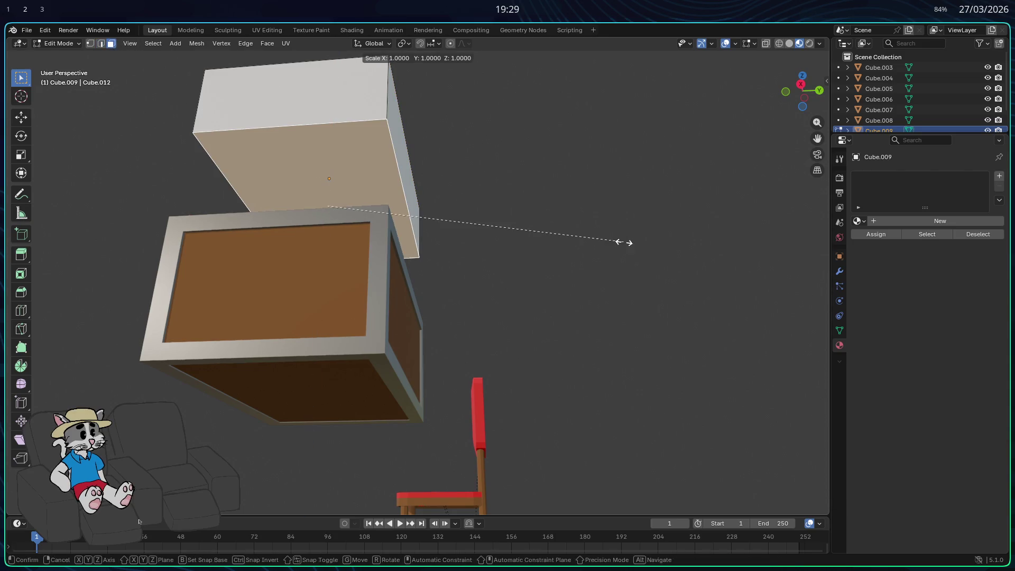
pyautogui.click(582, 244)
pyautogui.press('e')
pyautogui.click(582, 243)
pyautogui.press('s')
pyautogui.click(571, 244)
pyautogui.moveTo(571, 243)
pyautogui.mouseDown(button='middle')
pyautogui.moveTo(555, 302)
pyautogui.moveTo(561, 254)
pyautogui.mouseUp(button='middle')
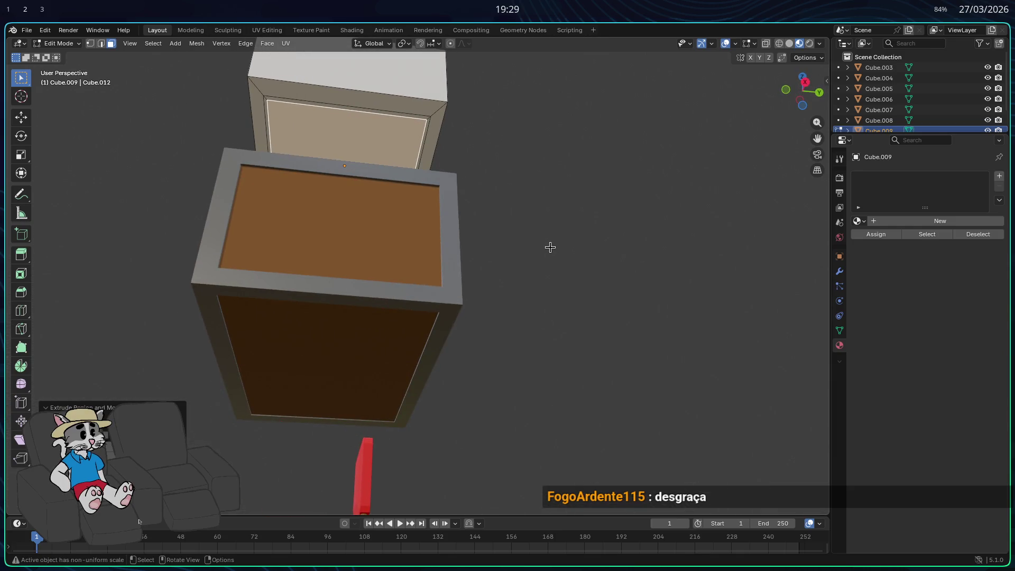
pyautogui.press('g')
pyautogui.press('z')
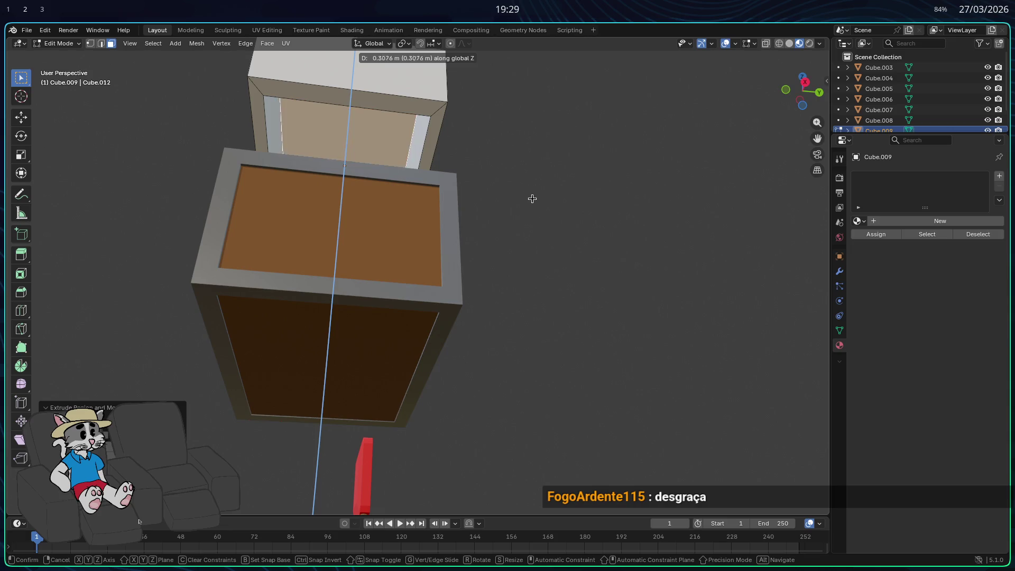
pyautogui.click(531, 204)
pyautogui.moveTo(531, 204)
pyautogui.mouseDown(button='middle')
pyautogui.moveTo(587, 277)
pyautogui.moveTo(582, 231)
pyautogui.moveTo(532, 221)
pyautogui.mouseUp(button='middle')
# Try beveling the face, undo it, and switch to edge selection.
pyautogui.hotkey('ctrl', 'b')
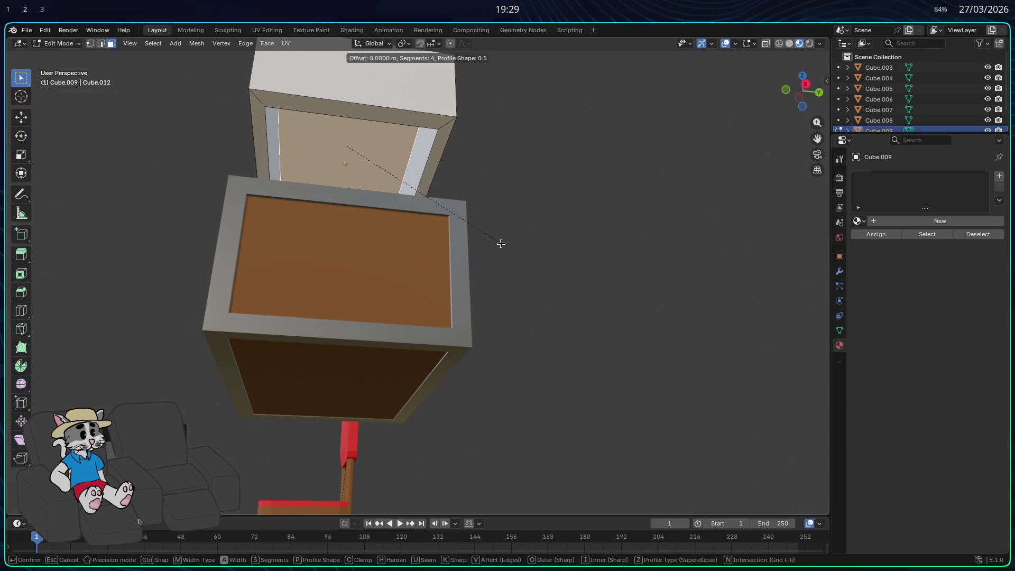
pyautogui.click(544, 277)
pyautogui.moveTo(537, 281)
pyautogui.mouseDown(button='middle')
pyautogui.moveTo(498, 300)
pyautogui.moveTo(465, 272)
pyautogui.mouseUp(button='middle')
pyautogui.hotkey('ctrl', 'z')
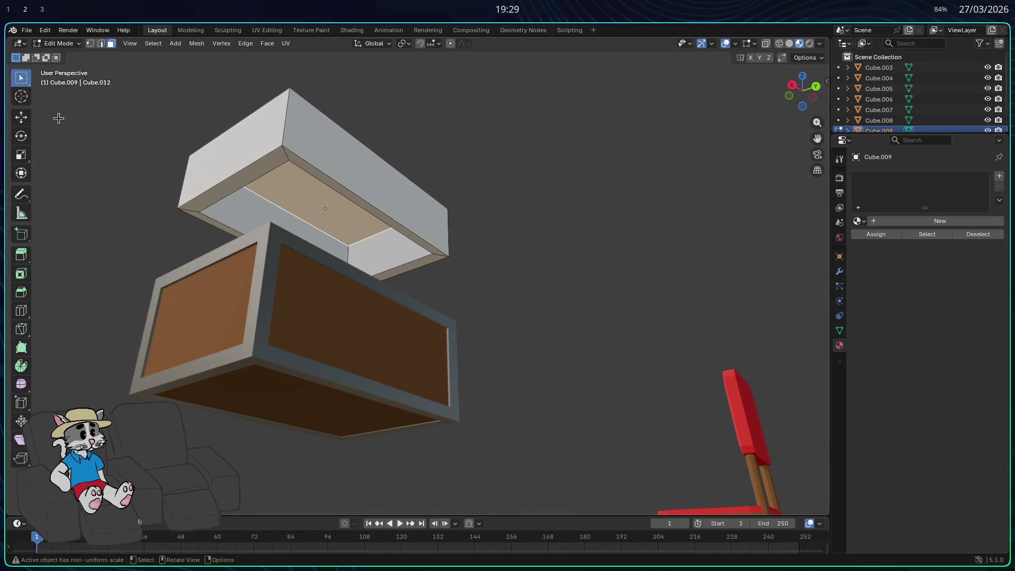
pyautogui.click(290, 202)
pyautogui.moveTo(285, 210)
pyautogui.mouseDown(button='middle')
pyautogui.moveTo(370, 209)
pyautogui.moveTo(469, 152)
pyautogui.moveTo(460, 148)
pyautogui.moveTo(429, 193)
pyautogui.moveTo(304, 296)
pyautogui.mouseUp(button='middle')
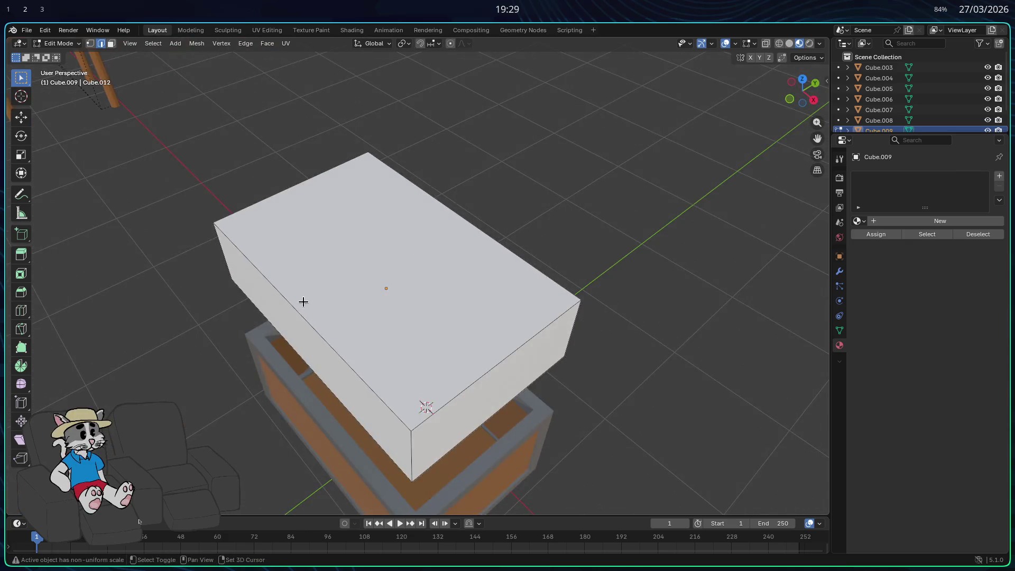
pyautogui.moveTo(348, 326); pyautogui.dragTo(314, 263, button='middle')
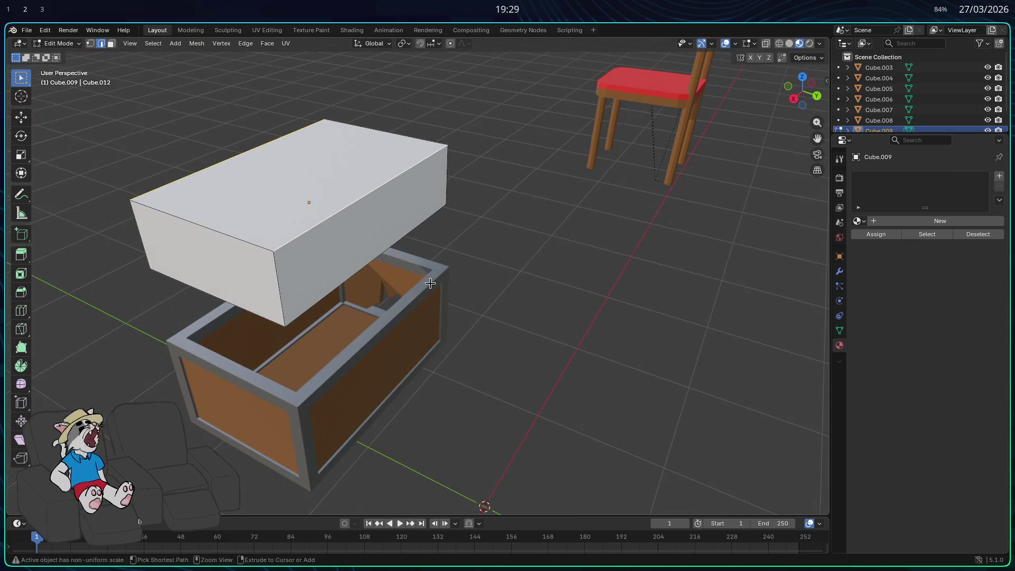
# Bevel the lid's top edges into a rounded 4-segment top, then bevel the underside edges.
pyautogui.hotkey('ctrl', 'b')
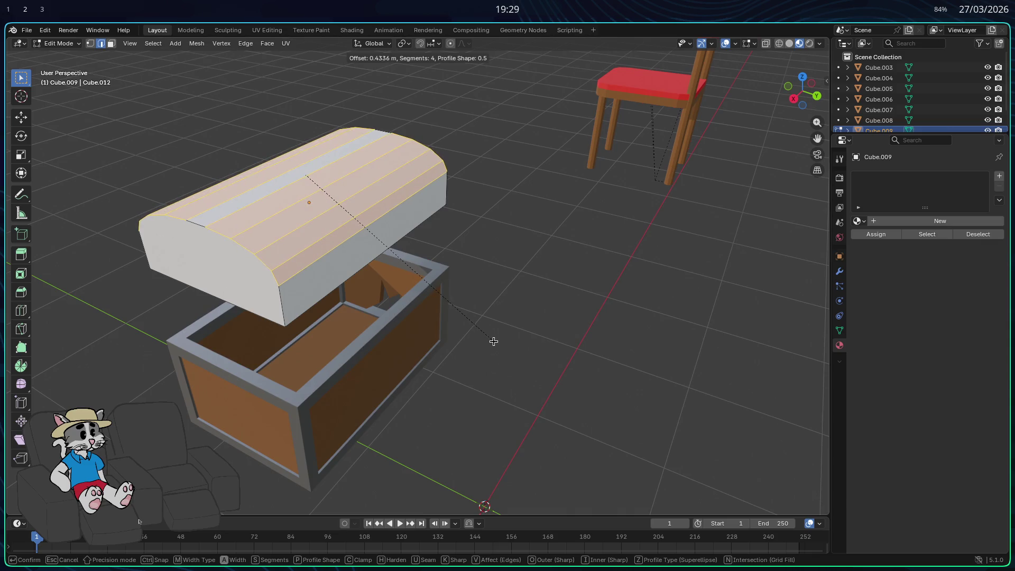
pyautogui.click(494, 343)
pyautogui.moveTo(494, 342)
pyautogui.mouseDown(button='middle')
pyautogui.moveTo(541, 254)
pyautogui.moveTo(503, 249)
pyautogui.moveTo(534, 280)
pyautogui.moveTo(547, 325)
pyautogui.moveTo(533, 347)
pyautogui.moveTo(501, 354)
pyautogui.moveTo(515, 240)
pyautogui.mouseUp(button='middle')
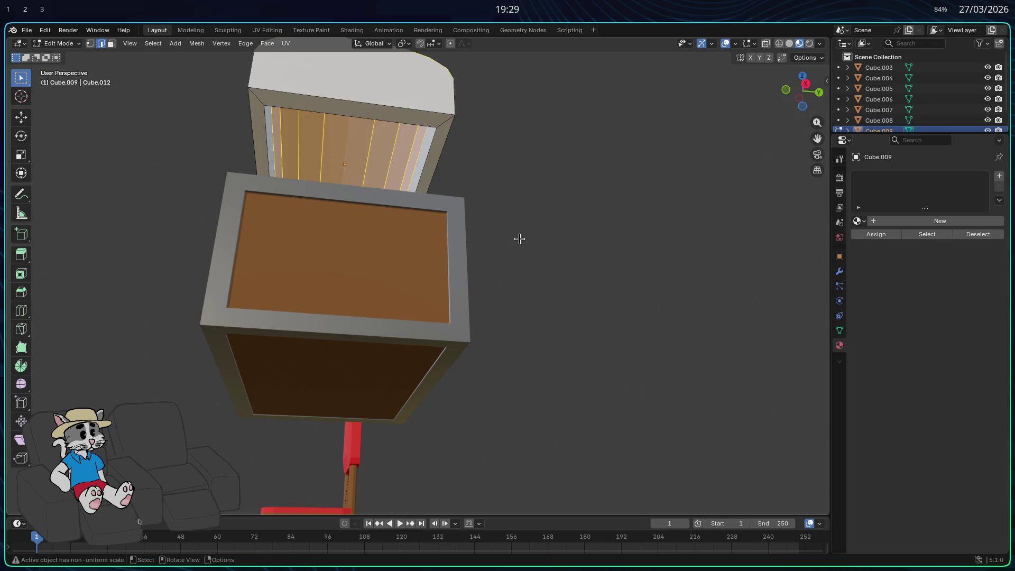
pyautogui.hotkey('ctrl', 'b')
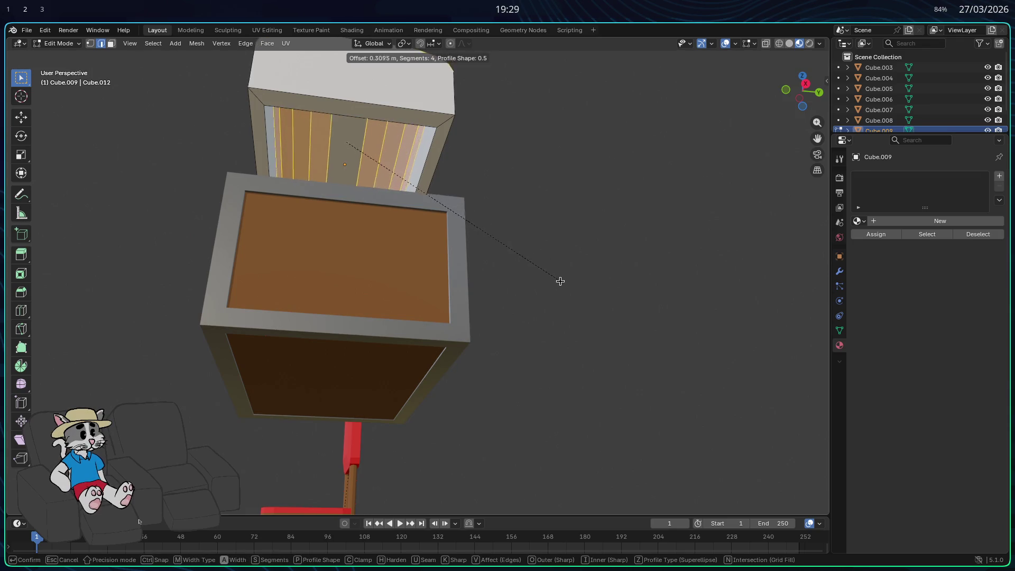
pyautogui.click(566, 292)
pyautogui.moveTo(519, 232)
pyautogui.mouseDown(button='middle')
pyautogui.moveTo(520, 317)
pyautogui.moveTo(587, 294)
pyautogui.mouseUp(button='middle')
# Select the run of narrow strip faces along the lid's curved top.
pyautogui.press('Tab')
pyautogui.moveTo(581, 339)
pyautogui.mouseDown(button='middle')
pyautogui.moveTo(600, 315)
pyautogui.moveTo(643, 344)
pyautogui.mouseUp(button='middle')
pyautogui.press('Tab')
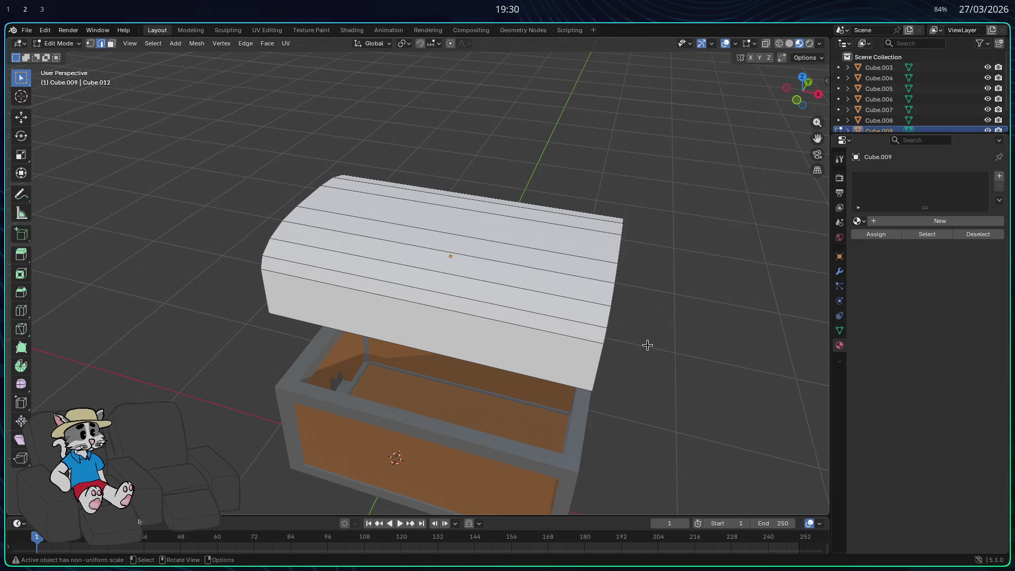
pyautogui.moveTo(566, 380)
pyautogui.mouseDown(button='middle')
pyautogui.moveTo(571, 291)
pyautogui.moveTo(458, 249)
pyautogui.moveTo(547, 213)
pyautogui.moveTo(594, 227)
pyautogui.moveTo(569, 265)
pyautogui.moveTo(502, 278)
pyautogui.moveTo(587, 263)
pyautogui.moveTo(508, 222)
pyautogui.moveTo(277, 190)
pyautogui.mouseUp(button='middle')
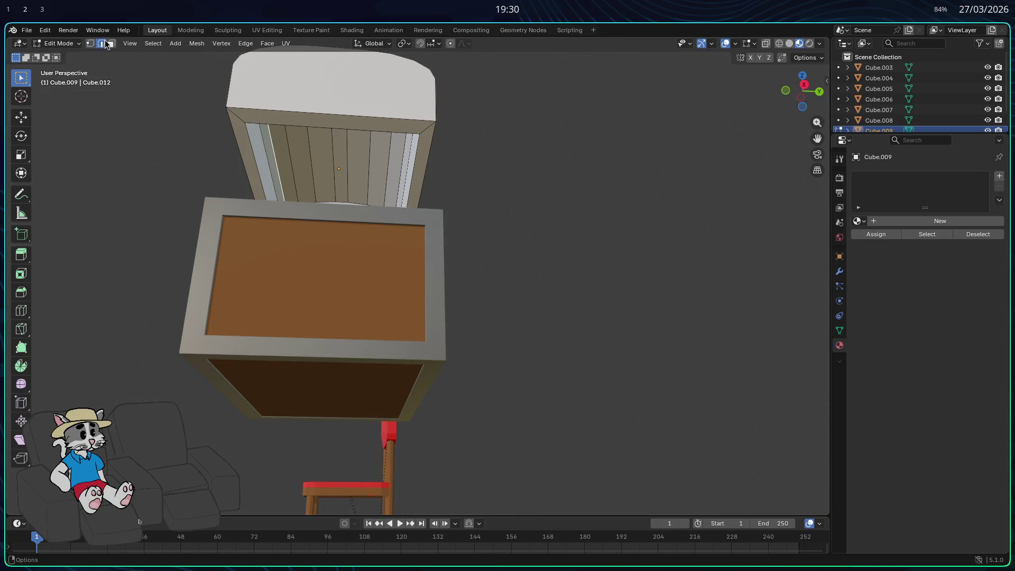
pyautogui.keyDown('shift'); pyautogui.click(270, 160); pyautogui.keyUp('shift')
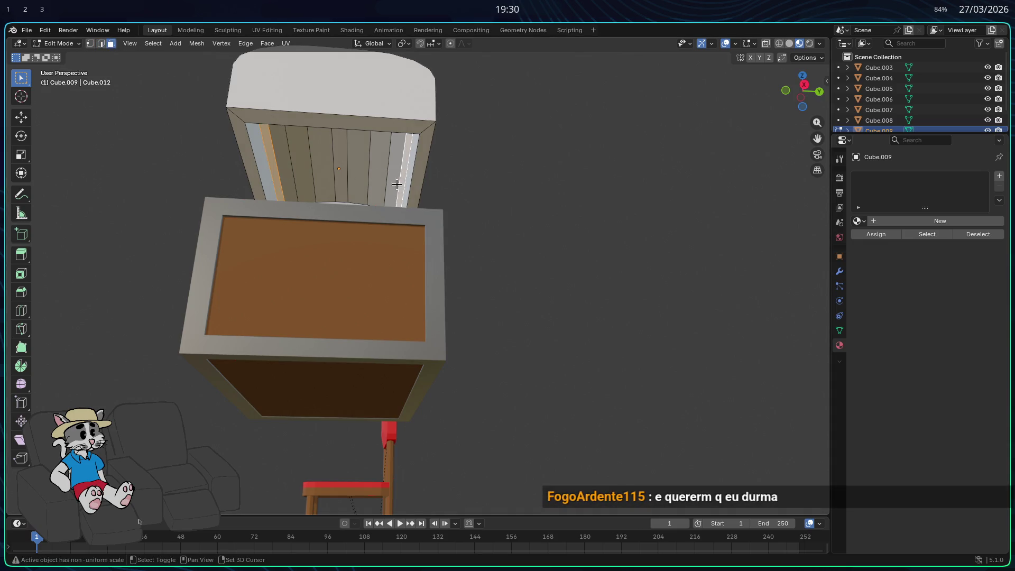
pyautogui.keyDown('ctrl'); pyautogui.click(276, 167); pyautogui.keyUp('ctrl')
pyautogui.moveTo(359, 219)
pyautogui.mouseDown(button='middle')
pyautogui.moveTo(385, 243)
pyautogui.moveTo(291, 276)
pyautogui.mouseUp(button='middle')
# Add the remaining lid strip faces and the front face to the selection.
pyautogui.keyDown('shift'); pyautogui.click(376, 233); pyautogui.keyUp('shift')
pyautogui.keyDown('shift'); pyautogui.click(408, 284); pyautogui.keyUp('shift')
pyautogui.moveTo(407, 283)
pyautogui.mouseDown(button='middle')
pyautogui.moveTo(334, 290)
pyautogui.moveTo(353, 291)
pyautogui.mouseUp(button='middle')
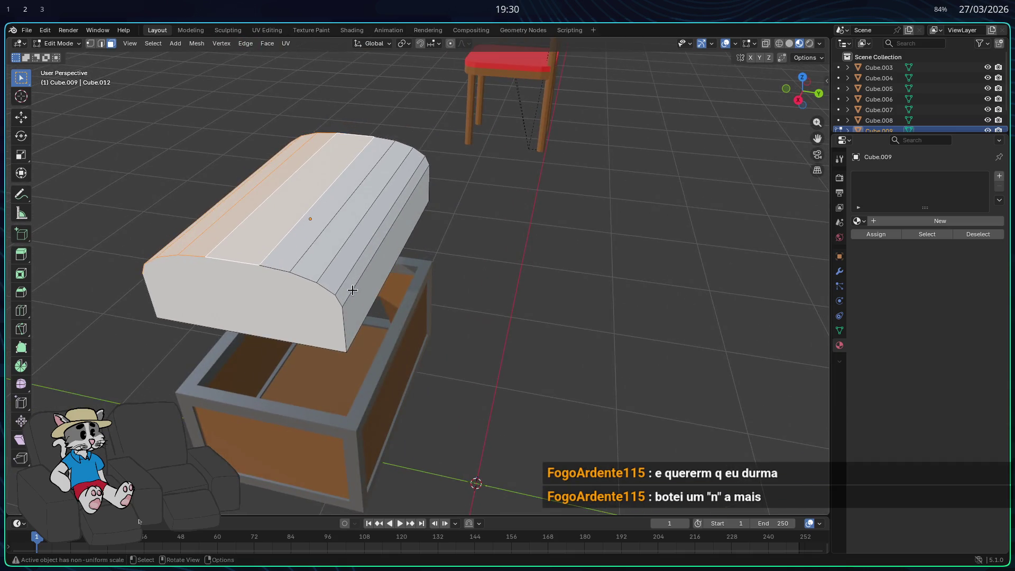
pyautogui.keyDown('shift'); pyautogui.click(310, 222); pyautogui.keyUp('shift')
pyautogui.keyDown('shift'); pyautogui.click(329, 224); pyautogui.keyUp('shift')
pyautogui.keyDown('shift'); pyautogui.click(359, 237); pyautogui.keyUp('shift')
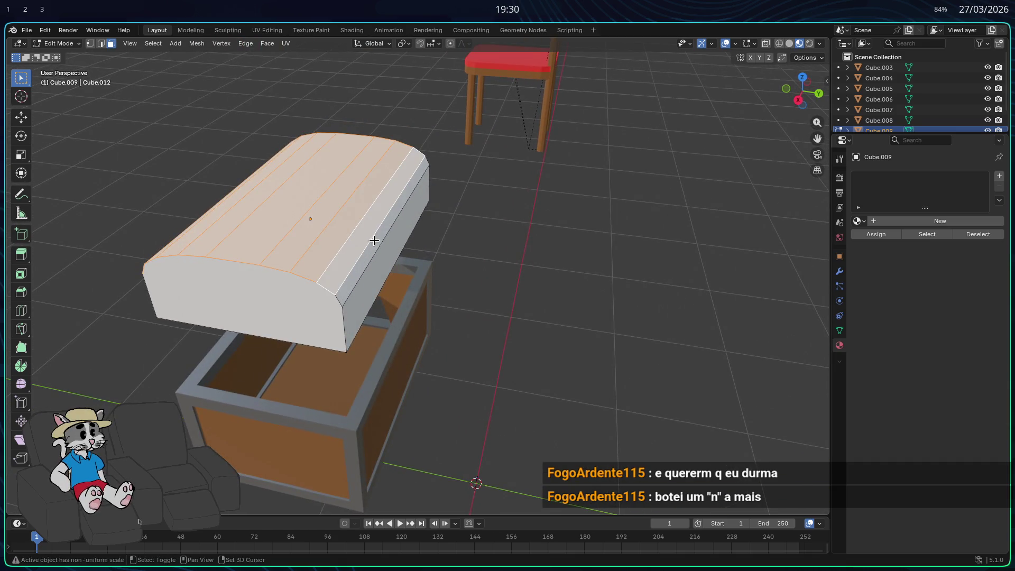
pyautogui.moveTo(476, 288)
pyautogui.mouseDown(button='middle')
pyautogui.moveTo(374, 272)
pyautogui.moveTo(449, 273)
pyautogui.mouseUp(button='middle')
pyautogui.keyDown('shift'); pyautogui.click(359, 265); pyautogui.keyUp('shift')
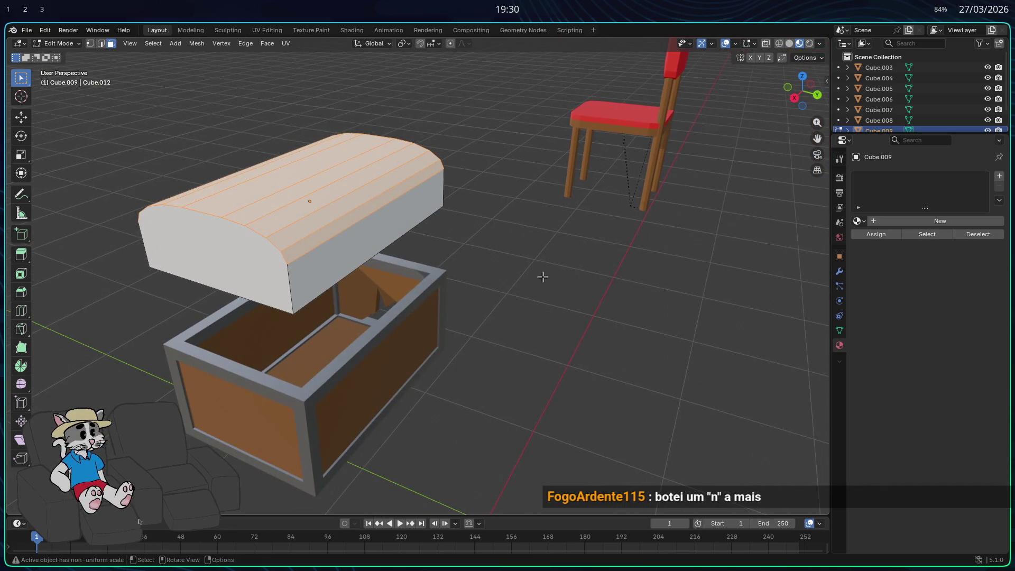
# Lower the selected top faces about 0.16 m along Z, then raise the lid slightly.
pyautogui.press('g')
pyautogui.press('z')
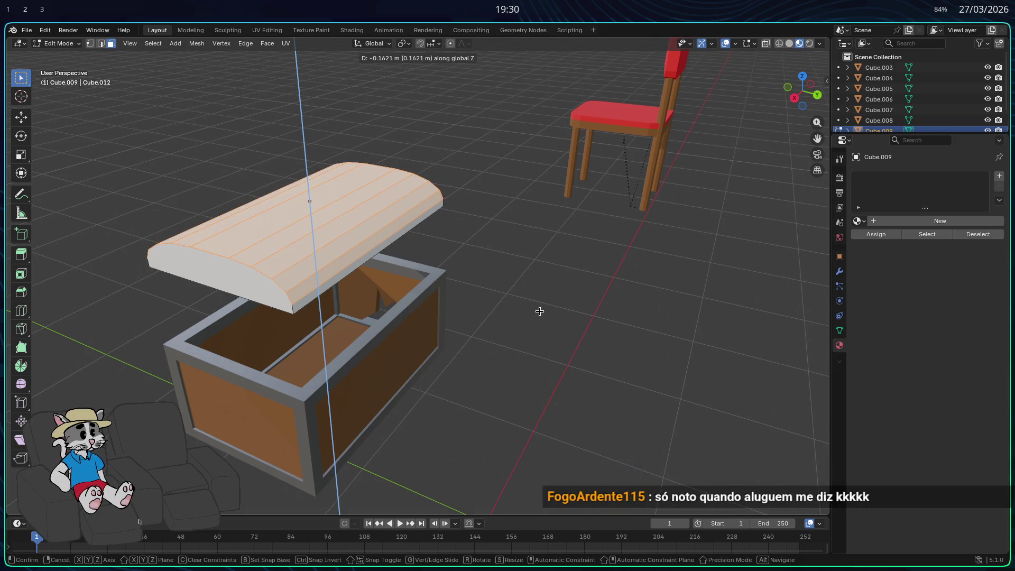
pyautogui.click(539, 309)
pyautogui.moveTo(540, 309)
pyautogui.mouseDown(button='middle')
pyautogui.moveTo(671, 292)
pyautogui.moveTo(732, 264)
pyautogui.moveTo(665, 293)
pyautogui.moveTo(655, 319)
pyautogui.moveTo(553, 324)
pyautogui.moveTo(620, 313)
pyautogui.moveTo(513, 307)
pyautogui.moveTo(529, 317)
pyautogui.moveTo(583, 315)
pyautogui.moveTo(569, 327)
pyautogui.moveTo(612, 345)
pyautogui.moveTo(585, 340)
pyautogui.mouseUp(button='middle')
pyautogui.press('g')
pyautogui.press('z')
pyautogui.click(575, 323)
# Move the lid vertically down onto the chest in Object Mode and orbit around it.
pyautogui.press('Tab')
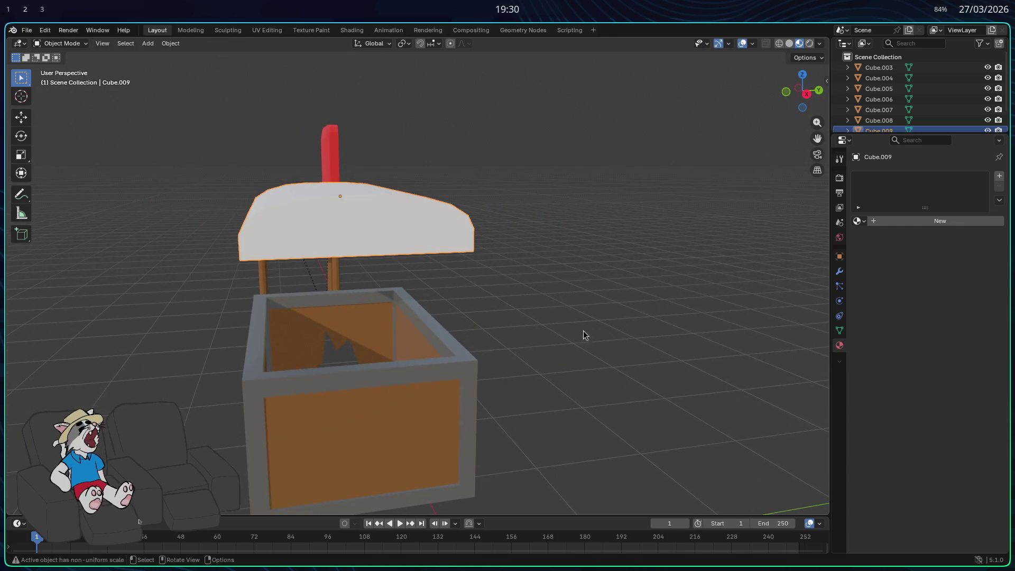
pyautogui.press('g')
pyautogui.press('z')
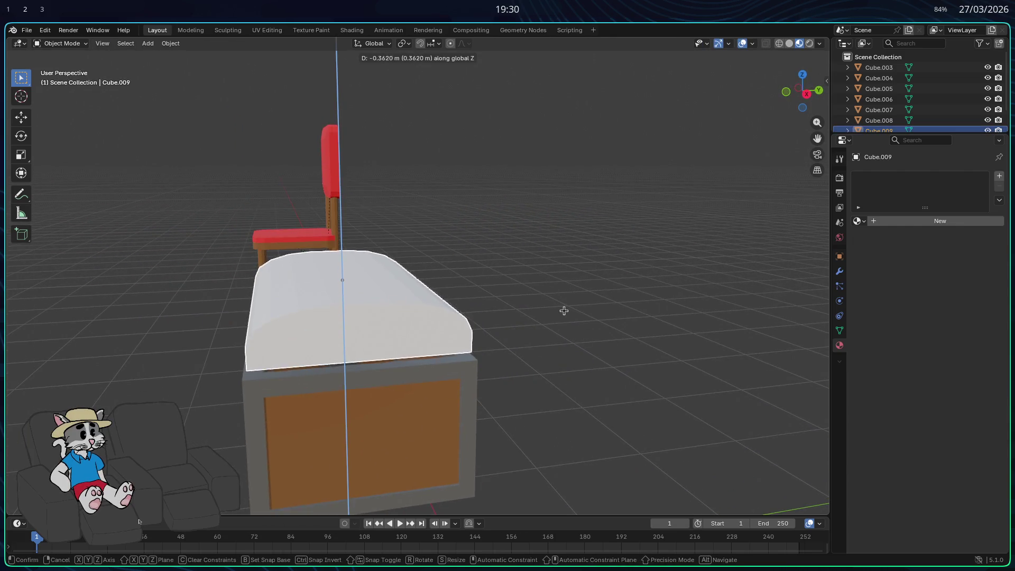
pyautogui.click(565, 315)
pyautogui.moveTo(564, 315)
pyautogui.mouseDown(button='middle')
pyautogui.moveTo(636, 327)
pyautogui.moveTo(603, 356)
pyautogui.moveTo(564, 347)
pyautogui.mouseUp(button='middle')
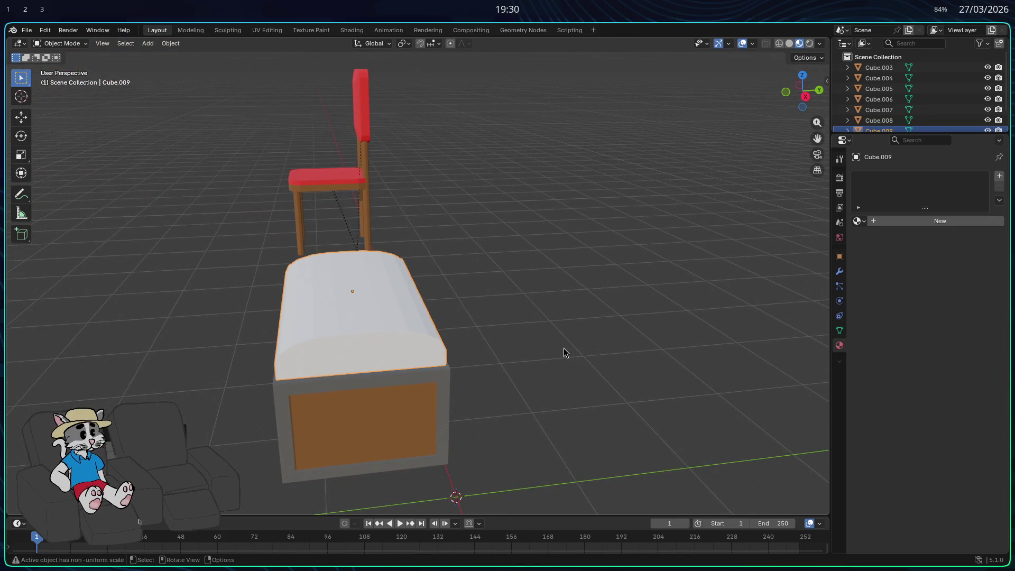
pyautogui.moveTo(551, 349); pyautogui.dragTo(625, 371, button='middle')
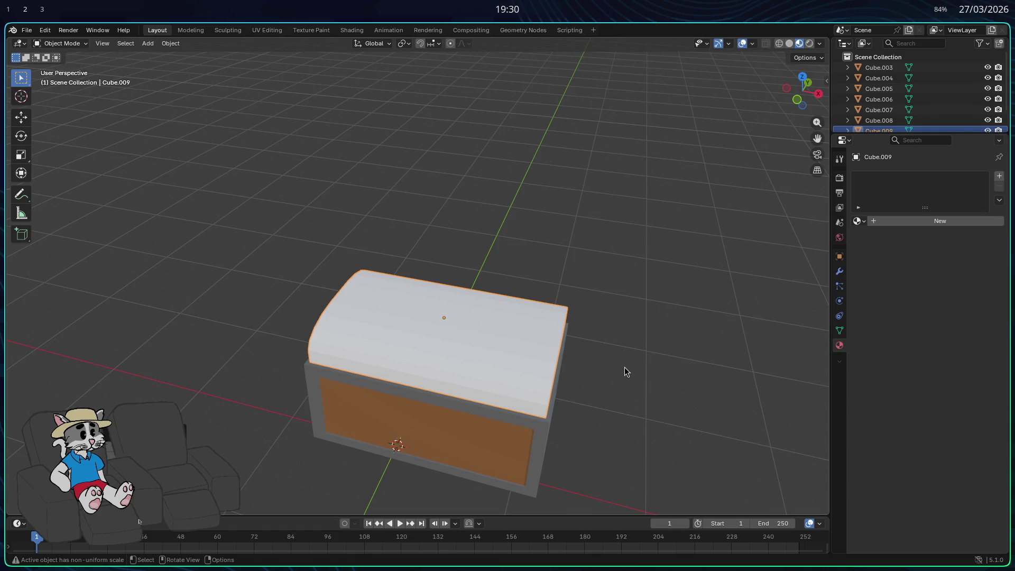
pyautogui.moveTo(633, 378)
pyautogui.mouseDown(button='middle')
pyautogui.moveTo(680, 379)
pyautogui.moveTo(562, 392)
pyautogui.moveTo(497, 360)
pyautogui.moveTo(503, 333)
pyautogui.moveTo(533, 333)
pyautogui.moveTo(506, 344)
pyautogui.moveTo(535, 339)
pyautogui.mouseUp(button='middle')
# Raise the lid mesh above the chest along Z in Edit Mode.
pyautogui.press('Tab')
pyautogui.press('Tab')
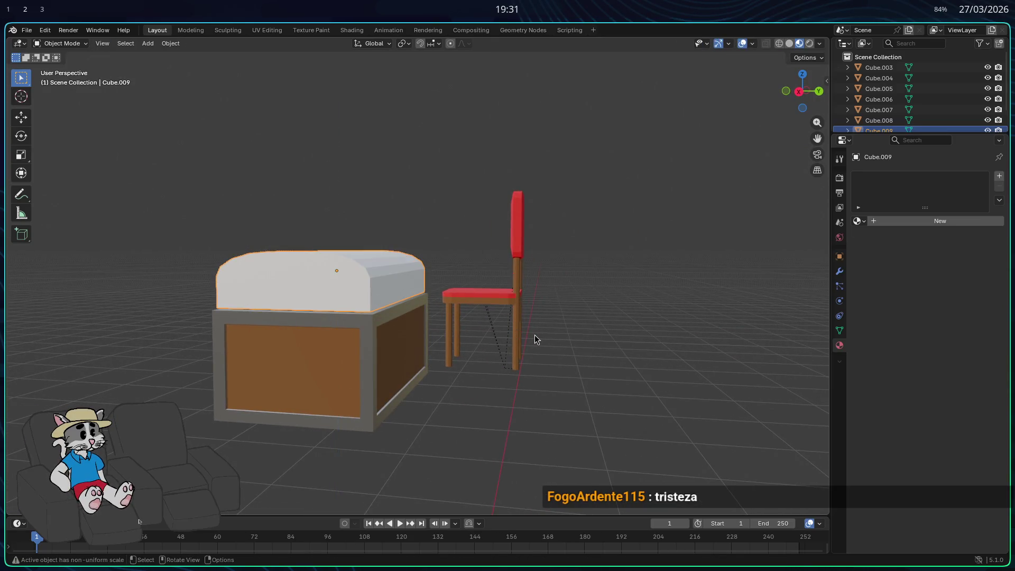
pyautogui.press('g')
pyautogui.press('z')
pyautogui.click(535, 317)
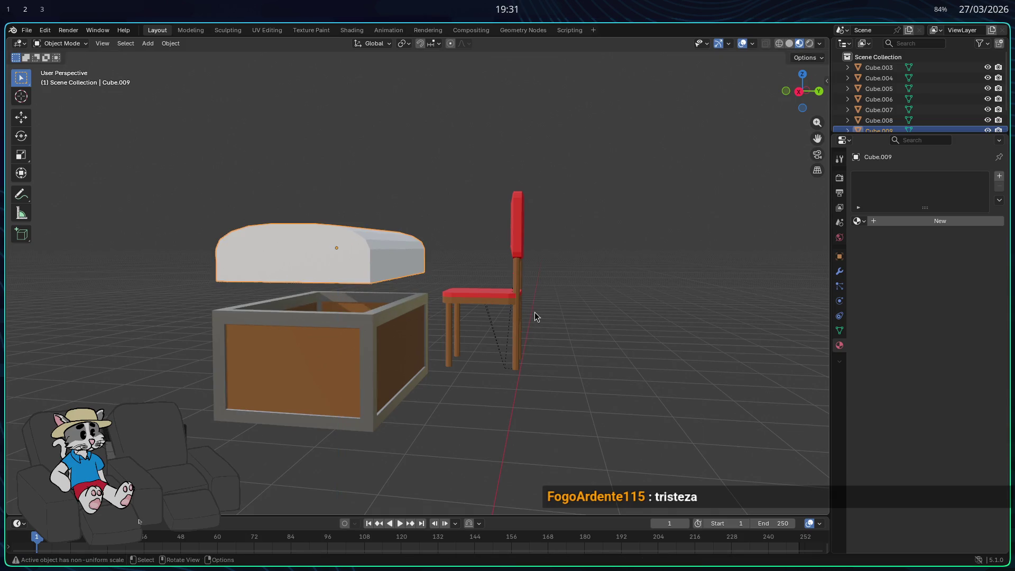
pyautogui.press('Tab')
pyautogui.moveTo(389, 275)
pyautogui.mouseDown(button='middle')
pyautogui.moveTo(395, 259)
pyautogui.moveTo(597, 309)
pyautogui.mouseUp(button='middle')
pyautogui.press('g')
pyautogui.press('z')
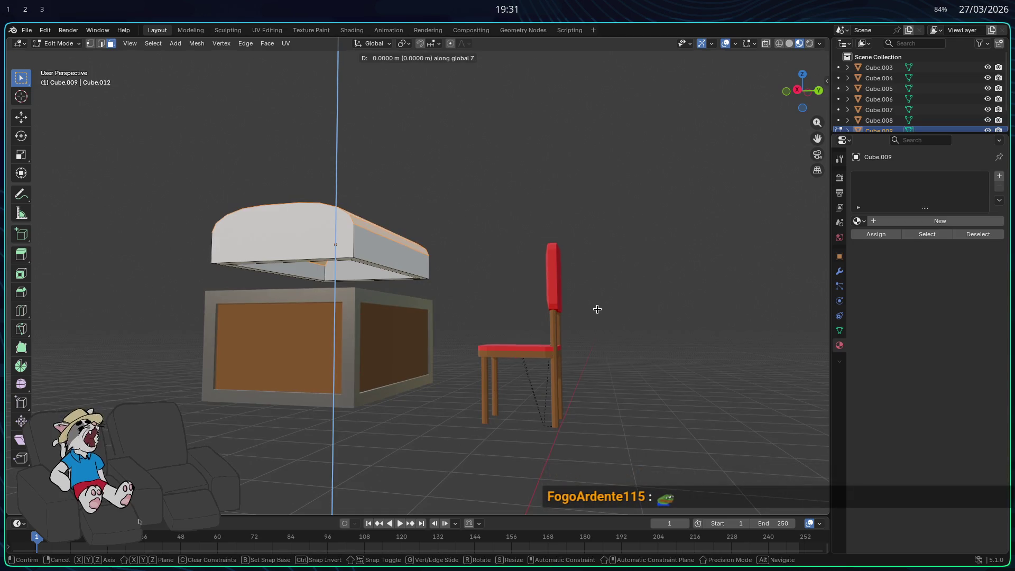
pyautogui.click(599, 317)
pyautogui.moveTo(624, 346); pyautogui.dragTo(628, 331, button='middle')
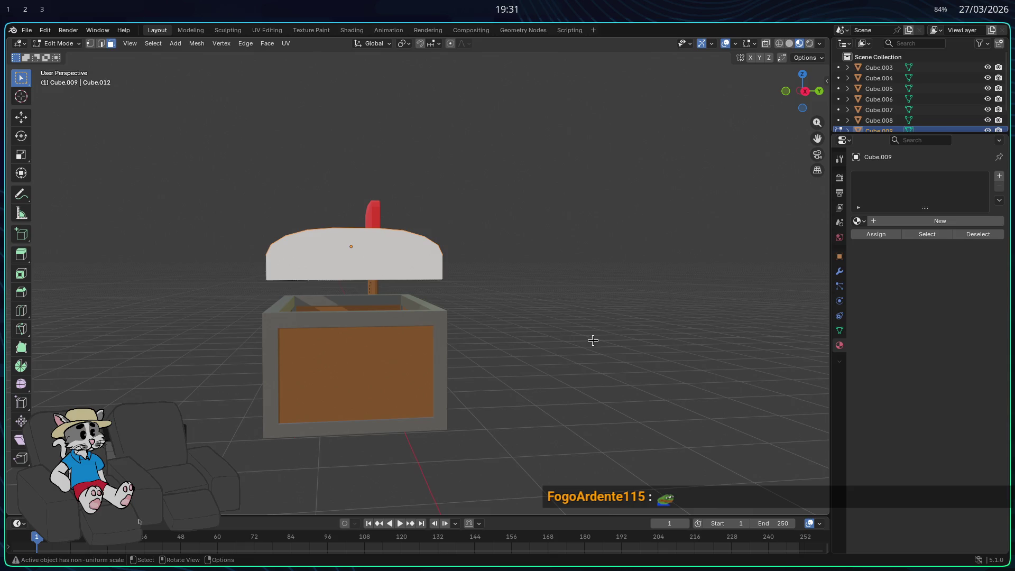
pyautogui.moveTo(593, 340); pyautogui.dragTo(578, 383, button='middle')
# Stretch the lid slightly along the Y axis.
pyautogui.press('s')
pyautogui.press('z')
pyautogui.press('y')
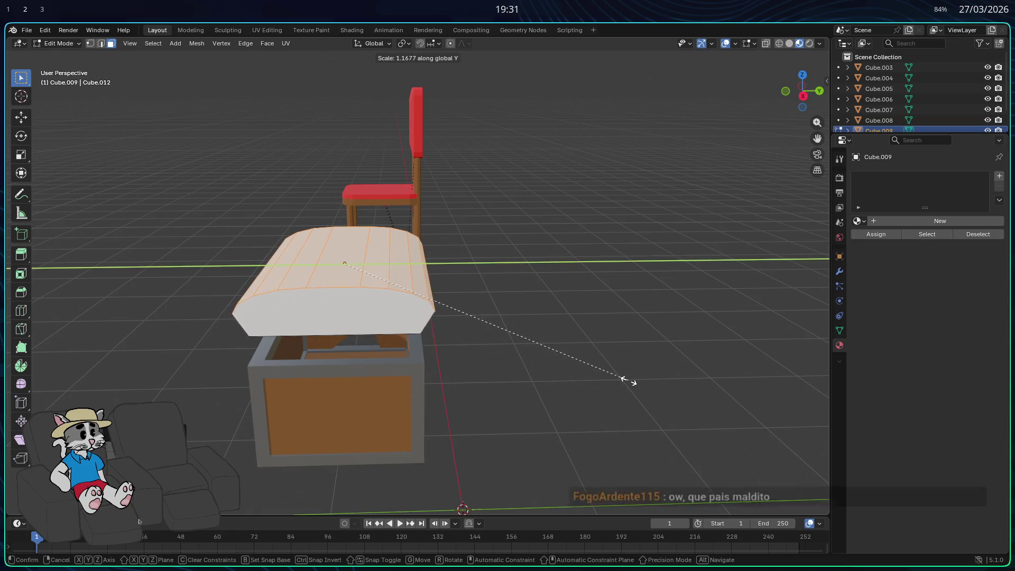
pyautogui.click(612, 380)
pyautogui.moveTo(614, 376)
pyautogui.mouseDown(button='middle')
pyautogui.moveTo(621, 356)
pyautogui.moveTo(648, 370)
pyautogui.moveTo(561, 400)
pyautogui.moveTo(596, 385)
pyautogui.moveTo(559, 383)
pyautogui.mouseUp(button='middle')
# Lower the whole lid onto the chest, undoing and redoing the vertical move.
pyautogui.press('Tab')
pyautogui.press('g')
pyautogui.press('z')
pyautogui.click(639, 393)
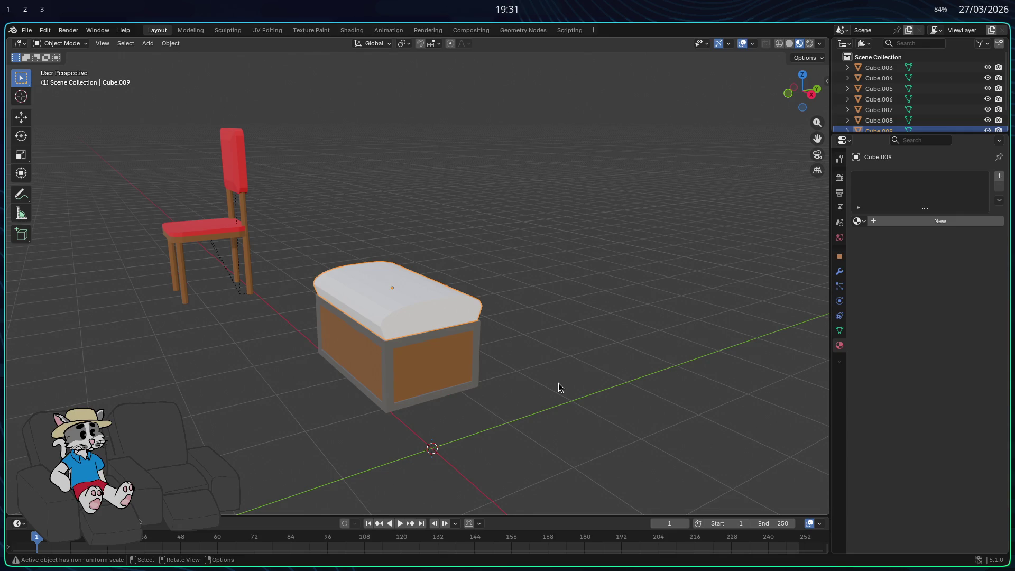
pyautogui.hotkey('ctrl', 'z')
pyautogui.hotkey('ctrl', 'z')
pyautogui.hotkey('ctrl', 'z')
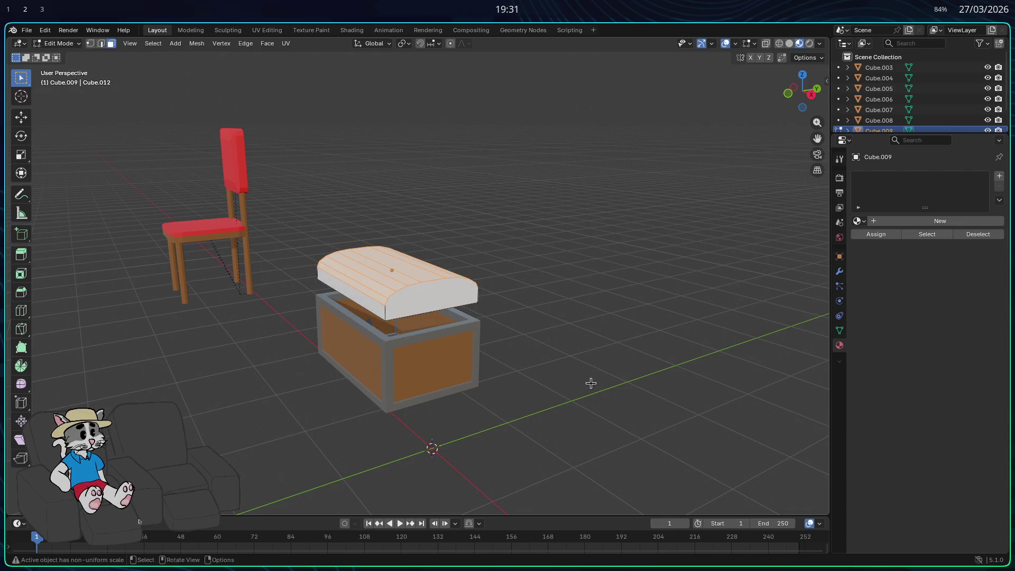
pyautogui.press('Tab')
pyautogui.press('g')
pyautogui.press('z')
pyautogui.click(633, 367)
pyautogui.moveTo(632, 367); pyautogui.dragTo(581, 363, button='middle')
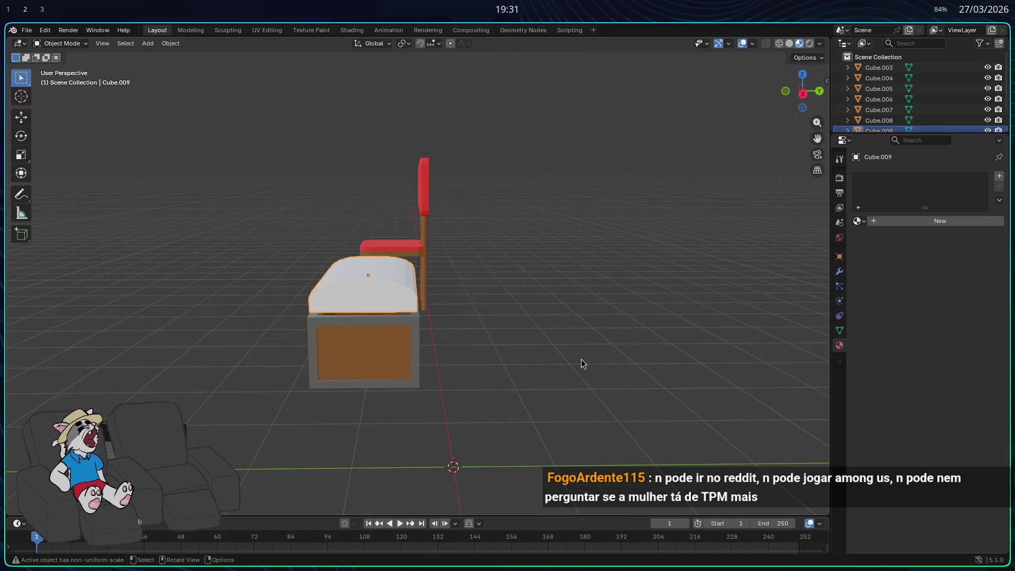
pyautogui.moveTo(586, 341)
pyautogui.mouseDown(button='middle')
pyautogui.moveTo(478, 379)
pyautogui.moveTo(528, 388)
pyautogui.mouseUp(button='middle')
# Raise the lid about 0.29 m straight up above the chest base.
pyautogui.press('g')
pyautogui.press('z')
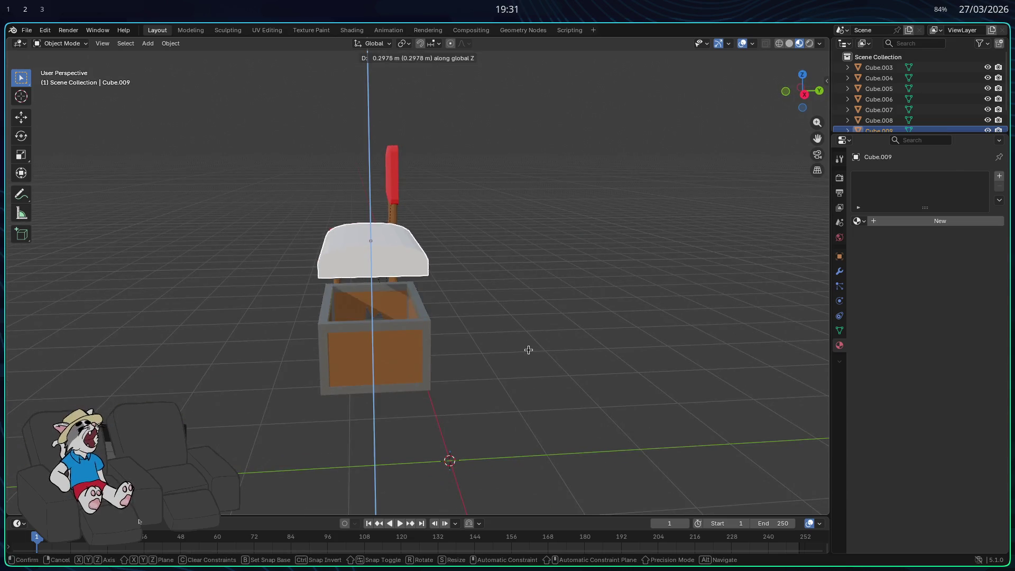
pyautogui.click(532, 346)
pyautogui.moveTo(535, 342)
pyautogui.mouseDown(button='middle')
pyautogui.moveTo(566, 327)
pyautogui.moveTo(605, 330)
pyautogui.mouseUp(button='middle')
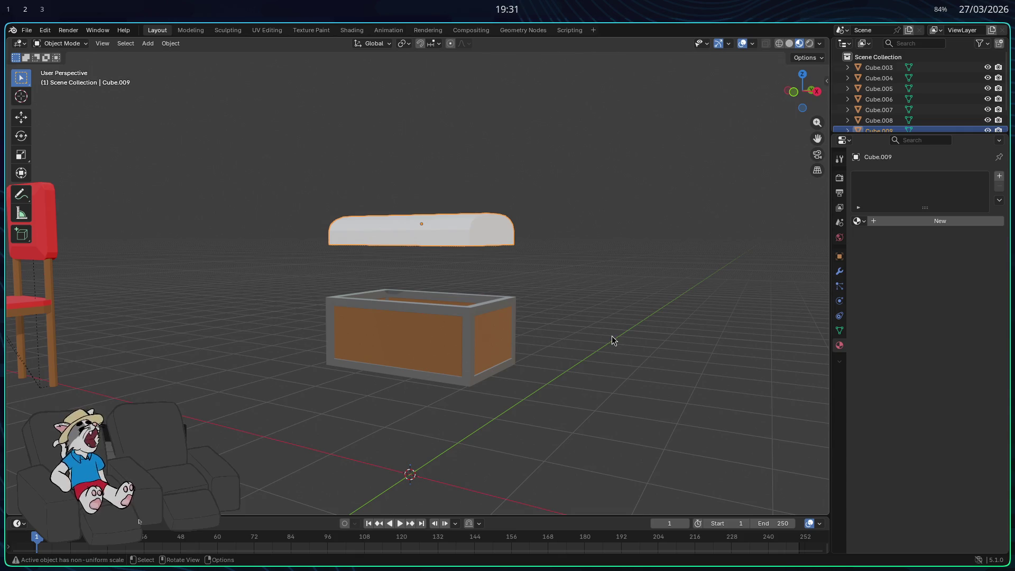
pyautogui.moveTo(608, 323)
pyautogui.mouseDown(button='middle')
pyautogui.moveTo(578, 335)
pyautogui.moveTo(582, 317)
pyautogui.moveTo(570, 327)
pyautogui.moveTo(580, 331)
pyautogui.mouseUp(button='middle')
# In Edit Mode, select the lid's underside faces from below and delete them as Faces.
pyautogui.press('Tab')
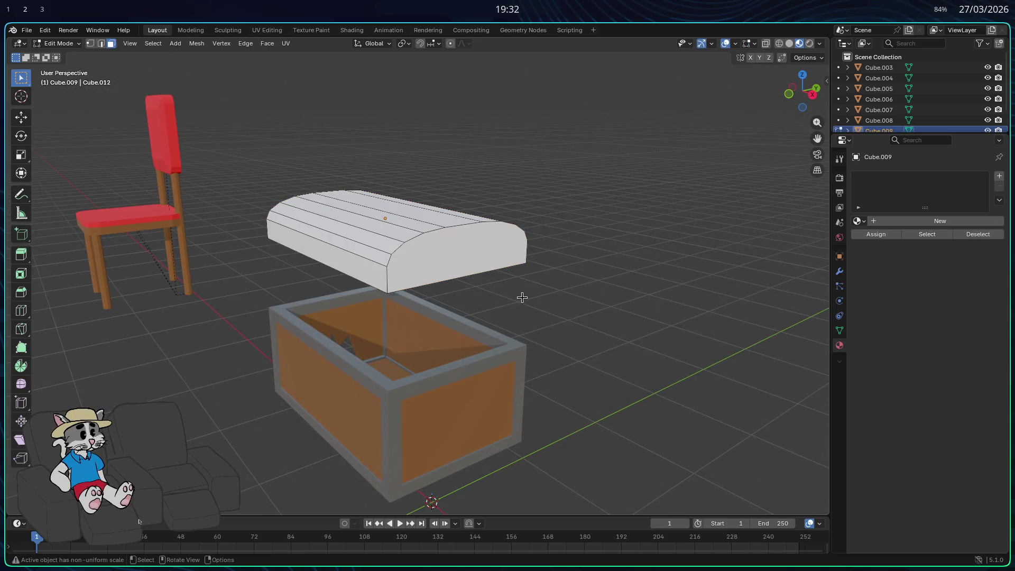
pyautogui.moveTo(434, 261)
pyautogui.mouseDown(button='middle')
pyautogui.moveTo(449, 275)
pyautogui.moveTo(421, 280)
pyautogui.mouseUp(button='middle')
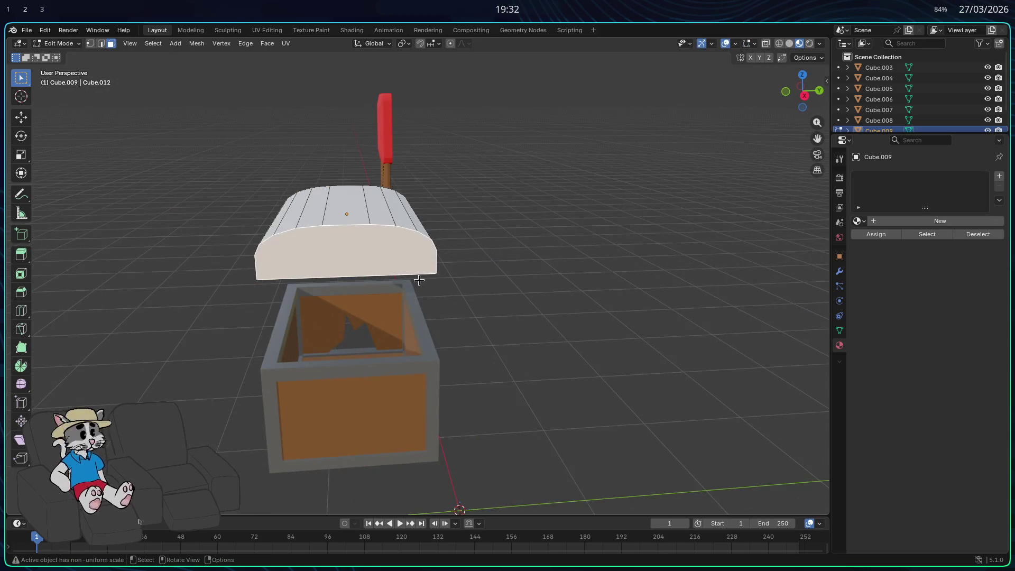
pyautogui.scroll(2, 315, 288)
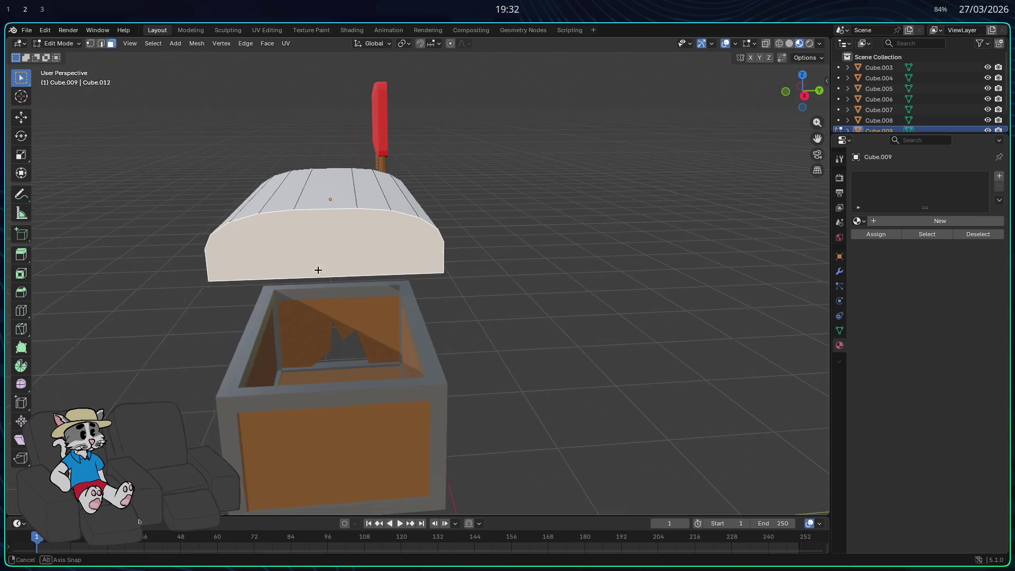
pyautogui.moveTo(302, 265); pyautogui.dragTo(333, 265, button='middle')
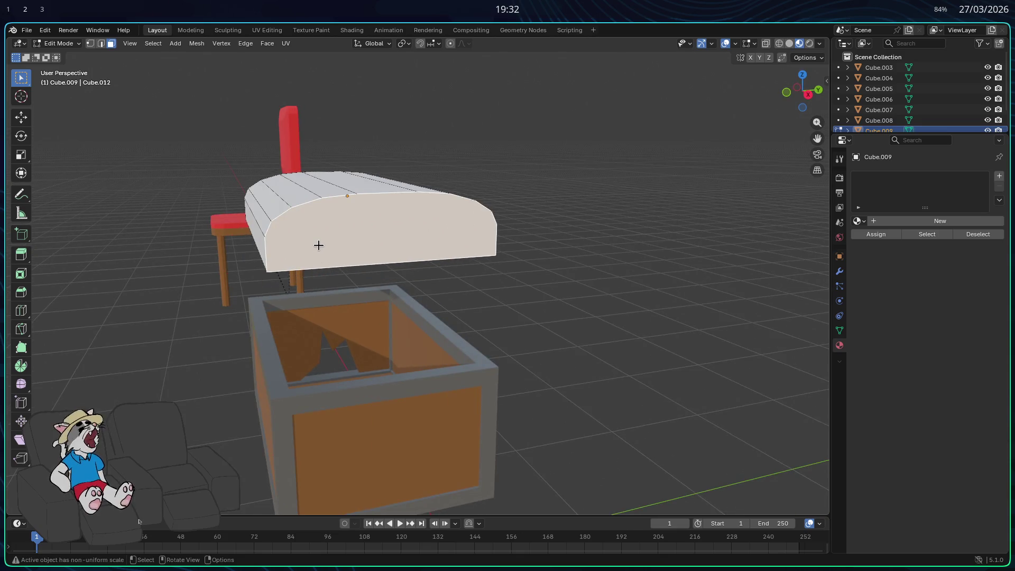
pyautogui.moveTo(319, 245); pyautogui.dragTo(499, 239, button='middle')
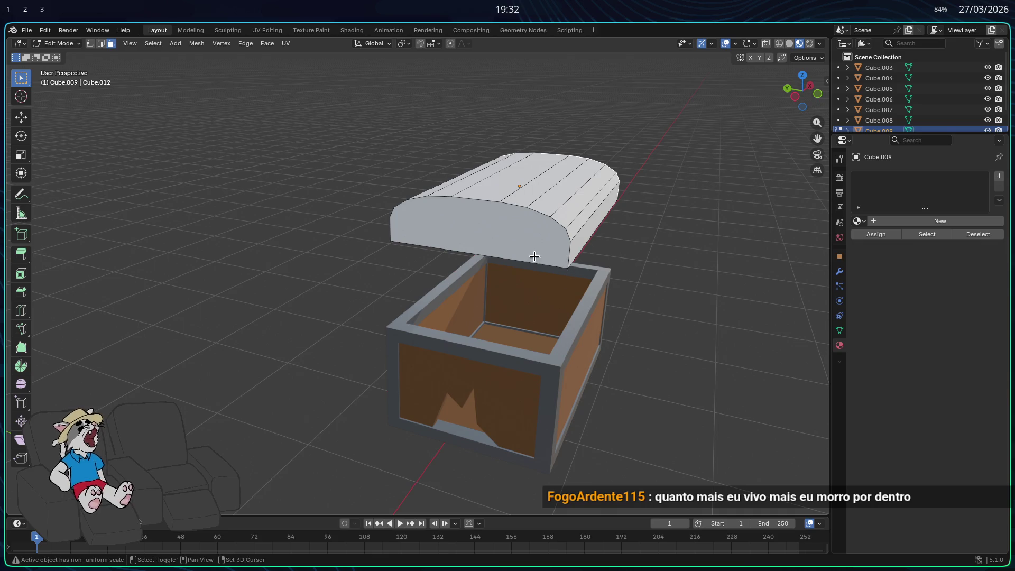
pyautogui.moveTo(539, 256); pyautogui.dragTo(419, 225, button='middle')
pyautogui.press('x')
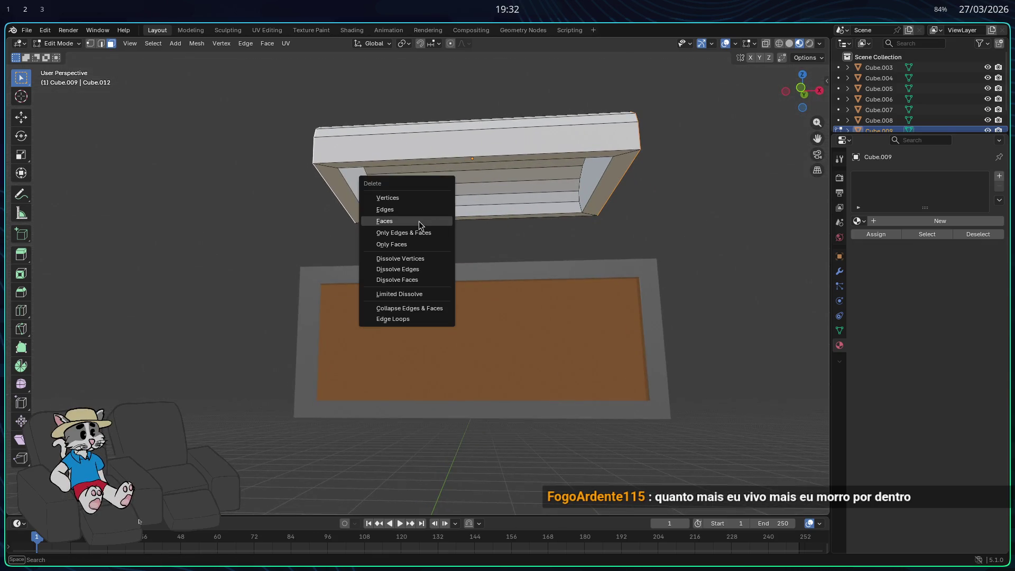
pyautogui.click(589, 180)
pyautogui.moveTo(583, 184); pyautogui.dragTo(665, 191, button='middle')
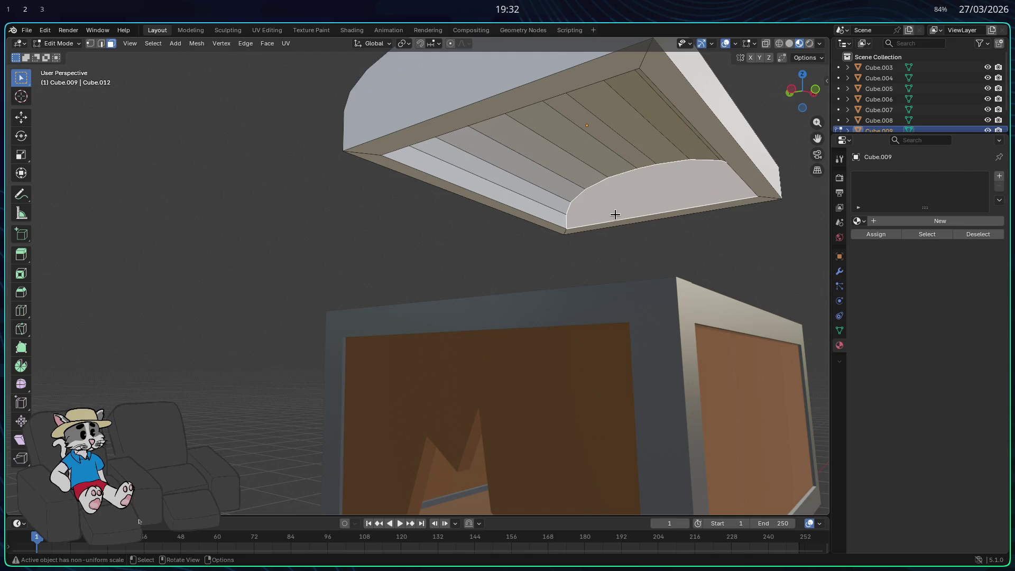
pyautogui.moveTo(565, 237)
pyautogui.mouseDown(button='middle')
pyautogui.moveTo(442, 235)
pyautogui.moveTo(272, 152)
pyautogui.moveTo(236, 161)
pyautogui.moveTo(424, 168)
pyautogui.moveTo(506, 130)
pyautogui.moveTo(535, 179)
pyautogui.moveTo(426, 175)
pyautogui.moveTo(597, 170)
pyautogui.moveTo(471, 197)
pyautogui.moveTo(471, 209)
pyautogui.moveTo(290, 227)
pyautogui.moveTo(220, 213)
pyautogui.moveTo(227, 204)
pyautogui.moveTo(260, 227)
pyautogui.moveTo(287, 220)
pyautogui.moveTo(169, 119)
pyautogui.moveTo(312, 153)
pyautogui.moveTo(637, 191)
pyautogui.moveTo(534, 199)
pyautogui.moveTo(407, 191)
pyautogui.moveTo(397, 214)
pyautogui.moveTo(319, 195)
pyautogui.moveTo(664, 212)
pyautogui.mouseUp(button='middle')
pyautogui.press('x')
pyautogui.click(537, 175)
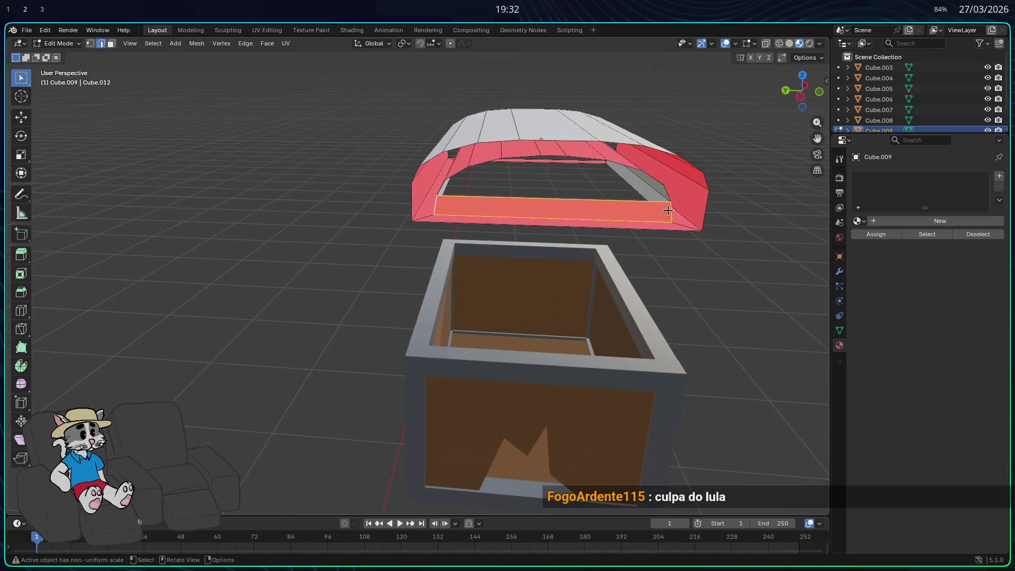
# Select edges at the lid's front opening and fill the first face across it.
pyautogui.click(539, 233)
pyautogui.moveTo(413, 210)
pyautogui.mouseDown(button='middle')
pyautogui.moveTo(287, 215)
pyautogui.moveTo(251, 197)
pyautogui.moveTo(317, 222)
pyautogui.moveTo(277, 193)
pyautogui.moveTo(302, 161)
pyautogui.moveTo(483, 179)
pyautogui.moveTo(539, 203)
pyautogui.moveTo(405, 218)
pyautogui.moveTo(576, 225)
pyautogui.moveTo(473, 249)
pyautogui.moveTo(235, 244)
pyautogui.mouseUp(button='middle')
pyautogui.press('f')
pyautogui.keyDown('shift'); pyautogui.click(192, 251); pyautogui.keyUp('shift')
pyautogui.keyDown('shift'); pyautogui.click(626, 238); pyautogui.keyUp('shift')
pyautogui.moveTo(626, 239); pyautogui.dragTo(522, 272, button='middle')
pyautogui.moveTo(516, 237)
pyautogui.mouseDown(button='middle')
pyautogui.moveTo(503, 236)
pyautogui.moveTo(534, 241)
pyautogui.moveTo(627, 207)
pyautogui.moveTo(551, 276)
pyautogui.moveTo(741, 236)
pyautogui.moveTo(719, 241)
pyautogui.mouseUp(button='middle')
pyautogui.moveTo(587, 285)
pyautogui.mouseDown(button='middle')
pyautogui.moveTo(505, 306)
pyautogui.moveTo(505, 352)
pyautogui.mouseUp(button='middle')
pyautogui.hotkey('alt', 'a')
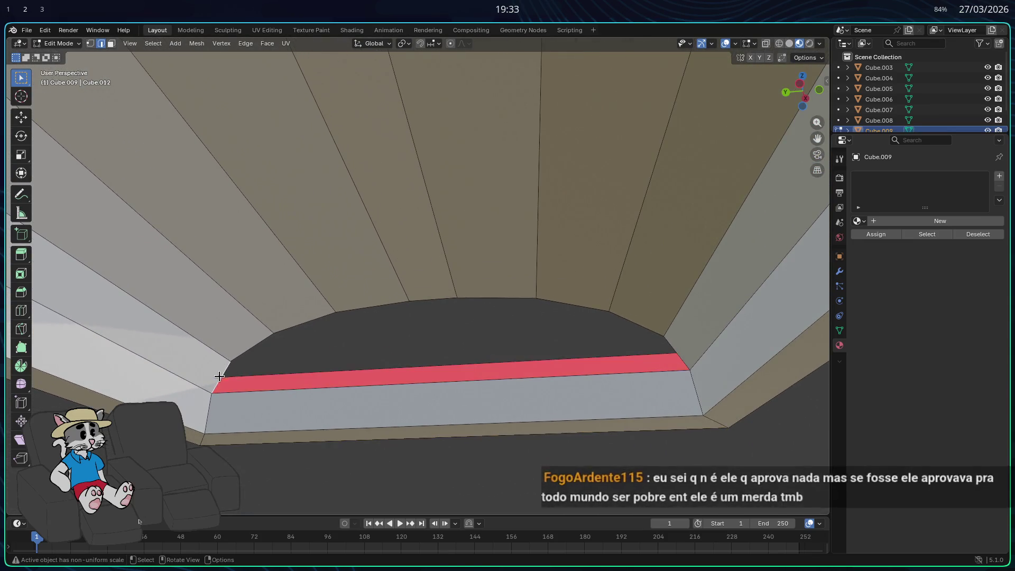
pyautogui.hotkey('ctrl', 'z')
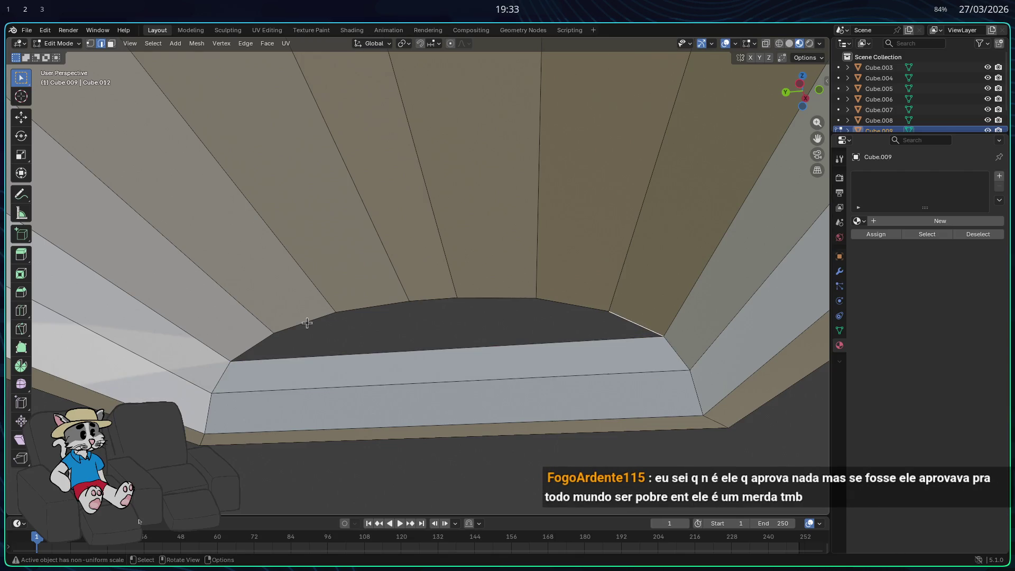
# Fill the next gap along the front opening, undoing a badly filled thin face.
pyautogui.keyDown('shift'); pyautogui.click(295, 328); pyautogui.keyUp('shift')
pyautogui.press('f')
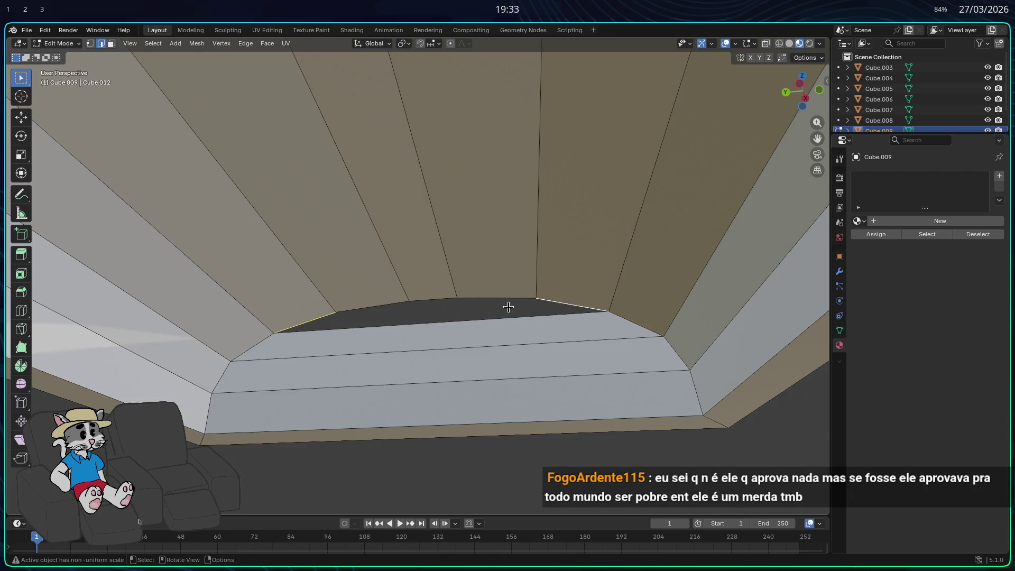
pyautogui.press('f')
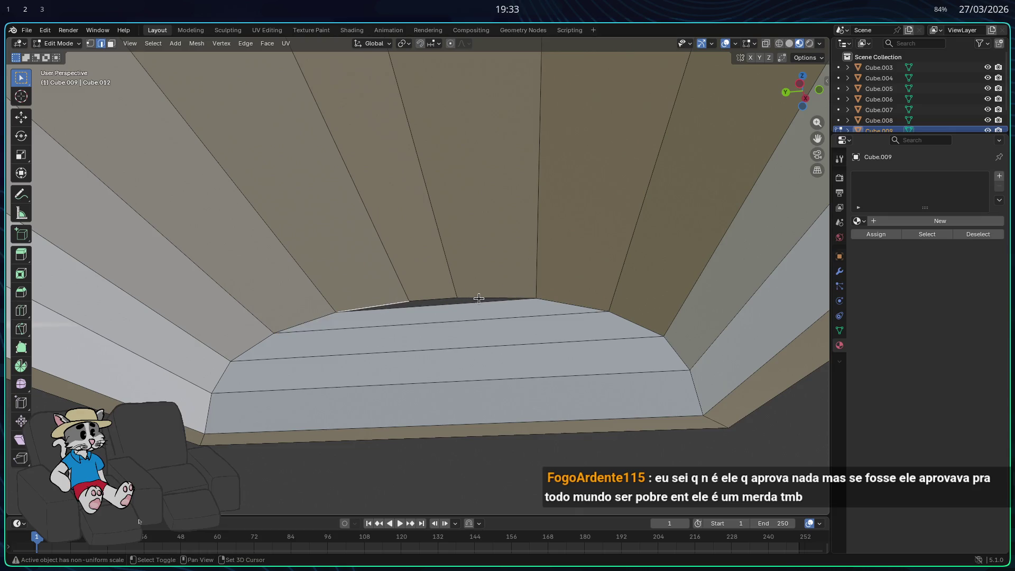
pyautogui.hotkey('ctrl', 'z')
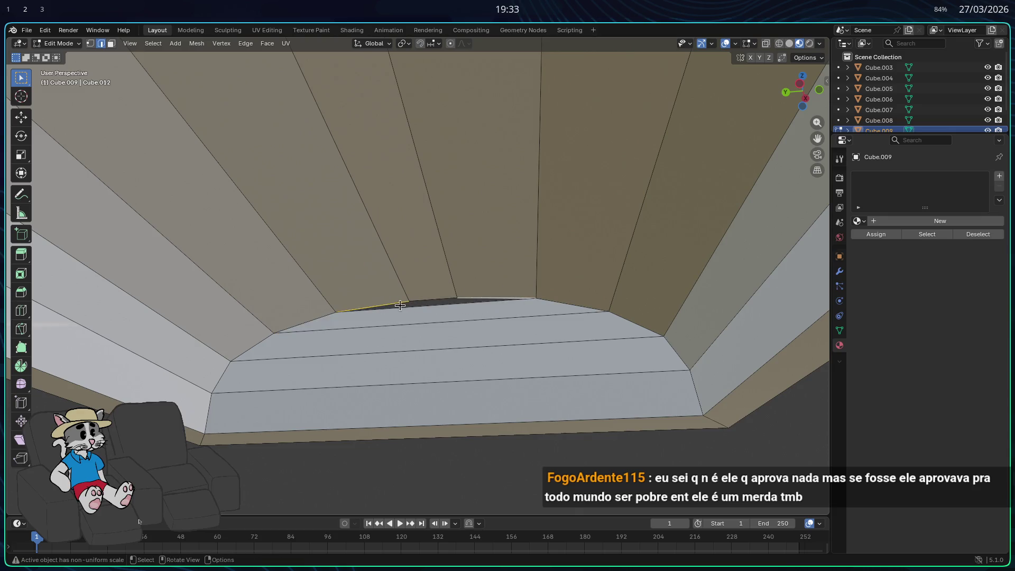
pyautogui.scroll(3, 423, 312)
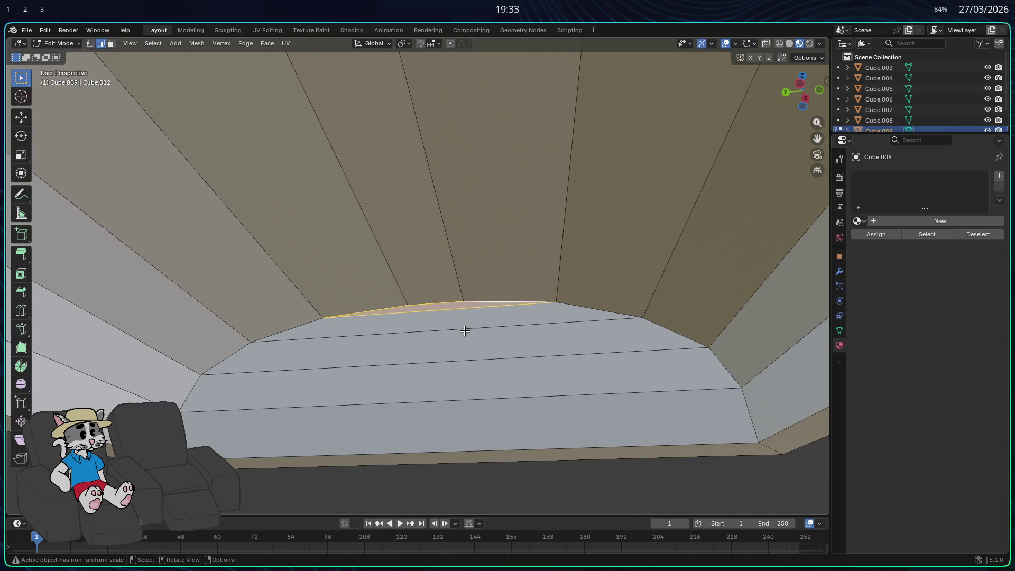
pyautogui.scroll(-1, 435, 343)
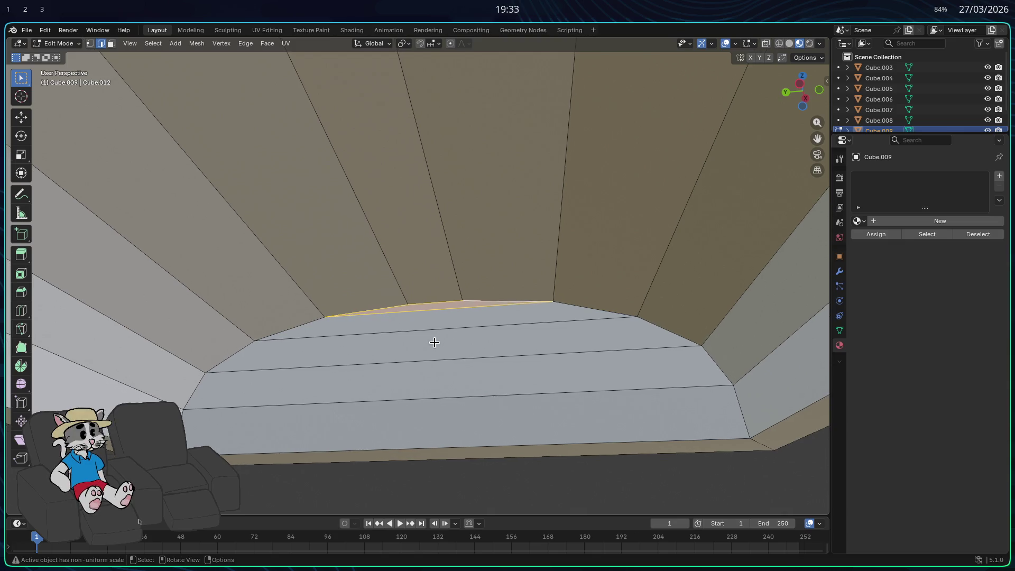
pyautogui.scroll(-8, 435, 343)
pyautogui.moveTo(434, 343)
pyautogui.mouseDown(button='middle')
pyautogui.moveTo(390, 344)
pyautogui.moveTo(396, 294)
pyautogui.moveTo(417, 327)
pyautogui.mouseUp(button='middle')
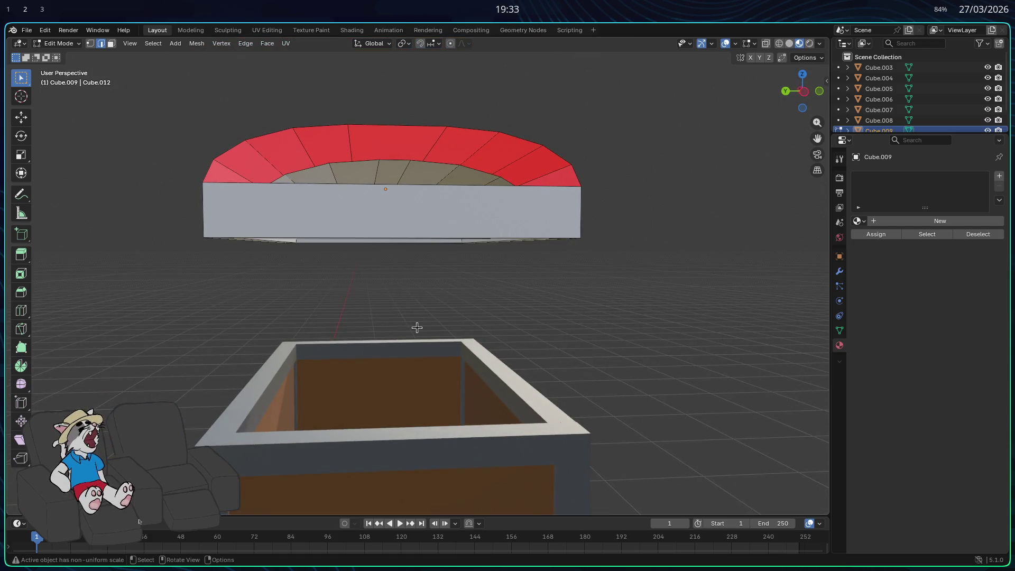
pyautogui.moveTo(372, 302)
pyautogui.mouseDown(button='middle')
pyautogui.moveTo(386, 242)
pyautogui.moveTo(521, 200)
pyautogui.moveTo(606, 214)
pyautogui.moveTo(592, 292)
pyautogui.moveTo(621, 299)
pyautogui.moveTo(553, 341)
pyautogui.mouseUp(button='middle')
pyautogui.scroll(4, 387, 243)
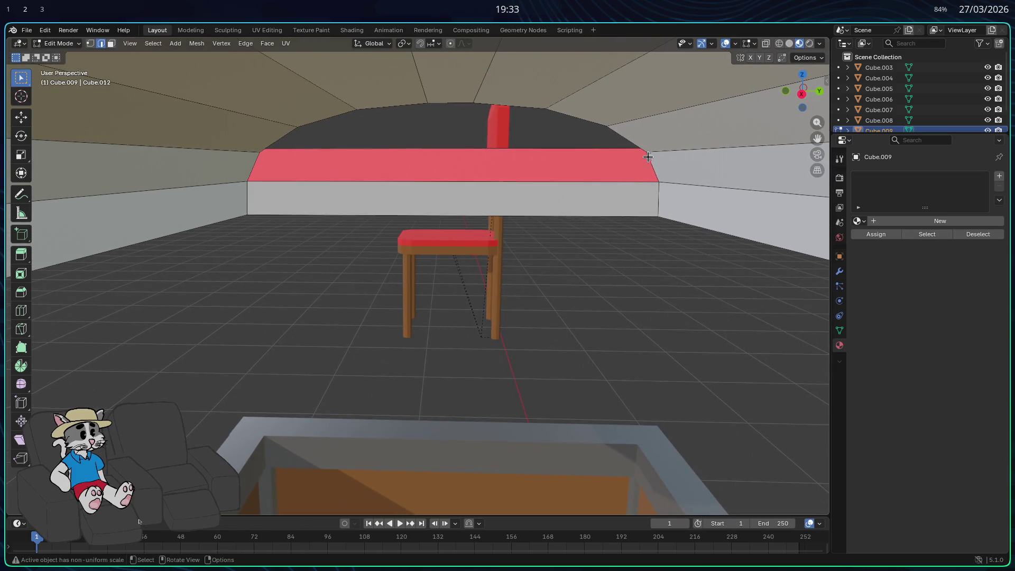
# Fill two more faces up the sloped front opening and recalculate normals outward.
pyautogui.click(557, 154)
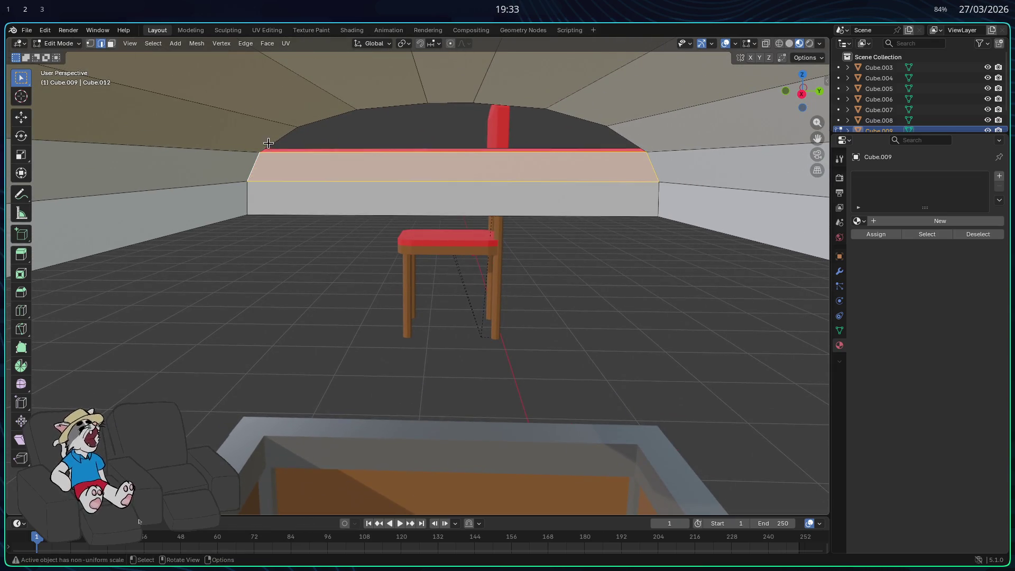
pyautogui.press('f')
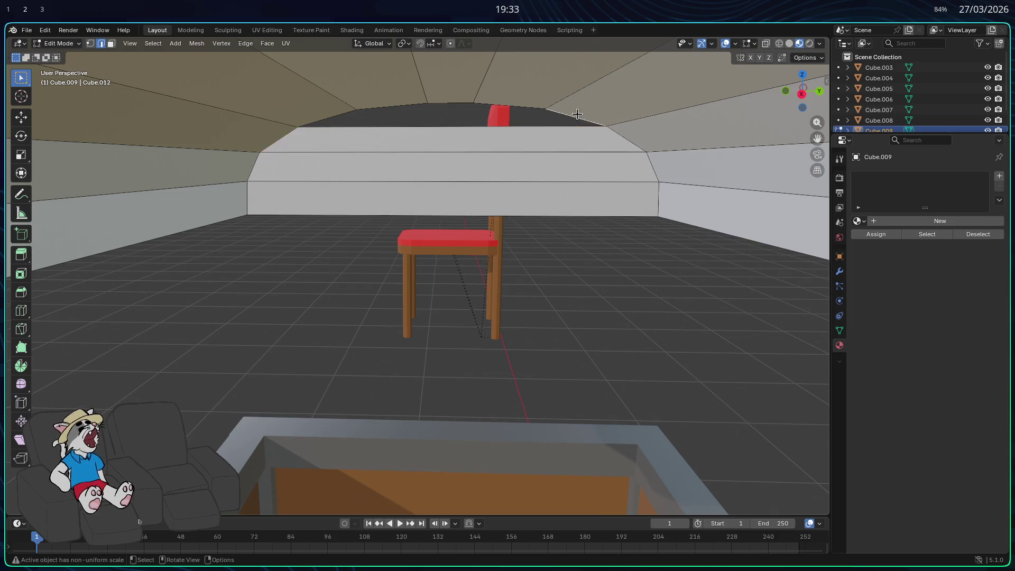
pyautogui.press('f')
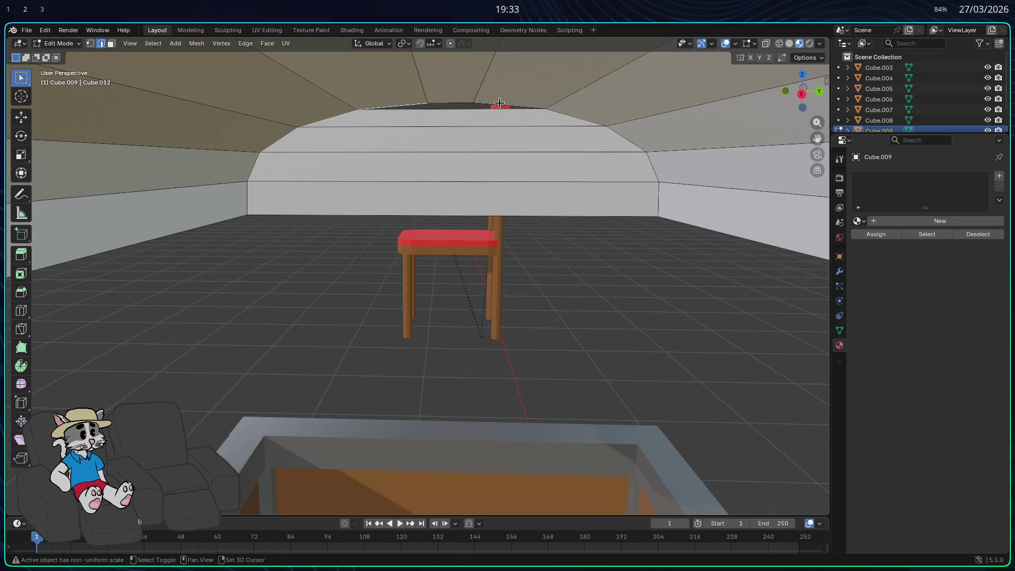
pyautogui.moveTo(515, 181)
pyautogui.mouseDown(button='middle')
pyautogui.moveTo(317, 185)
pyautogui.moveTo(310, 196)
pyautogui.moveTo(154, 238)
pyautogui.mouseUp(button='middle')
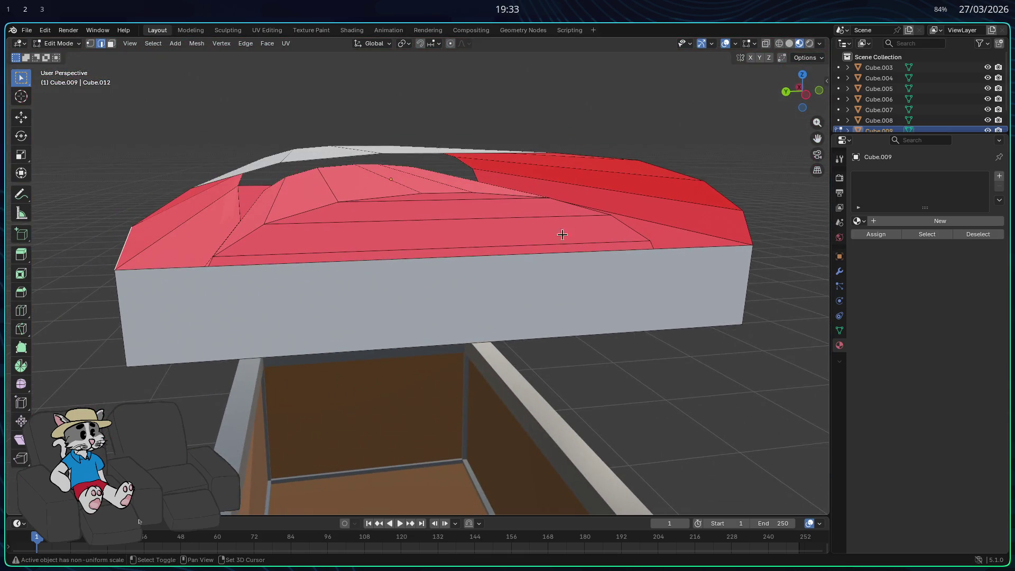
pyautogui.hotkey('shift', 'n')
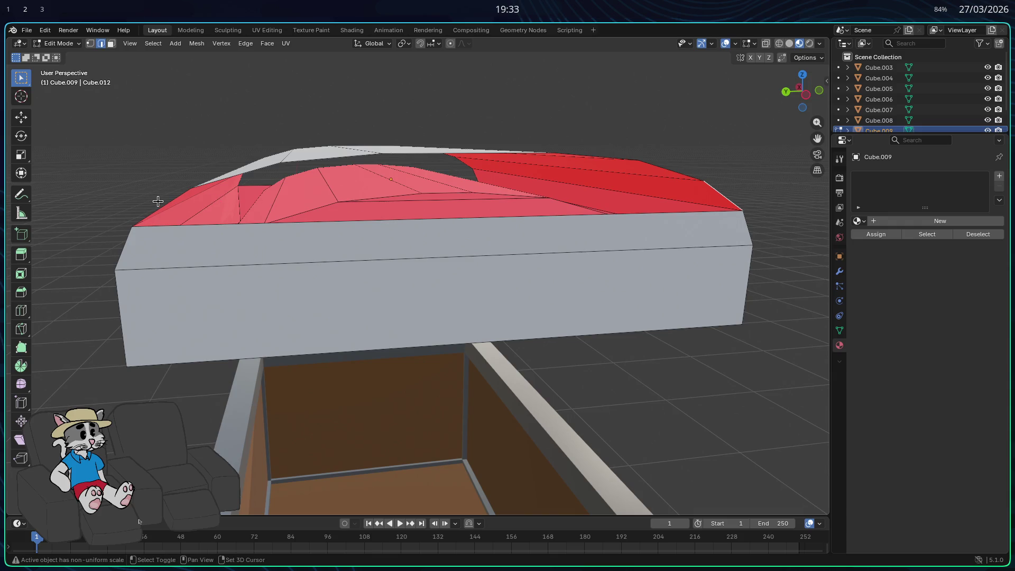
# Adjust the selection of the lid's front face bands, then return to Object Mode.
pyautogui.moveTo(185, 211); pyautogui.dragTo(179, 152, button='middle')
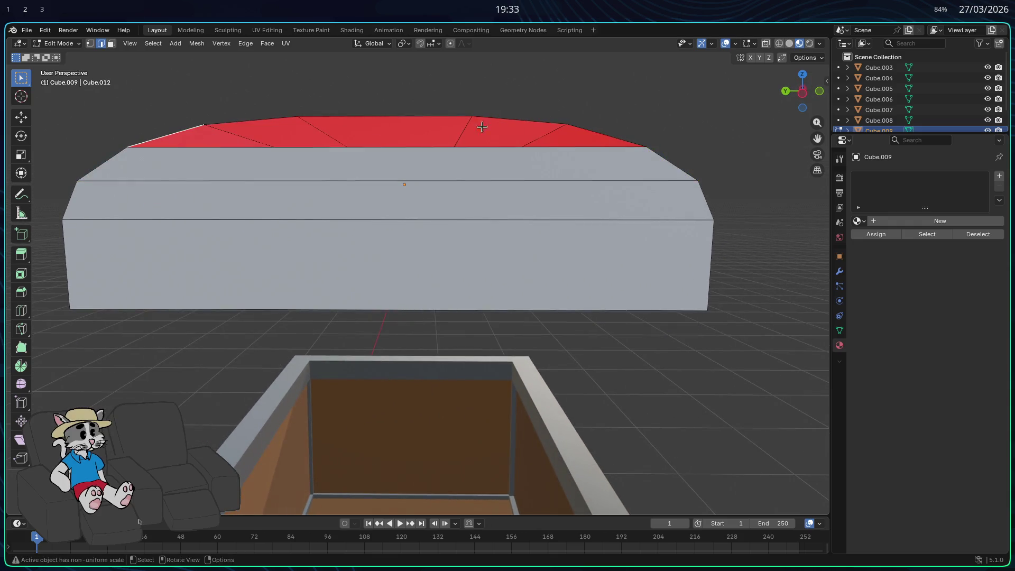
pyautogui.moveTo(590, 130)
pyautogui.mouseDown(button='middle')
pyautogui.moveTo(296, 119)
pyautogui.moveTo(302, 167)
pyautogui.moveTo(320, 159)
pyautogui.moveTo(316, 176)
pyautogui.moveTo(381, 188)
pyautogui.moveTo(540, 118)
pyautogui.moveTo(307, 146)
pyautogui.moveTo(312, 182)
pyautogui.moveTo(421, 188)
pyautogui.moveTo(510, 175)
pyautogui.moveTo(525, 160)
pyautogui.mouseUp(button='middle')
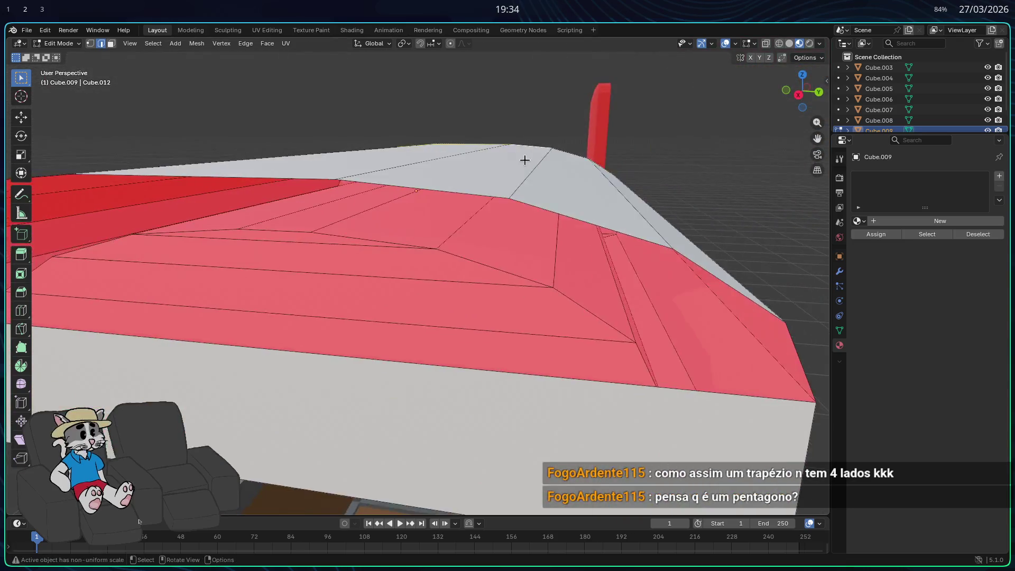
pyautogui.scroll(-3, 525, 159)
pyautogui.moveTo(512, 226); pyautogui.dragTo(716, 313, button='middle')
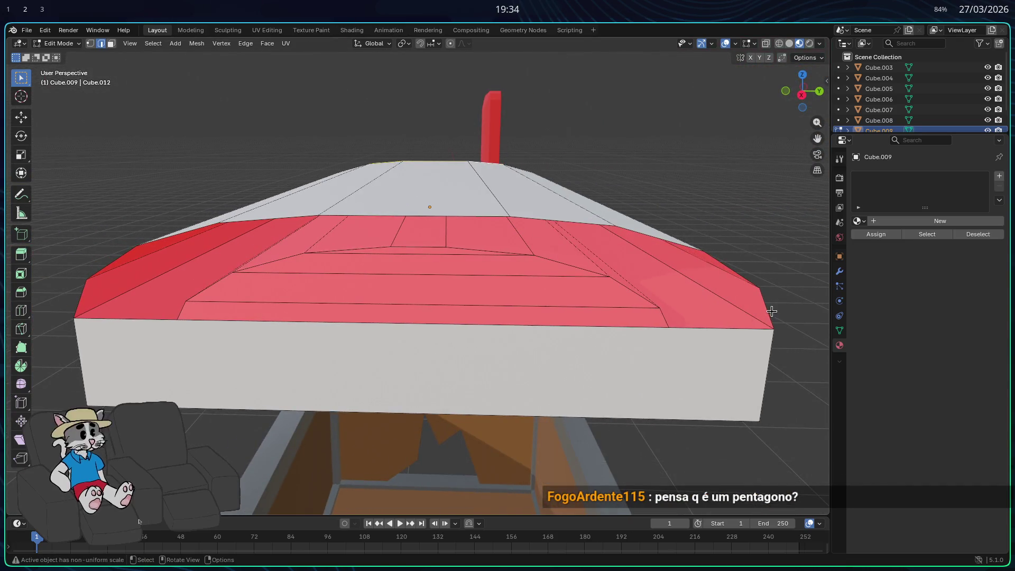
pyautogui.keyDown('alt'); pyautogui.keyDown('shift'); pyautogui.click(102, 266); pyautogui.keyUp('shift'); pyautogui.keyUp('alt')
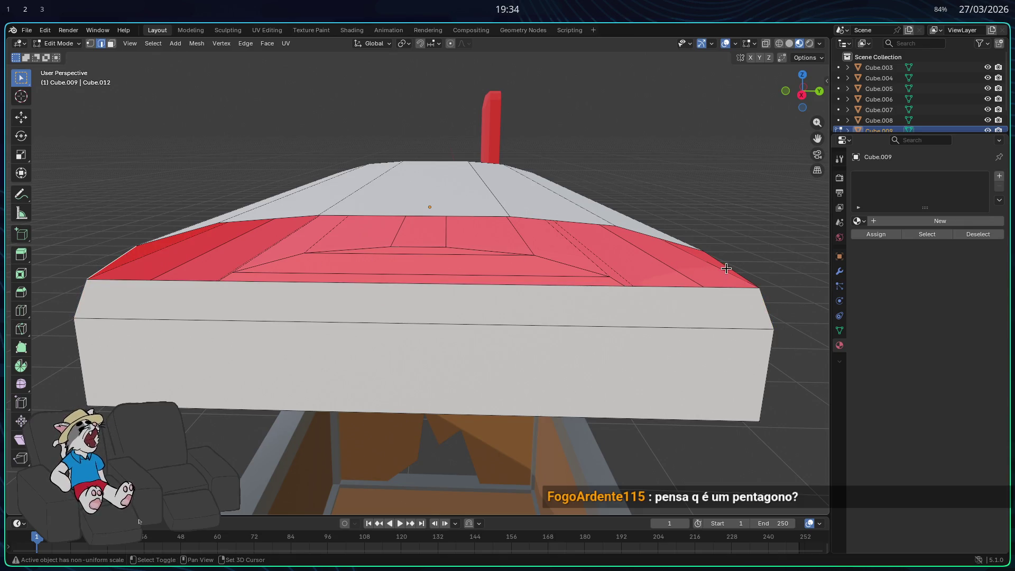
pyautogui.keyDown('alt'); pyautogui.keyDown('shift'); pyautogui.click(700, 266); pyautogui.keyUp('shift'); pyautogui.keyUp('alt')
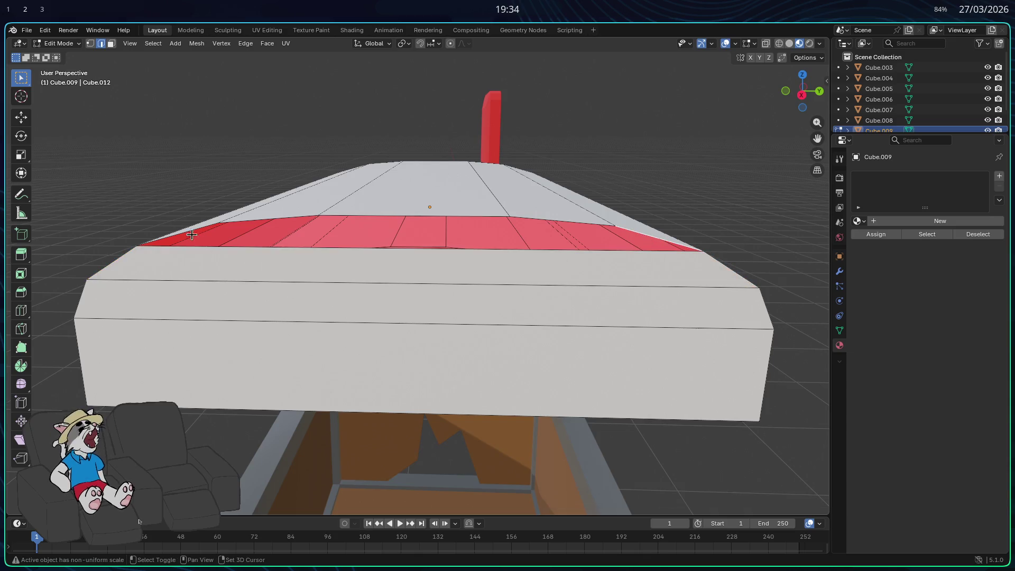
pyautogui.keyDown('alt'); pyautogui.keyDown('shift'); pyautogui.click(208, 261); pyautogui.keyUp('shift'); pyautogui.keyUp('alt')
pyautogui.moveTo(208, 260)
pyautogui.mouseDown(button='middle')
pyautogui.moveTo(217, 268)
pyautogui.moveTo(247, 184)
pyautogui.mouseUp(button='middle')
pyautogui.keyDown('alt'); pyautogui.keyDown('shift'); pyautogui.click(260, 157); pyautogui.keyUp('shift'); pyautogui.keyUp('alt')
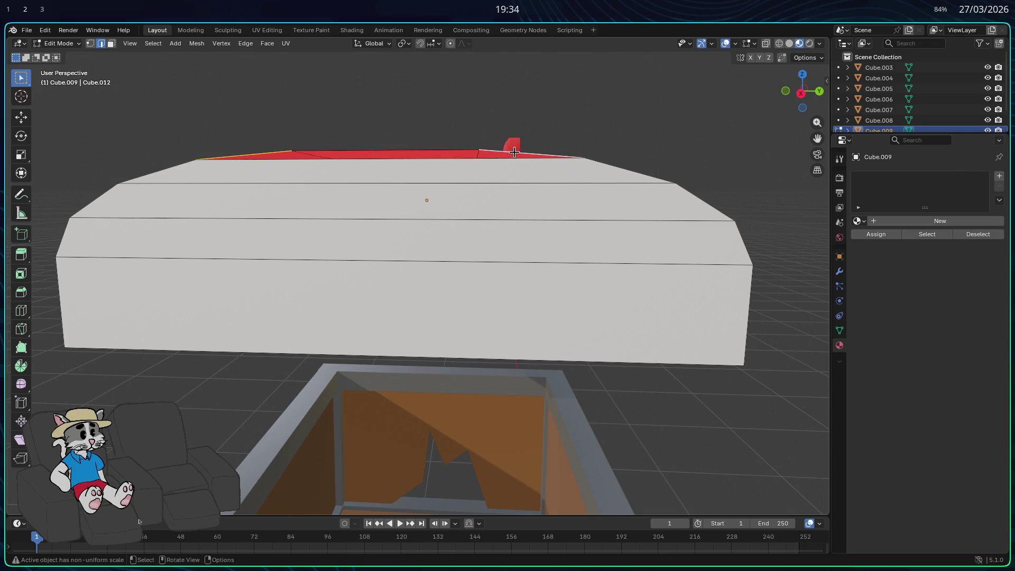
pyautogui.keyDown('alt'); pyautogui.keyDown('shift'); pyautogui.click(352, 152); pyautogui.keyUp('shift'); pyautogui.keyUp('alt')
pyautogui.moveTo(432, 160)
pyautogui.mouseDown(button='middle')
pyautogui.moveTo(494, 238)
pyautogui.moveTo(472, 199)
pyautogui.mouseUp(button='middle')
pyautogui.press('Tab')
pyautogui.moveTo(609, 216); pyautogui.dragTo(390, 195, button='middle')
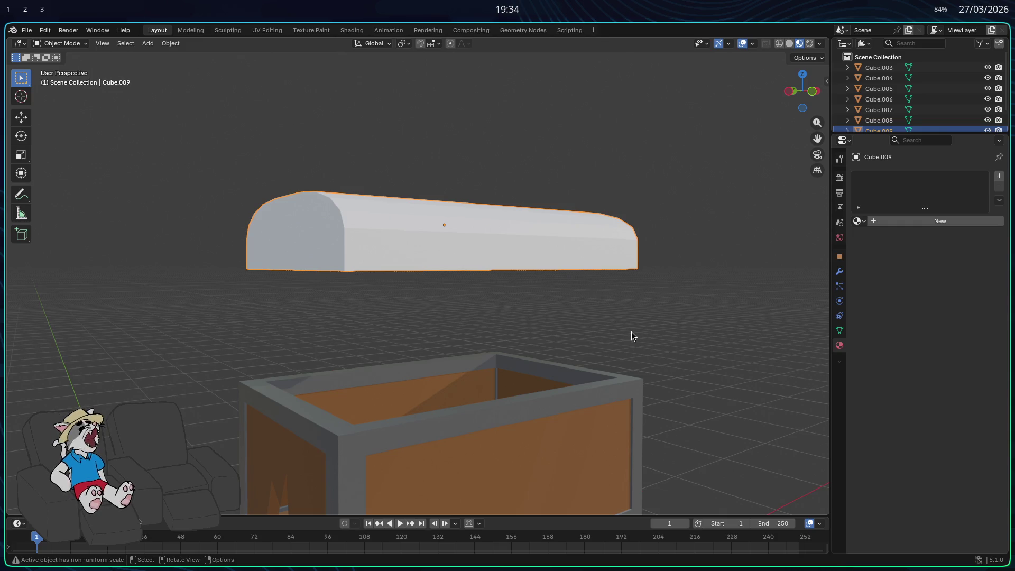
# Inspect the lid's underside from below, toggling in and out of Edit Mode.
pyautogui.press('Tab')
pyautogui.moveTo(673, 313)
pyautogui.mouseDown(button='middle')
pyautogui.moveTo(659, 292)
pyautogui.moveTo(630, 315)
pyautogui.moveTo(665, 351)
pyautogui.moveTo(663, 337)
pyautogui.moveTo(582, 338)
pyautogui.moveTo(508, 319)
pyautogui.mouseUp(button='middle')
pyautogui.press('Tab')
pyautogui.moveTo(612, 324)
pyautogui.mouseDown(button='middle')
pyautogui.moveTo(583, 330)
pyautogui.moveTo(629, 355)
pyautogui.mouseUp(button='middle')
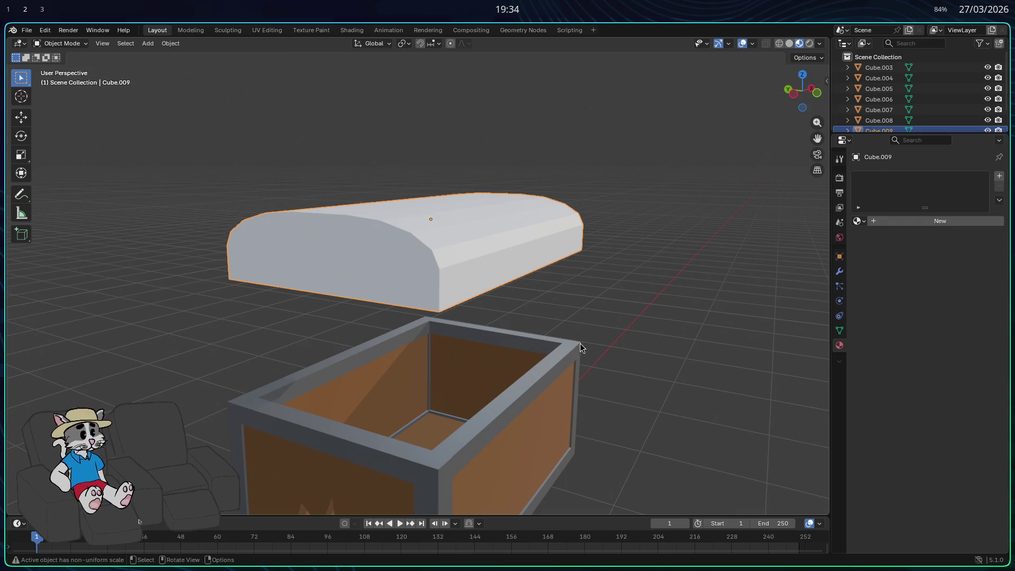
pyautogui.press('Tab')
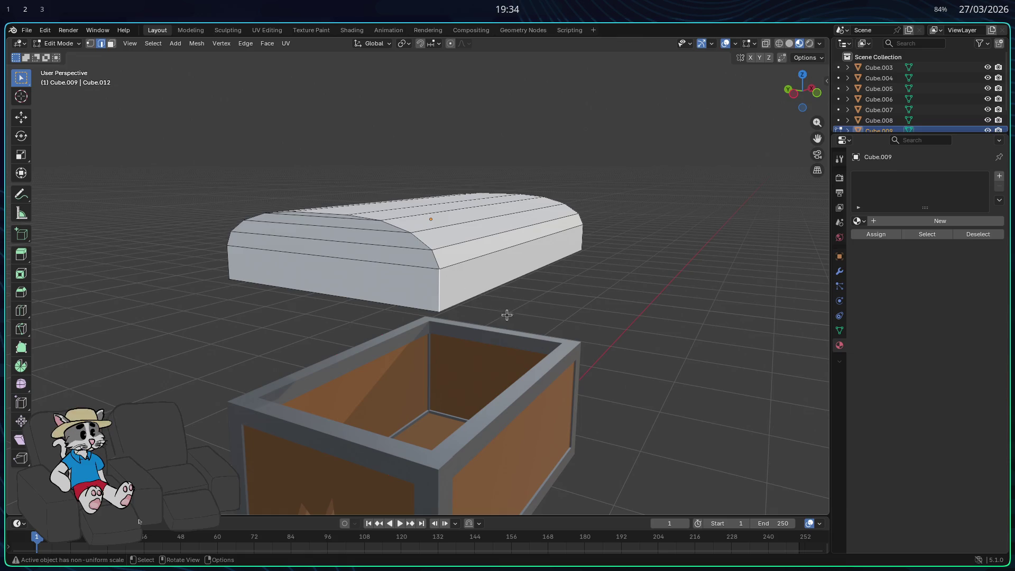
pyautogui.moveTo(544, 359)
pyautogui.mouseDown(button='middle')
pyautogui.moveTo(512, 362)
pyautogui.moveTo(536, 368)
pyautogui.moveTo(546, 342)
pyautogui.moveTo(587, 324)
pyautogui.mouseUp(button='middle')
pyautogui.press('Tab')
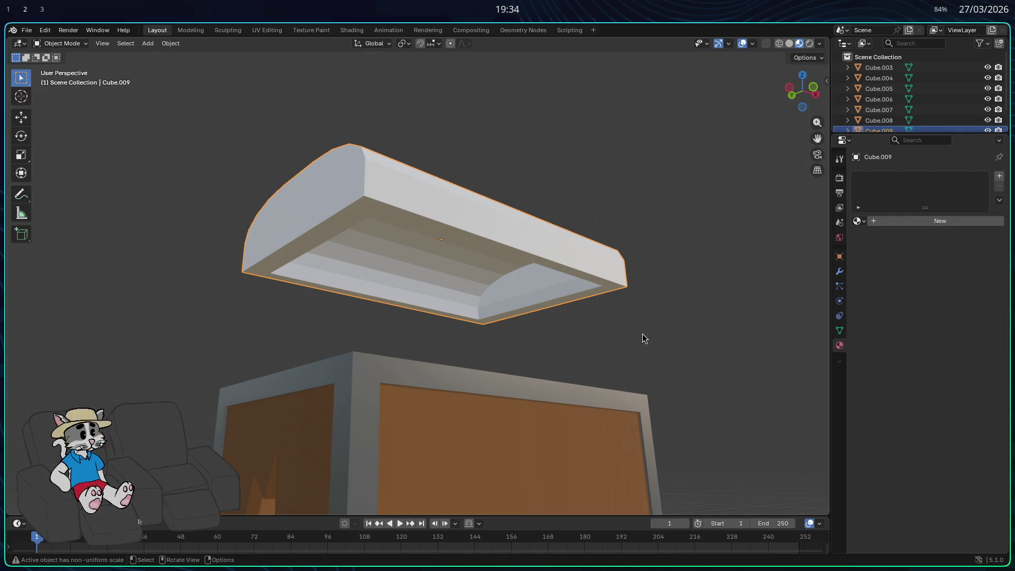
pyautogui.moveTo(634, 335)
pyautogui.mouseDown(button='middle')
pyautogui.moveTo(610, 337)
pyautogui.moveTo(621, 342)
pyautogui.mouseUp(button='middle')
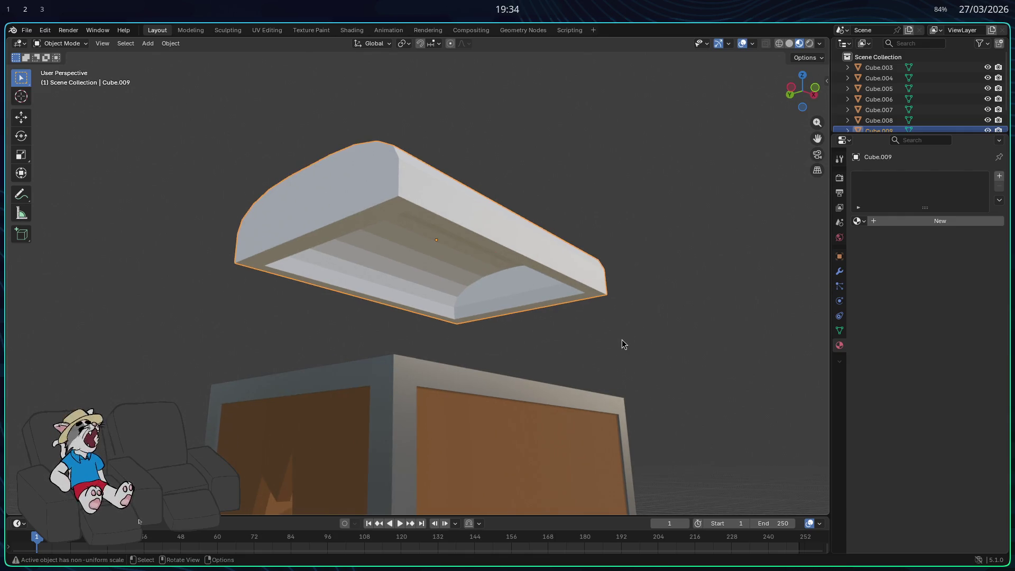
pyautogui.press('Tab')
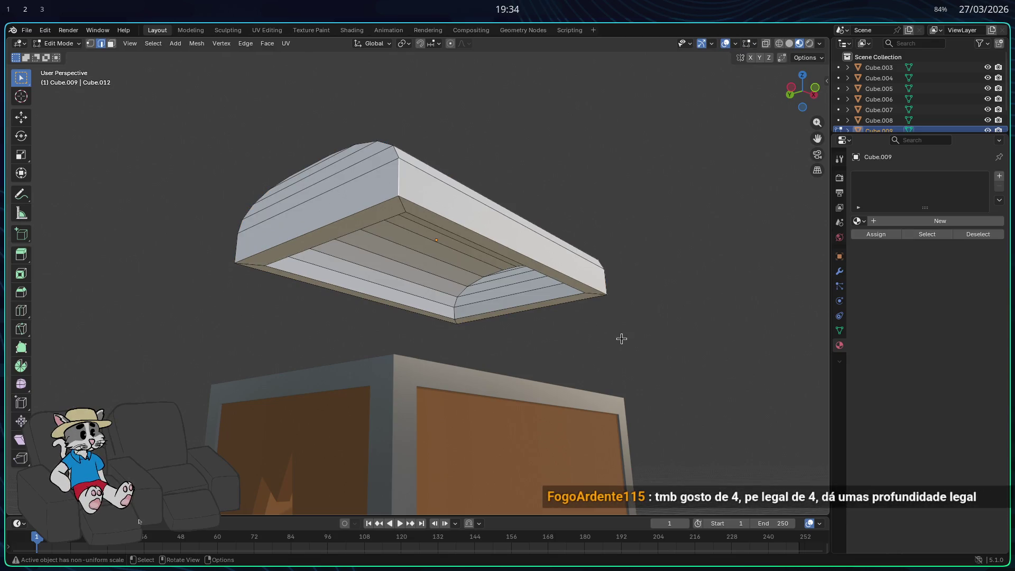
pyautogui.press('Tab')
pyautogui.press('Tab')
pyautogui.moveTo(608, 340)
pyautogui.mouseDown(button='middle')
pyautogui.moveTo(504, 310)
pyautogui.moveTo(544, 297)
pyautogui.moveTo(611, 366)
pyautogui.mouseUp(button='middle')
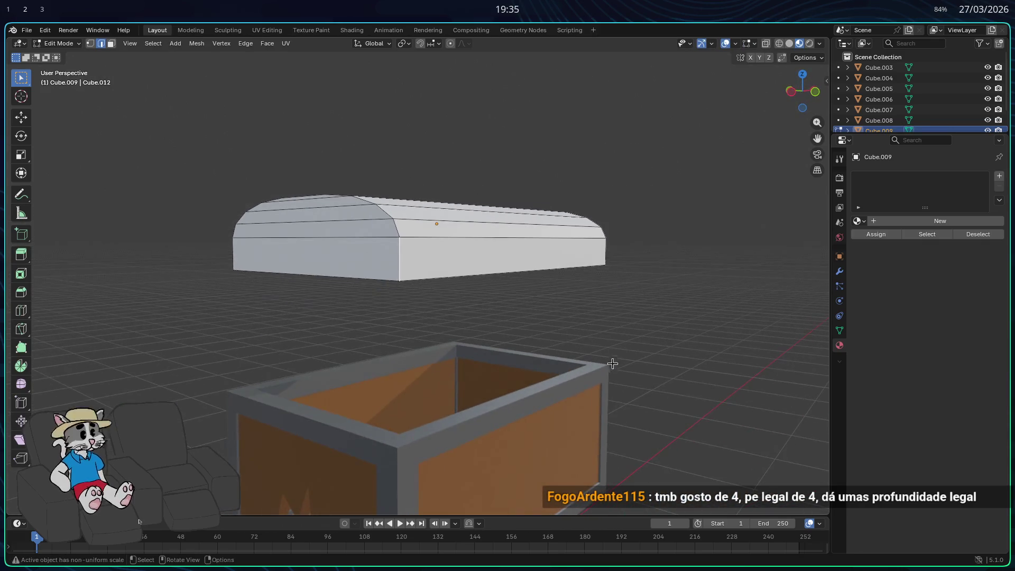
pyautogui.press('Tab')
# Lower the lid along Z until it rests on the chest base.
pyautogui.press('g')
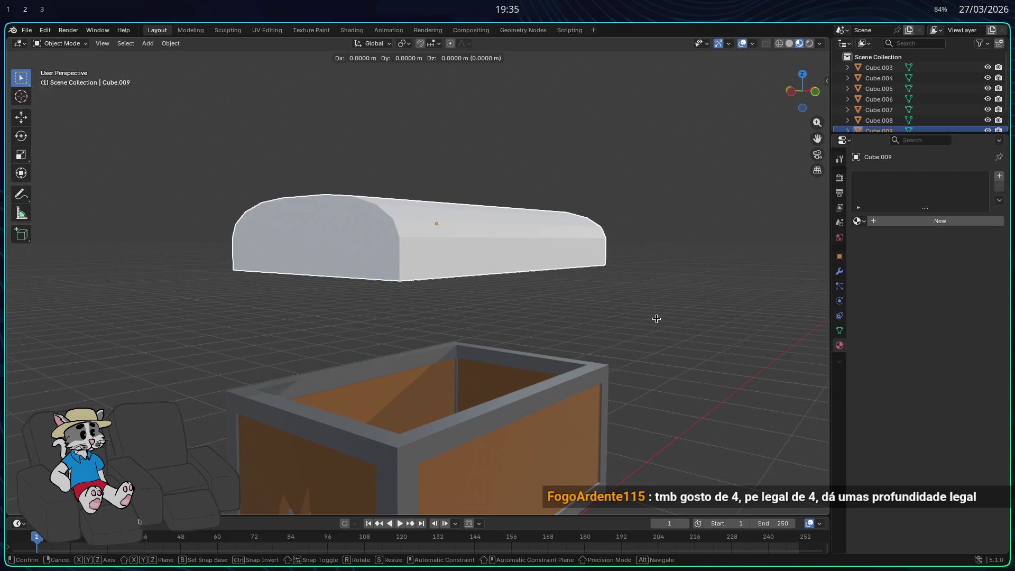
pyautogui.press('z')
pyautogui.click(638, 431)
pyautogui.moveTo(639, 435); pyautogui.dragTo(484, 426, button='middle')
pyautogui.scroll(-2, 483, 423)
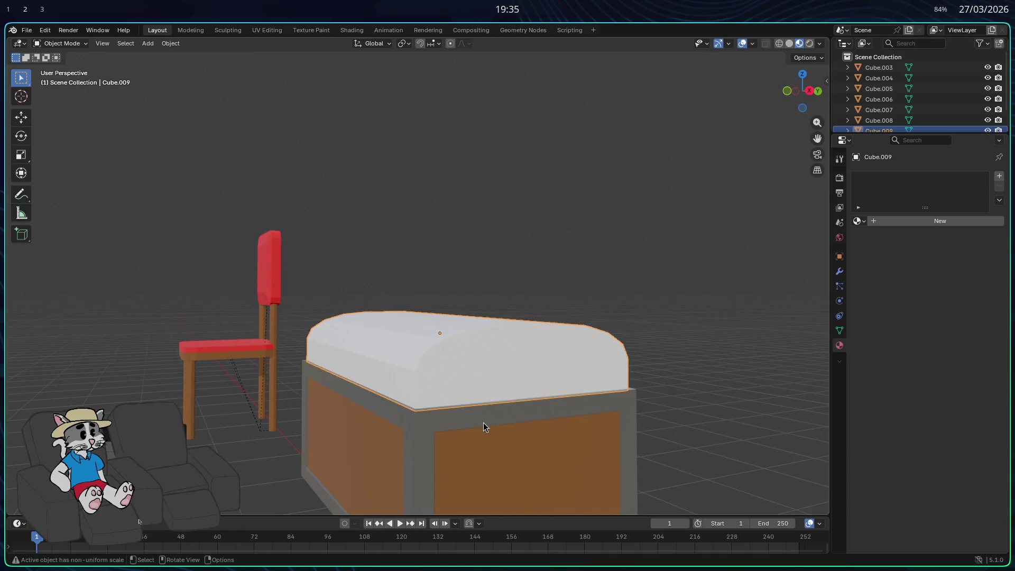
pyautogui.click(861, 223)
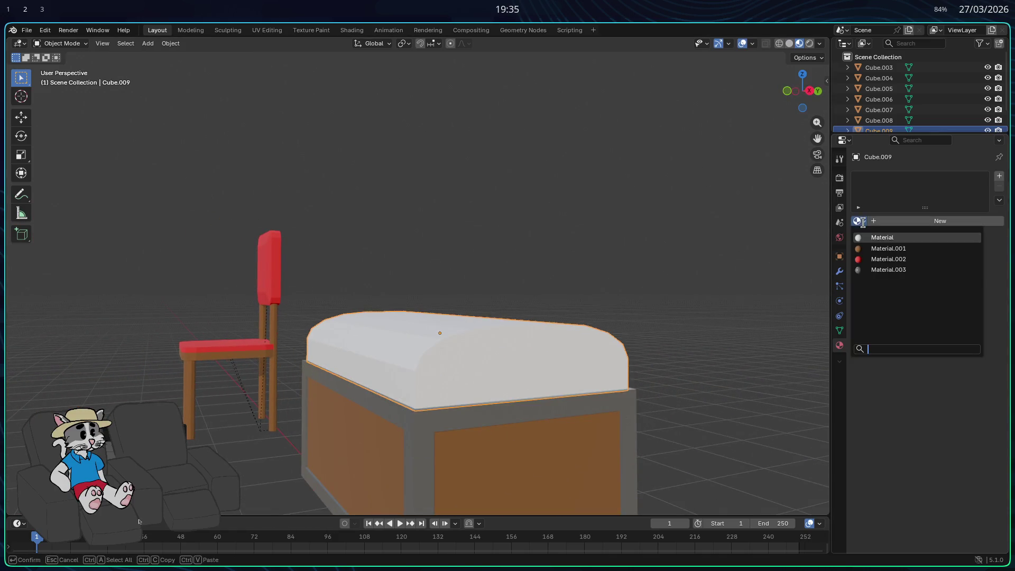
# Assign the brown Material.001 to the lid.
pyautogui.click(880, 247)
pyautogui.click(643, 315)
pyautogui.moveTo(643, 315)
pyautogui.mouseDown(button='middle')
pyautogui.moveTo(696, 333)
pyautogui.moveTo(772, 333)
pyautogui.moveTo(773, 321)
pyautogui.moveTo(739, 344)
pyautogui.moveTo(675, 362)
pyautogui.mouseUp(button='middle')
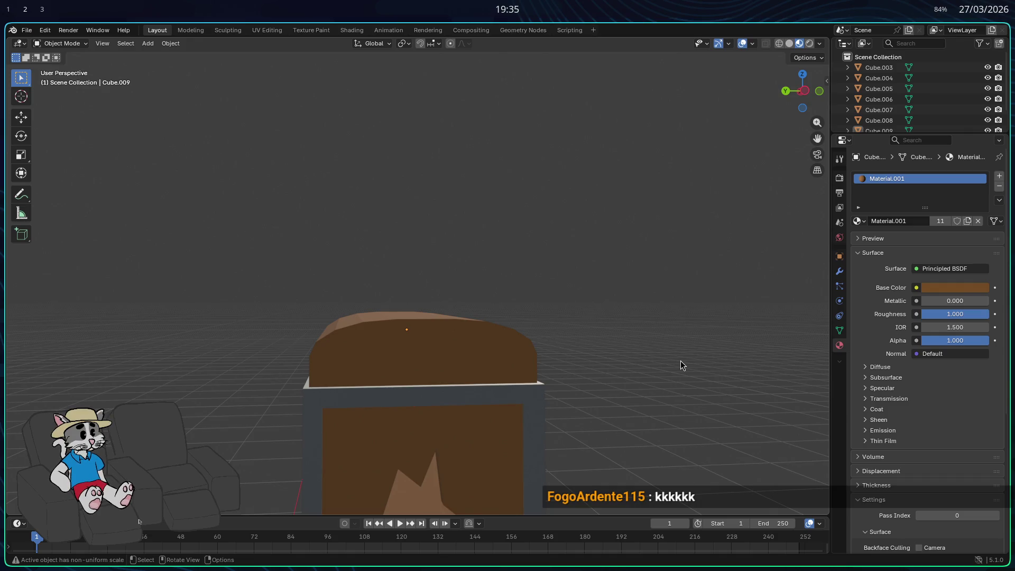
# Raise the lid along Z so it floats above the open chest base.
pyautogui.press('Tab')
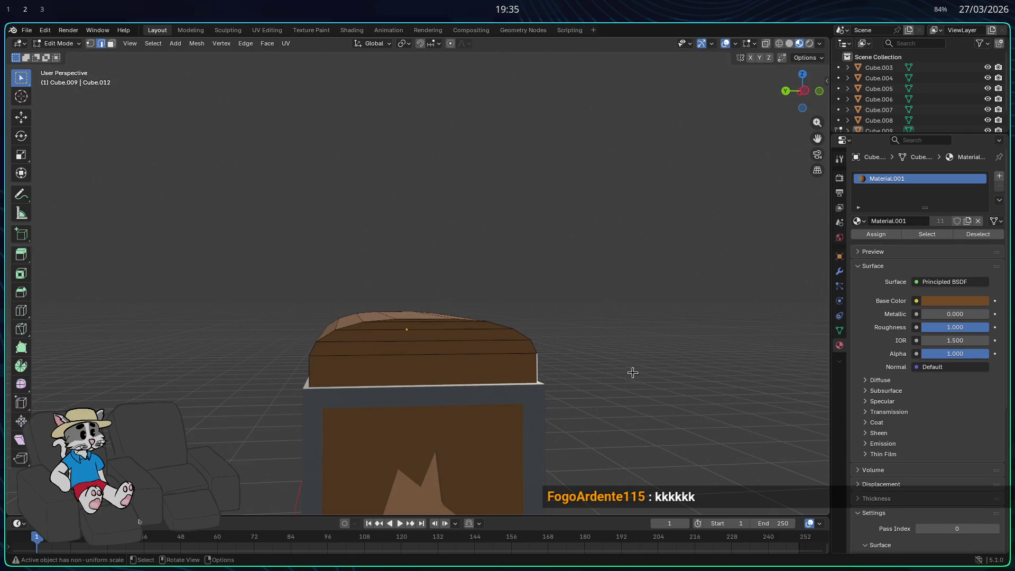
pyautogui.press('Tab')
pyautogui.press('z')
pyautogui.press('Escape')
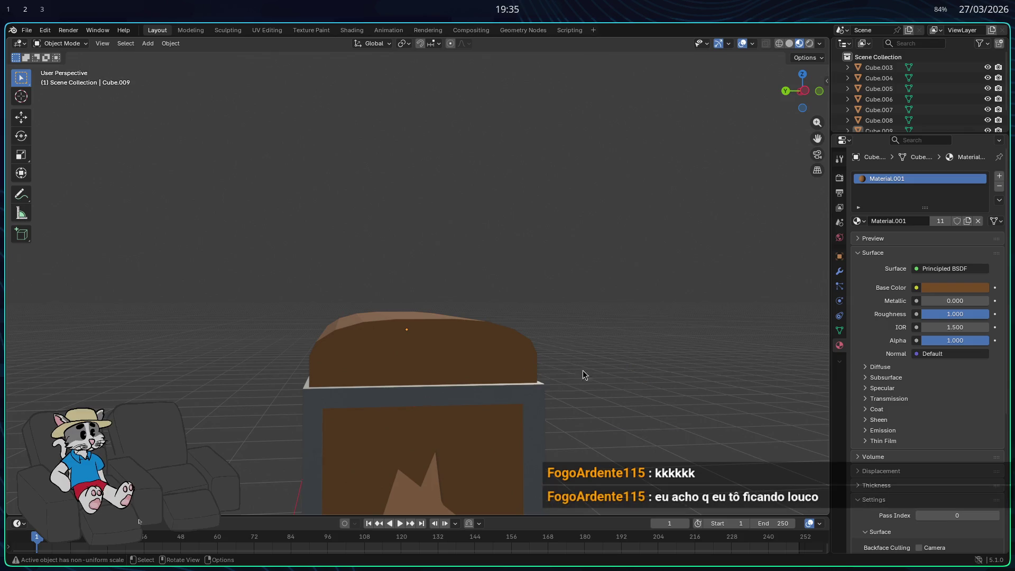
pyautogui.press('g')
pyautogui.press('z')
pyautogui.click(630, 237)
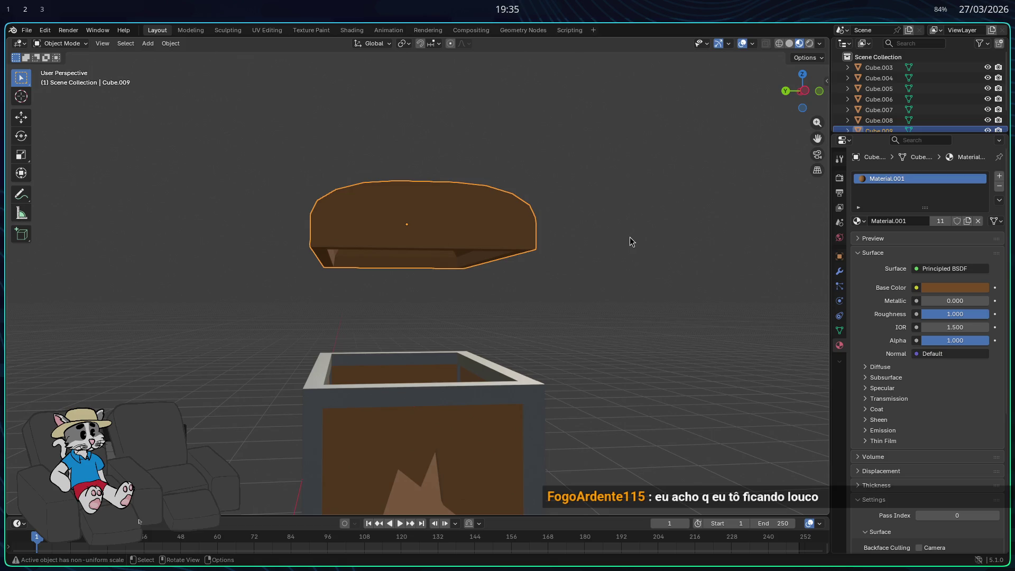
pyautogui.scroll(3, 588, 259)
# Add a new mesh cube, Cube.010, to the scene.
pyautogui.click(357, 286)
pyautogui.hotkey('shift', 'a')
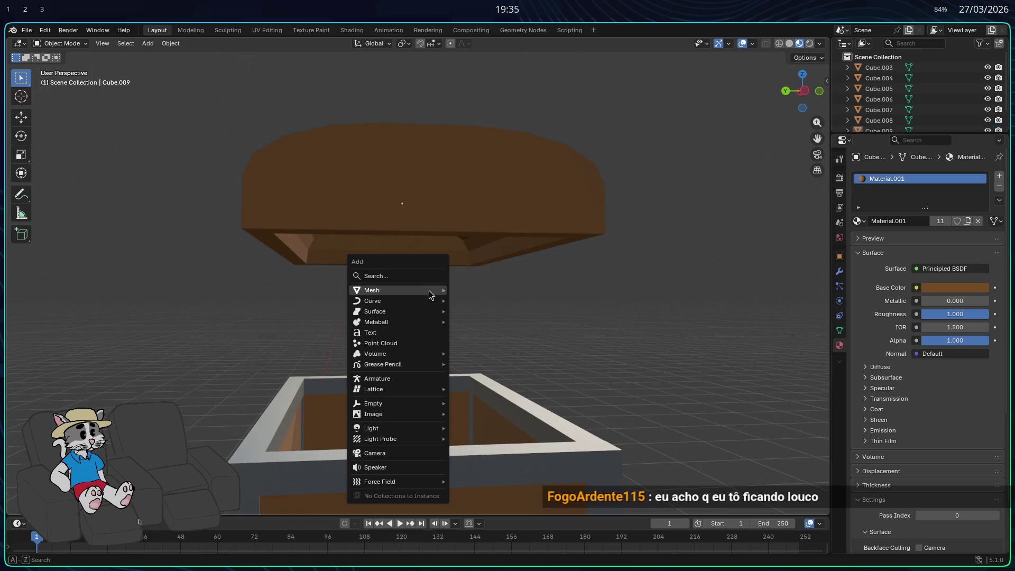
pyautogui.moveTo(407, 303)
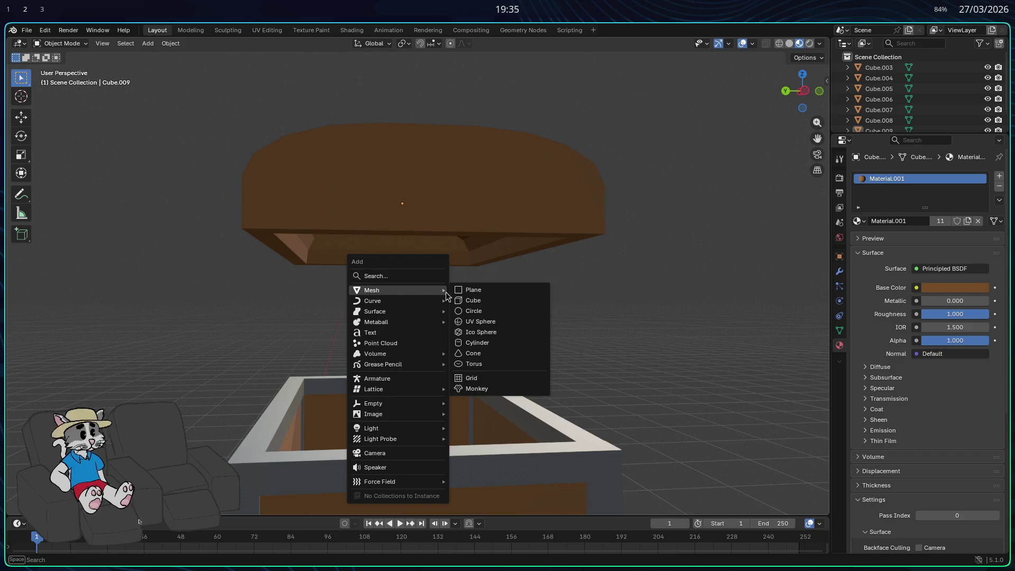
pyautogui.click(482, 301)
pyautogui.scroll(-4, 567, 324)
pyautogui.moveTo(500, 335)
pyautogui.mouseDown(button='middle')
pyautogui.moveTo(278, 351)
pyautogui.moveTo(393, 350)
pyautogui.mouseUp(button='middle')
# Move Cube.010 onto the top corner of the chest base's rim.
pyautogui.press('g')
pyautogui.press('z')
pyautogui.click(468, 127)
pyautogui.moveTo(468, 127)
pyautogui.mouseDown(button='middle')
pyautogui.moveTo(463, 207)
pyautogui.moveTo(474, 261)
pyautogui.moveTo(614, 248)
pyautogui.mouseUp(button='middle')
pyautogui.press('g')
pyautogui.click(669, 306)
pyautogui.scroll(3, 635, 312)
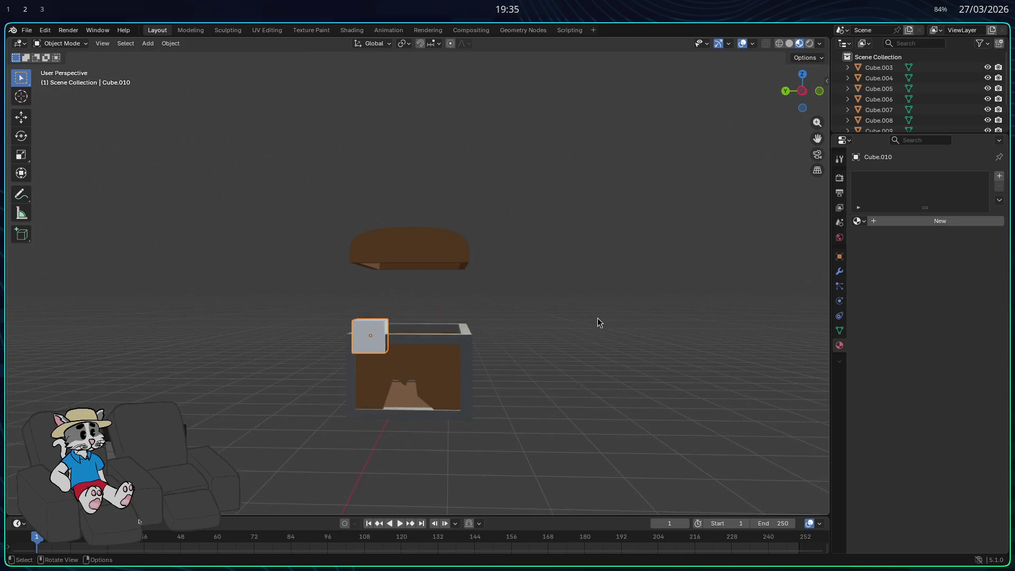
# Scale the new corner block down to a smaller size.
pyautogui.scroll(4, 512, 323)
pyautogui.press('s')
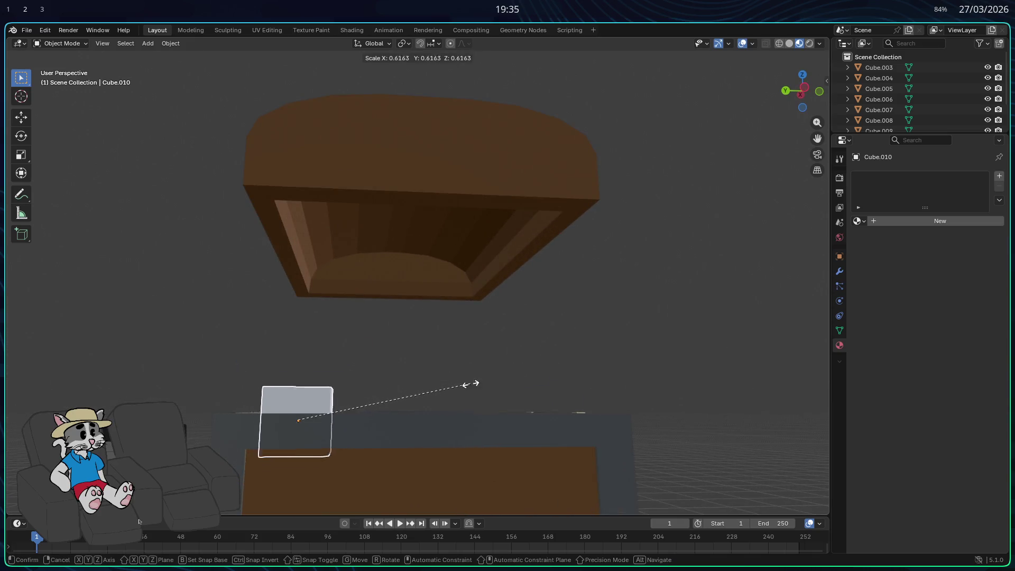
pyautogui.click(426, 400)
pyautogui.moveTo(426, 401); pyautogui.dragTo(340, 418, button='middle')
pyautogui.press('g')
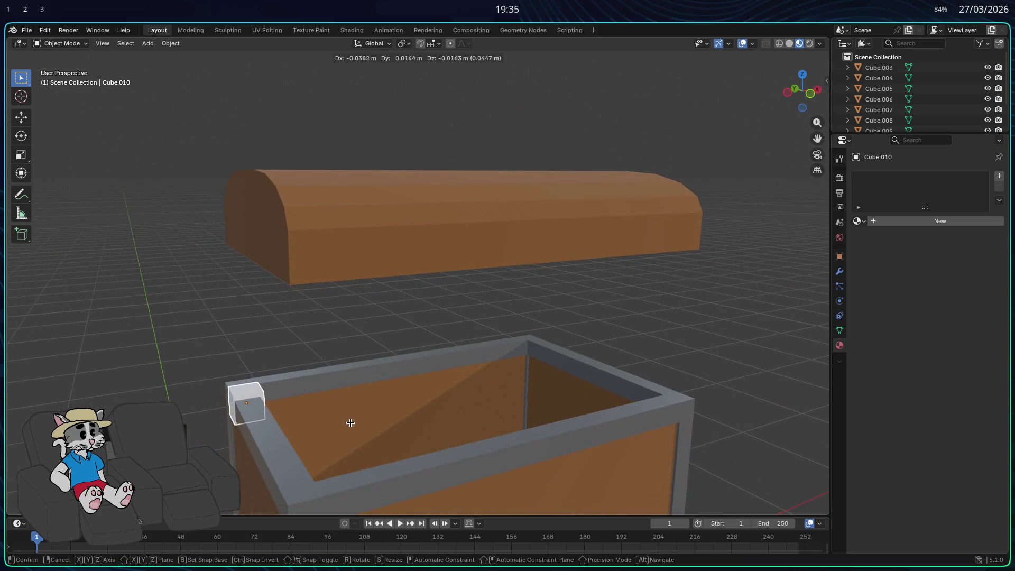
pyautogui.press('s')
pyautogui.click(384, 428)
# Move the block along Z to the rim's height.
pyautogui.moveTo(383, 421)
pyautogui.mouseDown(button='middle')
pyautogui.moveTo(461, 380)
pyautogui.moveTo(340, 399)
pyautogui.moveTo(375, 337)
pyautogui.moveTo(394, 335)
pyautogui.moveTo(371, 340)
pyautogui.moveTo(376, 351)
pyautogui.moveTo(453, 278)
pyautogui.moveTo(446, 290)
pyautogui.moveTo(512, 317)
pyautogui.mouseUp(button='middle')
pyautogui.press('g')
pyautogui.press('z')
pyautogui.click(461, 380)
# Try Z and X moves and a resize on the block, cancelling each.
pyautogui.press('g')
pyautogui.press('z')
pyautogui.press('x')
pyautogui.press('Escape')
pyautogui.press('s')
pyautogui.press('Escape')
# From a lower side view, test sliding the block along X, then cancel.
pyautogui.press('g')
pyautogui.press('z')
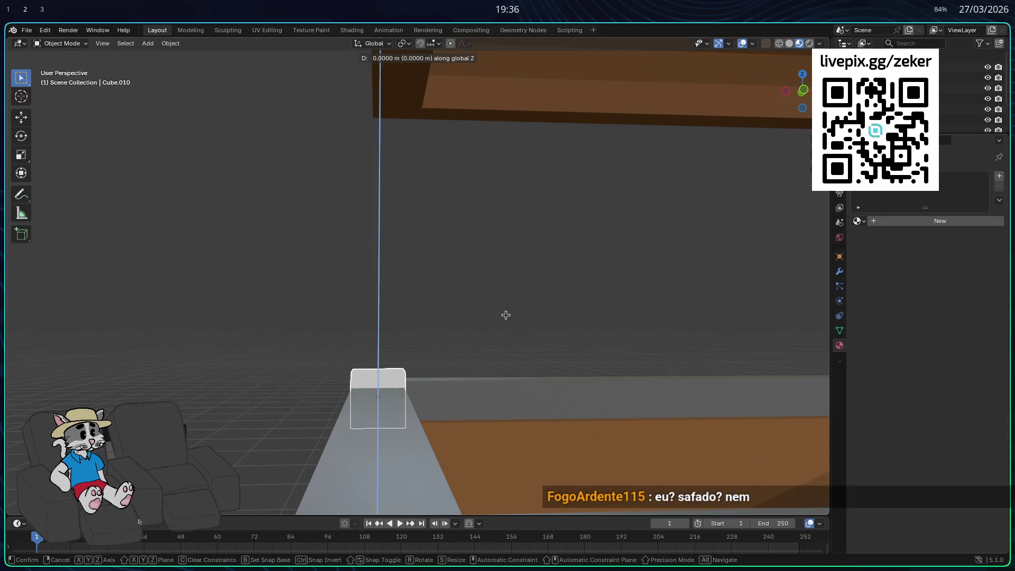
pyautogui.press('x')
pyautogui.press('Escape')
pyautogui.moveTo(503, 315); pyautogui.dragTo(525, 324, button='middle')
pyautogui.press('g')
pyautogui.press('x')
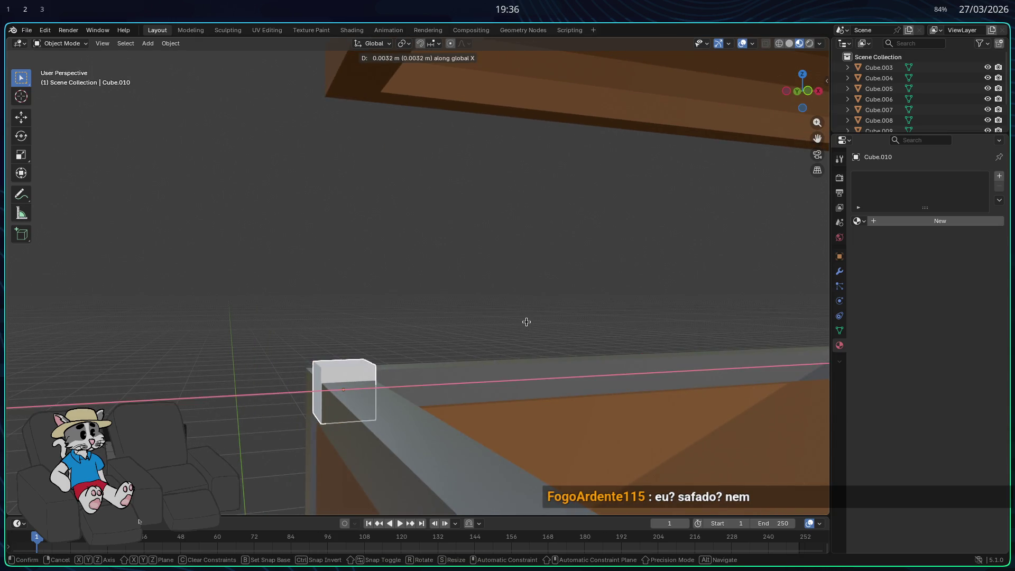
pyautogui.press('Escape')
# Try shifting the corner block sideways along X.
pyautogui.moveTo(524, 322); pyautogui.dragTo(473, 333, button='middle')
pyautogui.press('s')
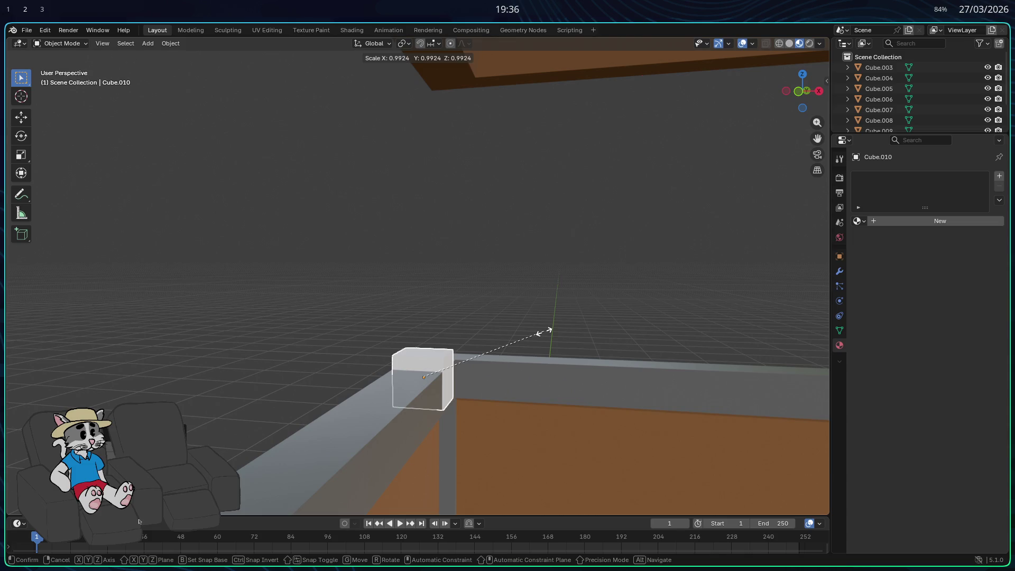
pyautogui.press('g')
pyautogui.press('x')
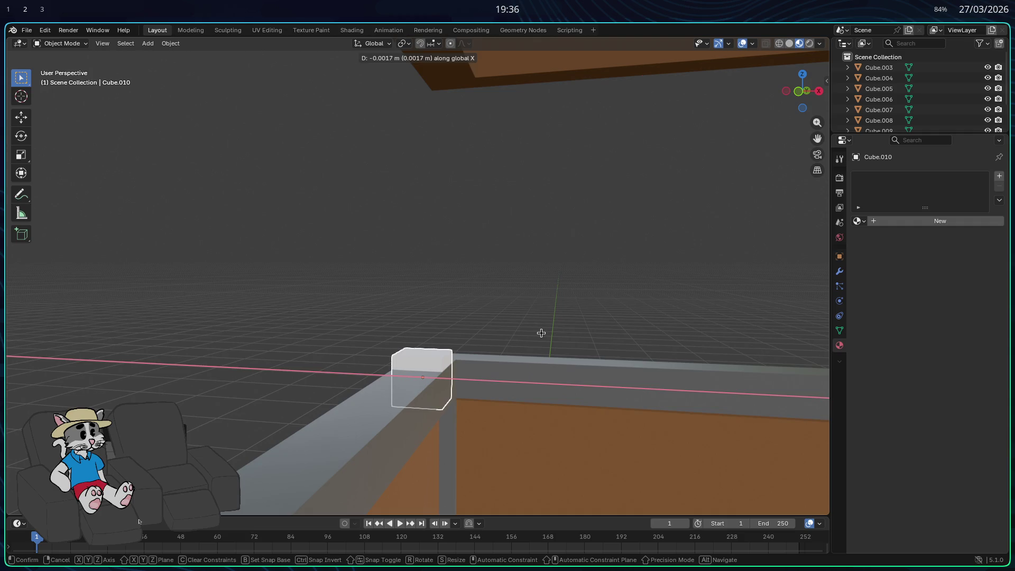
pyautogui.press('Escape')
# Attempt an X-axis resize and a uniform resize of the block, cancelling both.
pyautogui.moveTo(541, 334)
pyautogui.mouseDown(button='middle')
pyautogui.moveTo(596, 331)
pyautogui.moveTo(564, 335)
pyautogui.moveTo(584, 328)
pyautogui.mouseUp(button='middle')
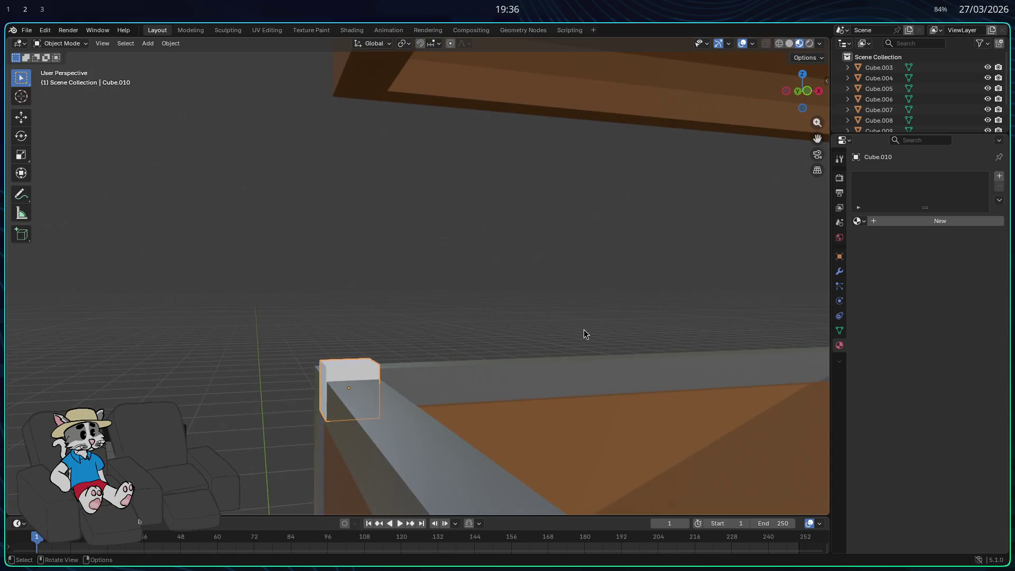
pyautogui.press('s')
pyautogui.press('x')
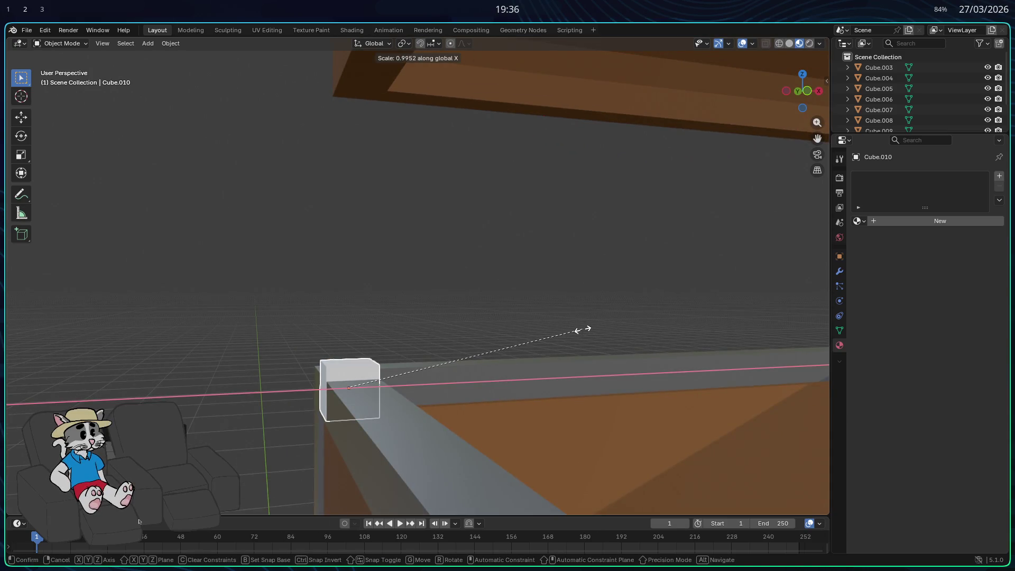
pyautogui.rightClick(579, 330)
pyautogui.rightClick(580, 330)
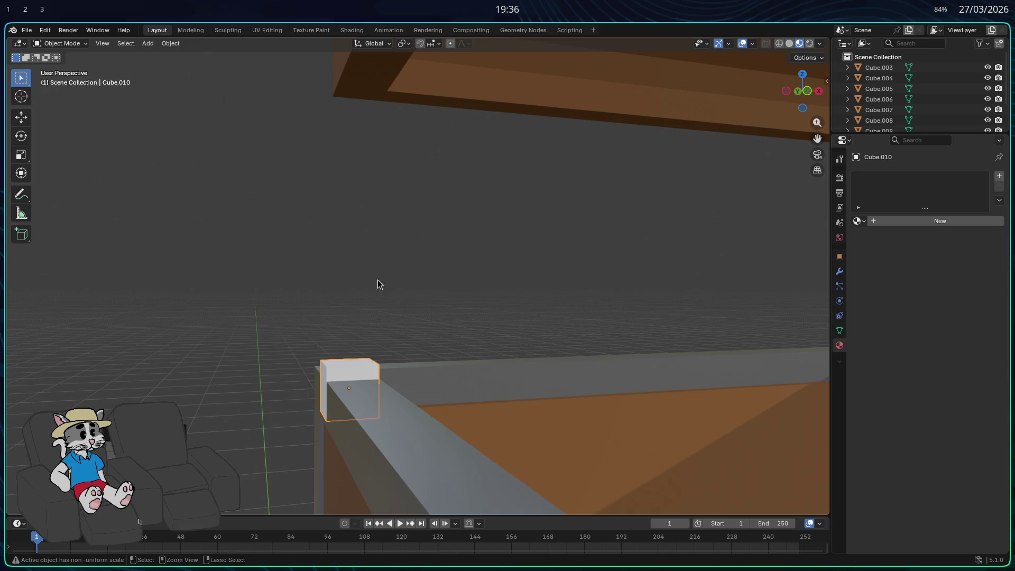
pyautogui.press('s')
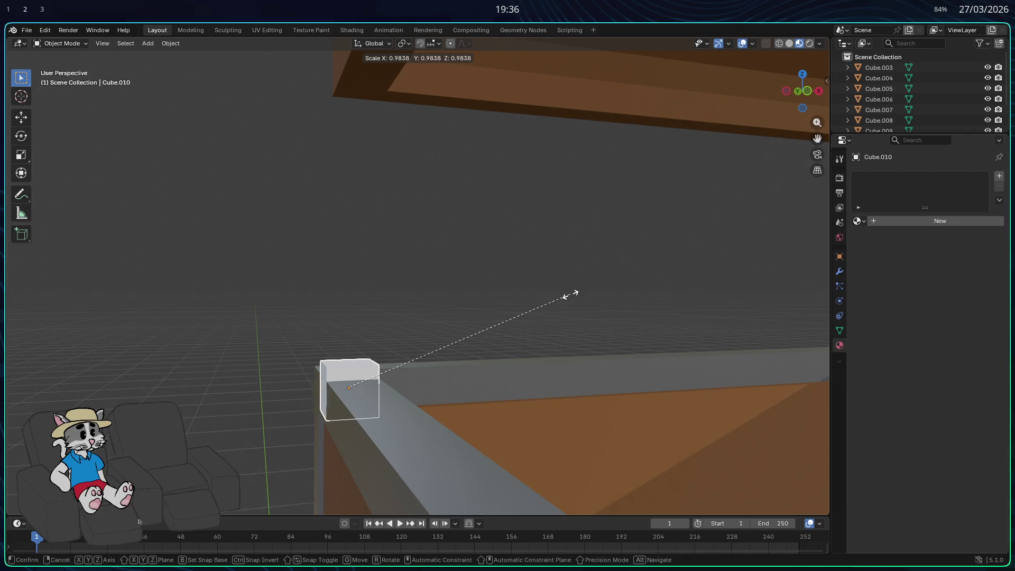
pyautogui.rightClick(570, 294)
pyautogui.moveTo(566, 294)
pyautogui.mouseDown(button='middle')
pyautogui.moveTo(524, 308)
pyautogui.moveTo(560, 305)
pyautogui.mouseUp(button='middle')
# Lower the corner block along Z onto the rim.
pyautogui.press('g')
pyautogui.press('x')
pyautogui.press('x')
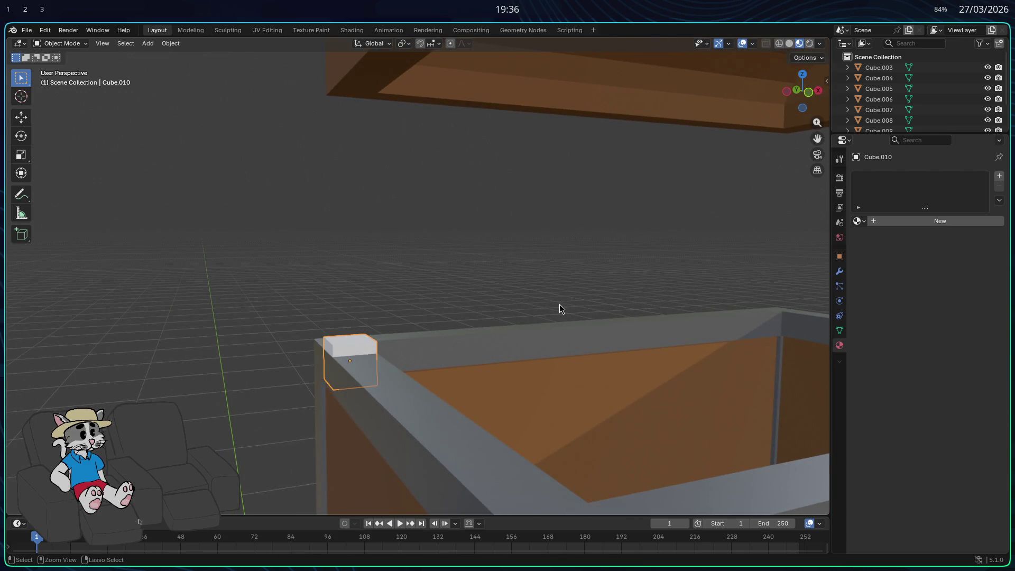
pyautogui.press('x')
pyautogui.press('z')
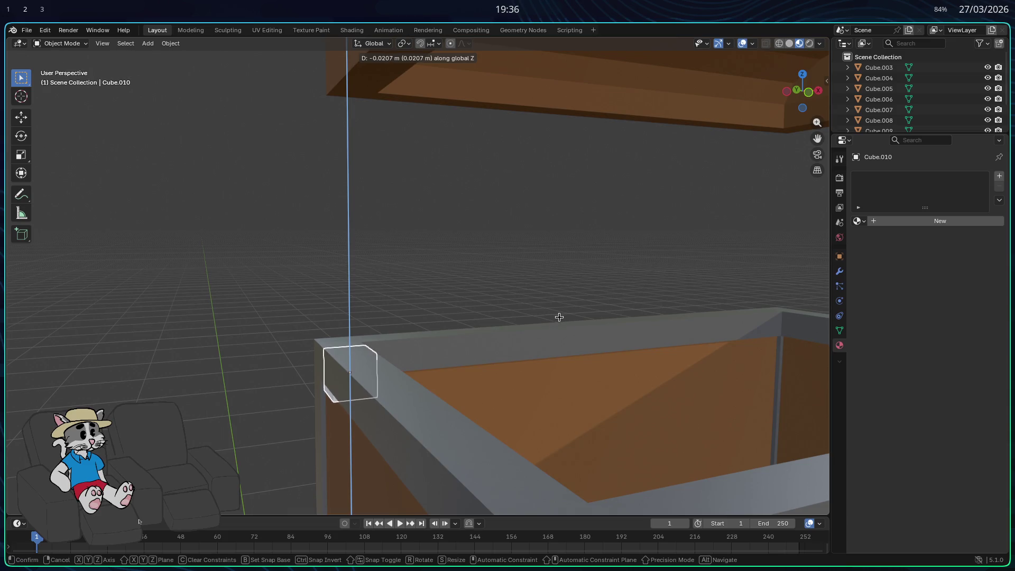
pyautogui.click(560, 318)
# Nudge the block along X into place on the rim corner.
pyautogui.moveTo(559, 317)
pyautogui.mouseDown(button='middle')
pyautogui.moveTo(582, 293)
pyautogui.moveTo(564, 302)
pyautogui.mouseUp(button='middle')
pyautogui.press('g')
pyautogui.press('x')
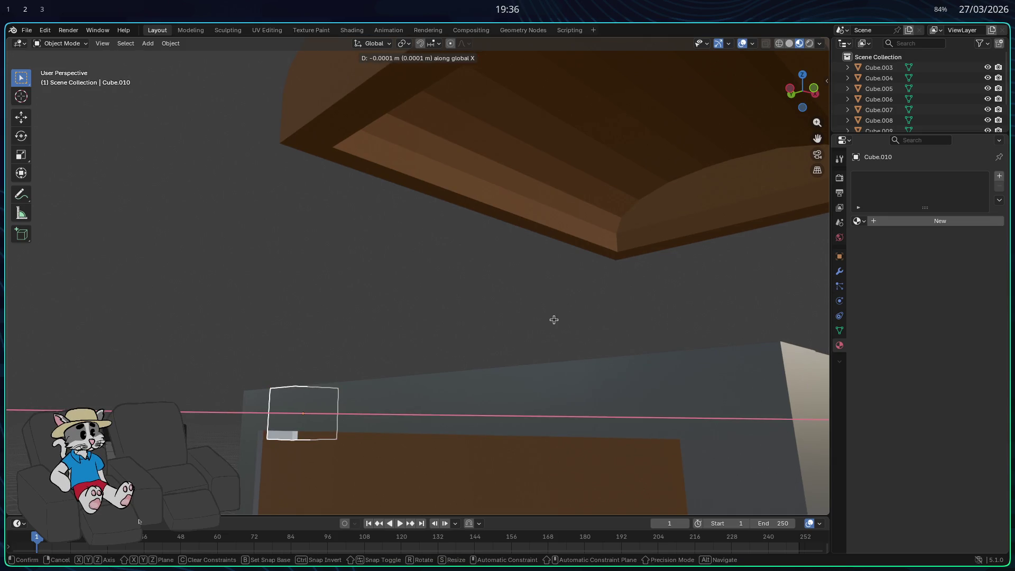
pyautogui.click(553, 318)
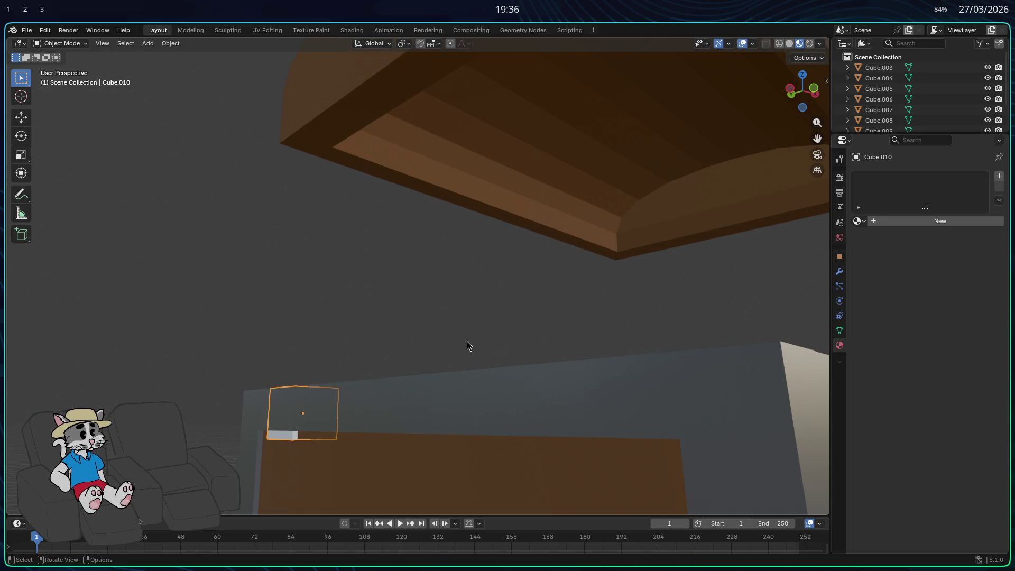
pyautogui.rightClick(312, 419)
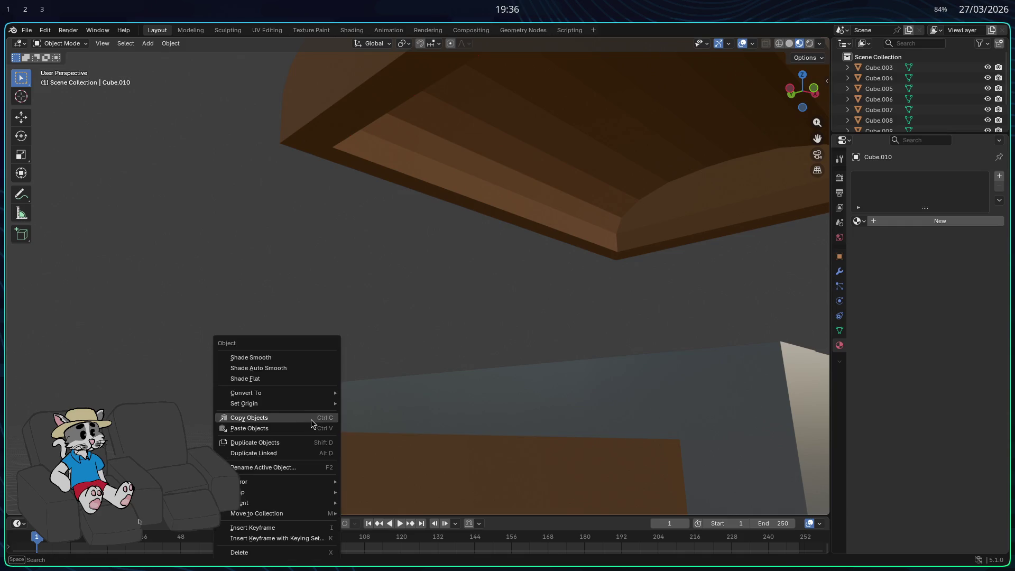
# Trial a vertical move and a vertical resize of the block, cancelling both.
pyautogui.moveTo(458, 333)
pyautogui.mouseDown(button='middle')
pyautogui.moveTo(419, 365)
pyautogui.moveTo(452, 348)
pyautogui.mouseUp(button='middle')
pyautogui.press('g')
pyautogui.press('z')
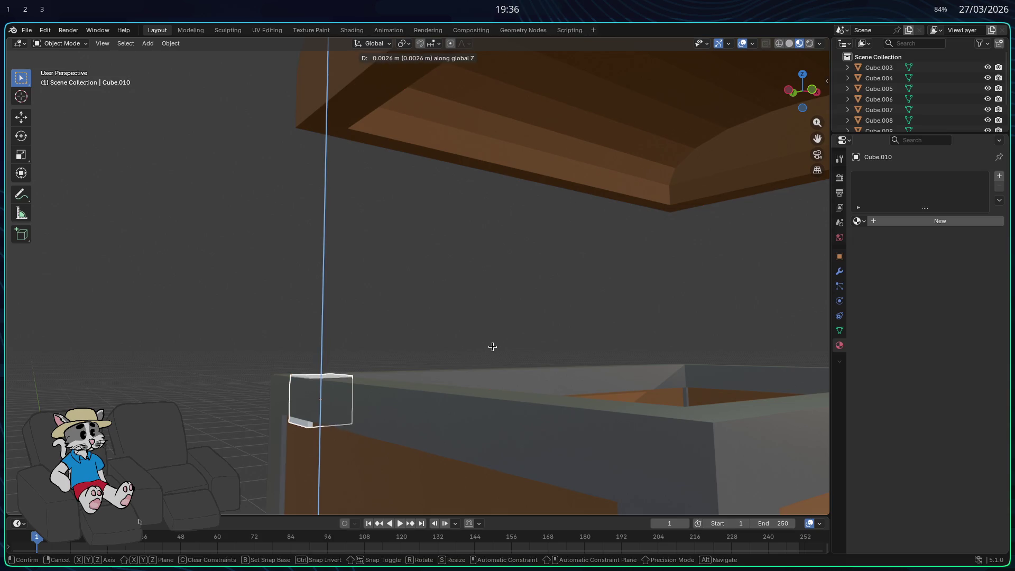
pyautogui.rightClick(484, 345)
pyautogui.moveTo(484, 344); pyautogui.dragTo(488, 321, button='middle')
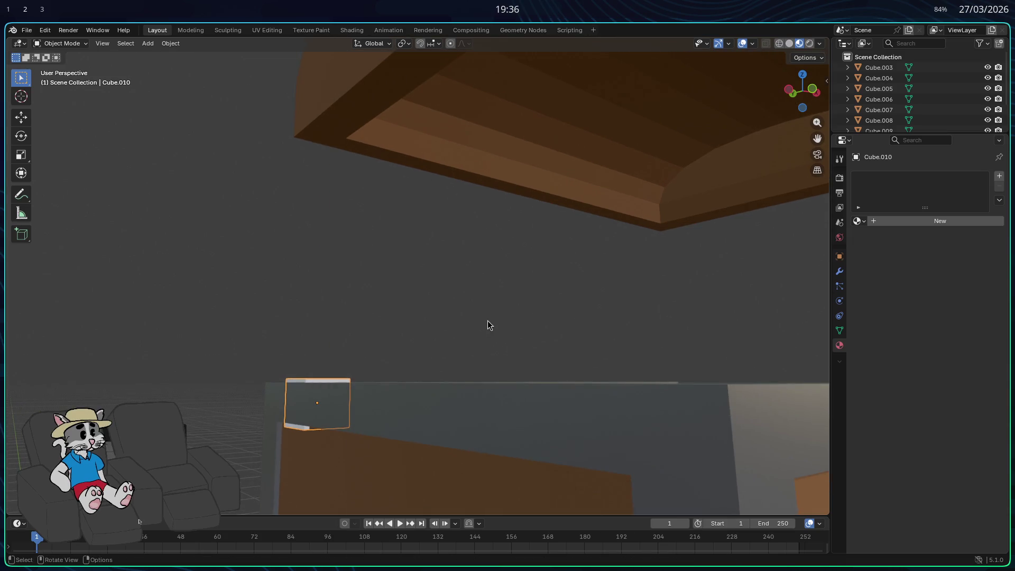
pyautogui.press('s')
pyautogui.press('x')
pyautogui.press('z')
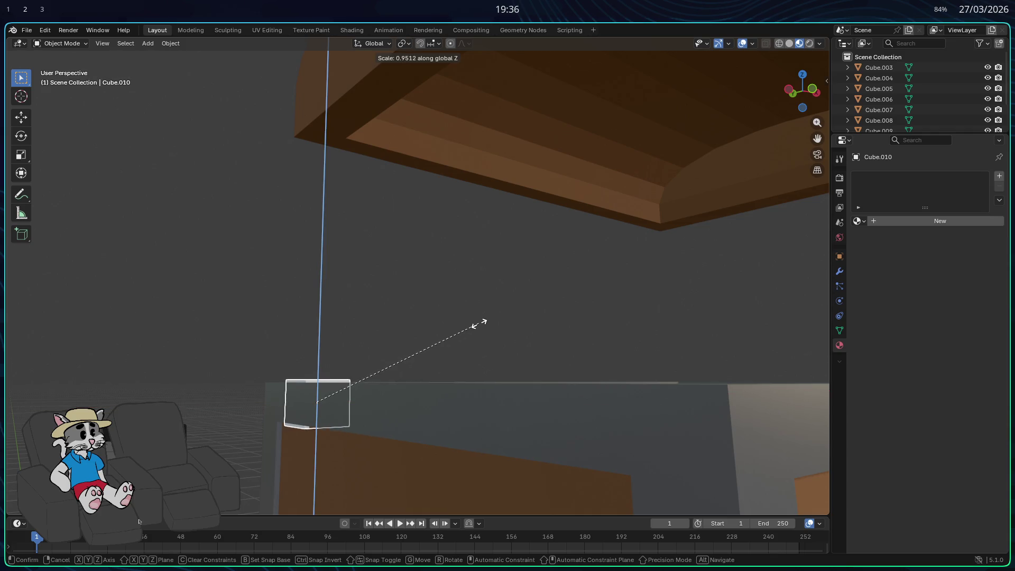
pyautogui.rightClick(474, 324)
pyautogui.moveTo(474, 326)
pyautogui.mouseDown(button='middle')
pyautogui.moveTo(518, 301)
pyautogui.moveTo(551, 315)
pyautogui.moveTo(611, 297)
pyautogui.moveTo(639, 304)
pyautogui.mouseUp(button='middle')
# Flatten the corner block by scaling it along Z.
pyautogui.press('s')
pyautogui.press('x')
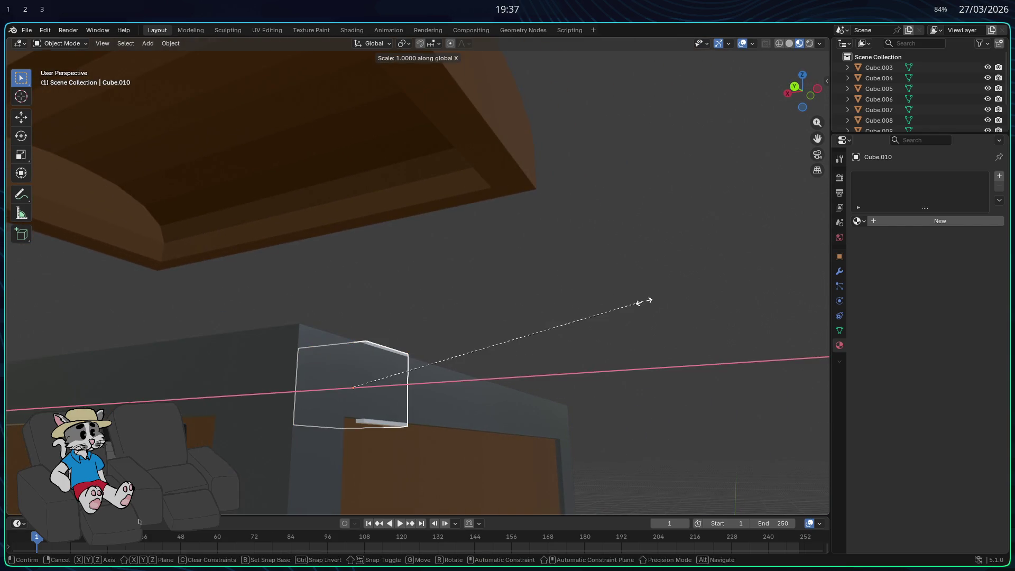
pyautogui.press('z')
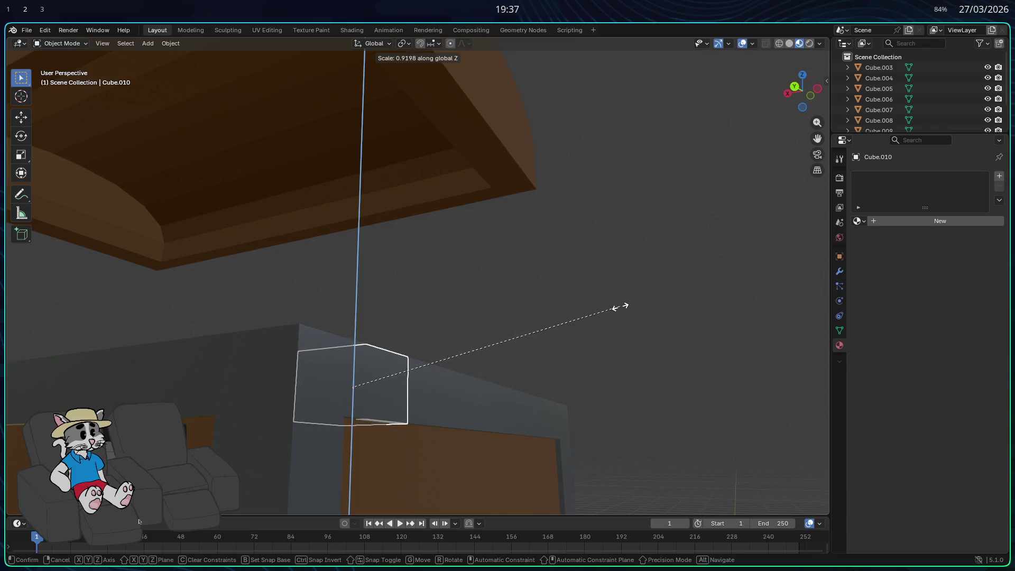
pyautogui.click(617, 306)
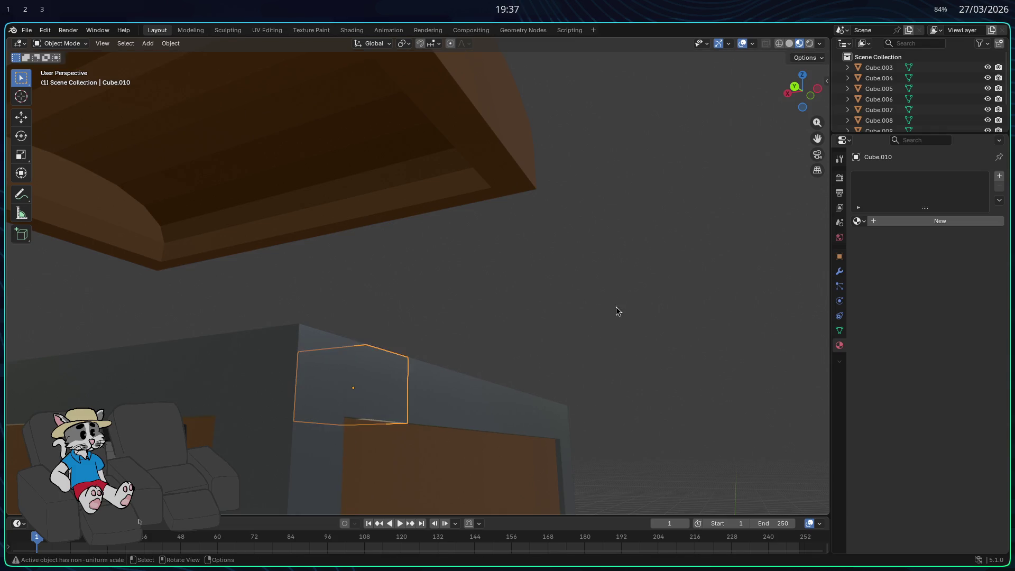
# Test moving the block along X and then Z, cancelling both.
pyautogui.moveTo(617, 311); pyautogui.dragTo(608, 324, button='middle')
pyautogui.press('g')
pyautogui.press('x')
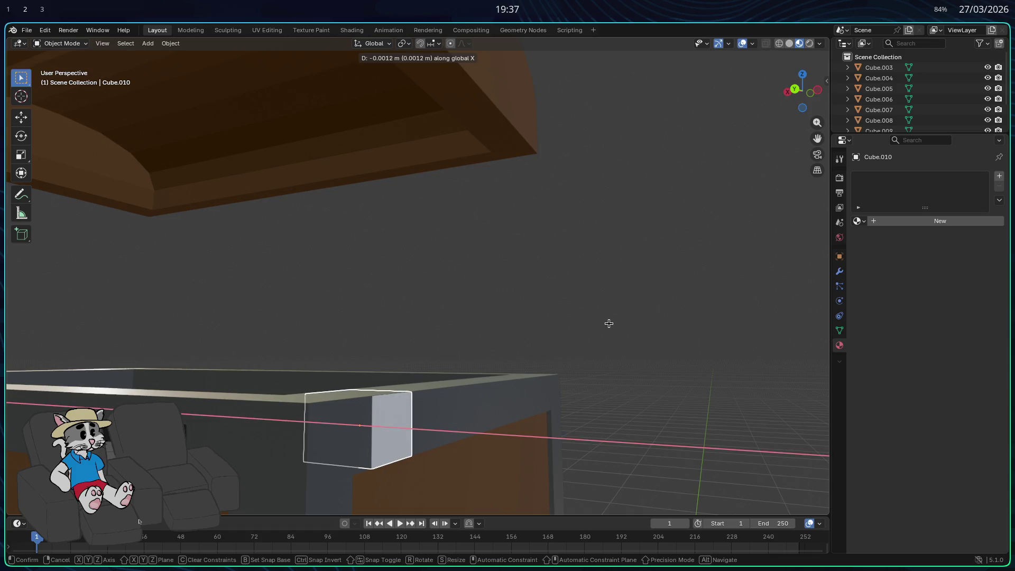
pyautogui.press('Escape')
pyautogui.press('g')
pyautogui.press('z')
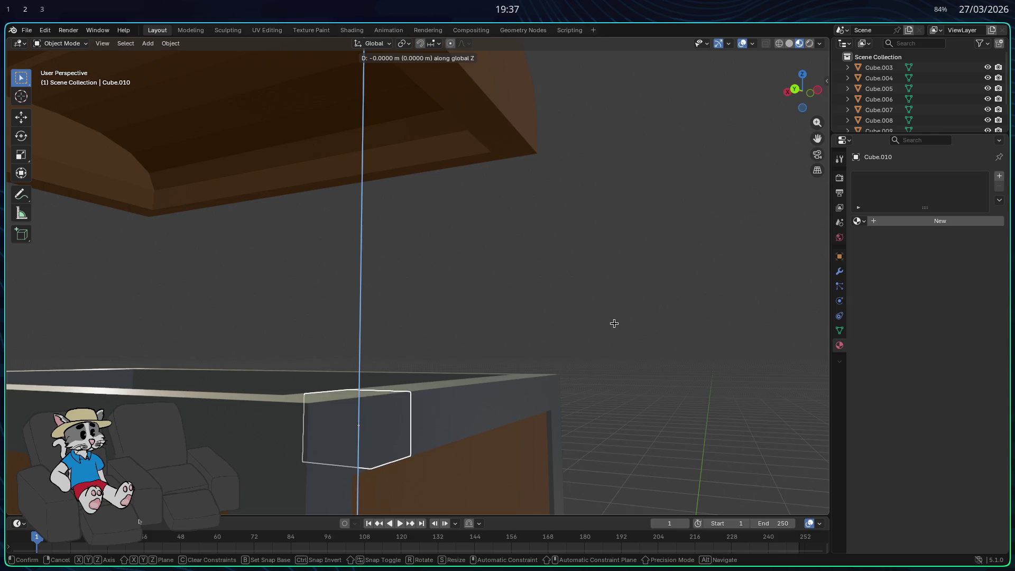
pyautogui.press('Escape')
# Raise the corner block 0.212 m along Z to sit beneath the lid.
pyautogui.moveTo(603, 327); pyautogui.dragTo(595, 293, button='middle')
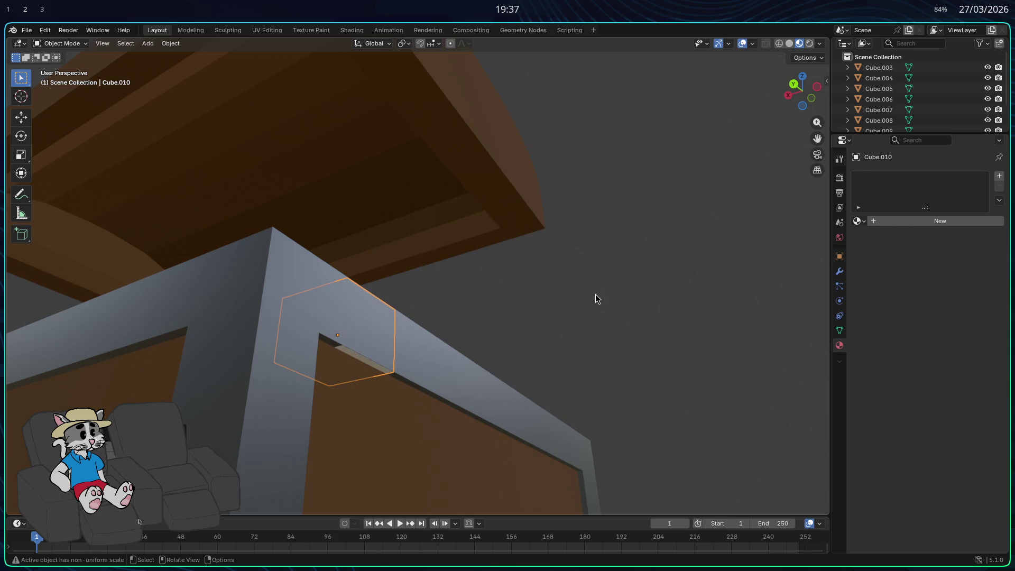
pyautogui.press('s')
pyautogui.press('z')
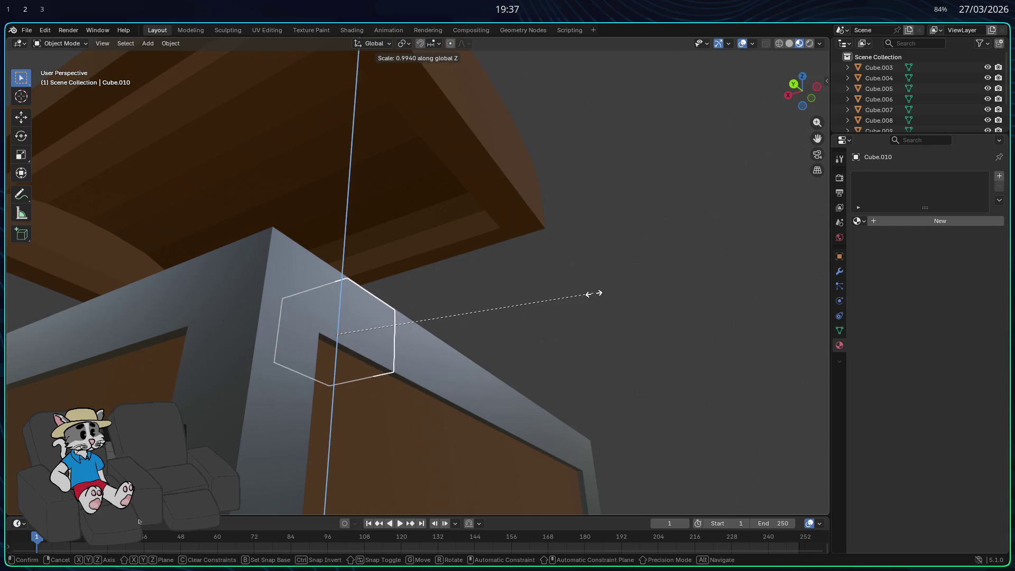
pyautogui.press('Escape')
pyautogui.moveTo(592, 296)
pyautogui.mouseDown(button='middle')
pyautogui.moveTo(595, 333)
pyautogui.moveTo(431, 334)
pyautogui.mouseUp(button='middle')
pyautogui.press('g')
pyautogui.press('x')
pyautogui.press('z')
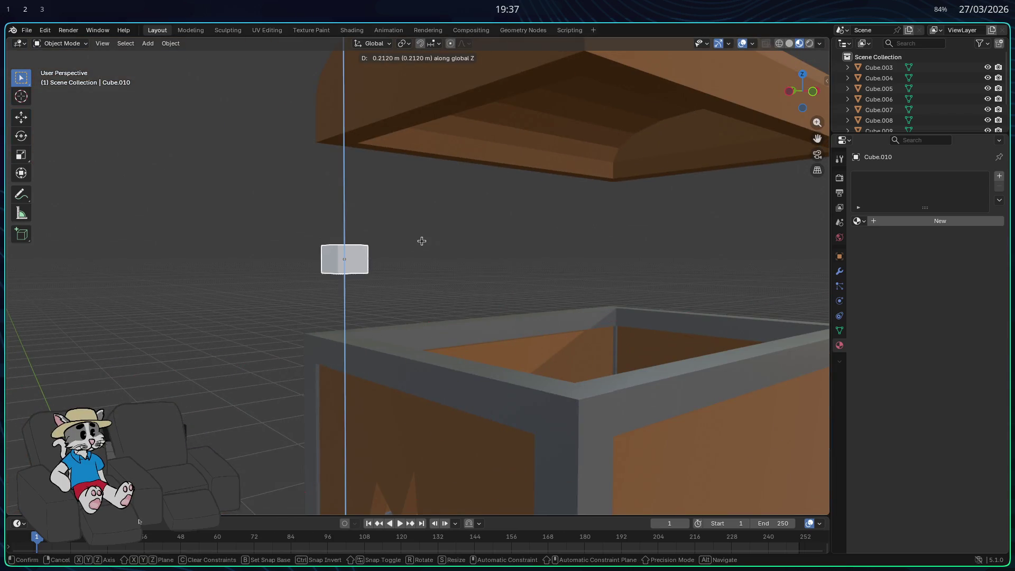
pyautogui.click(431, 129)
# Select the brown lid and try moving it along Z and X before cancelling.
pyautogui.moveTo(431, 129)
pyautogui.mouseDown(button='middle')
pyautogui.moveTo(362, 155)
pyautogui.moveTo(396, 160)
pyautogui.mouseUp(button='middle')
pyautogui.click(492, 105)
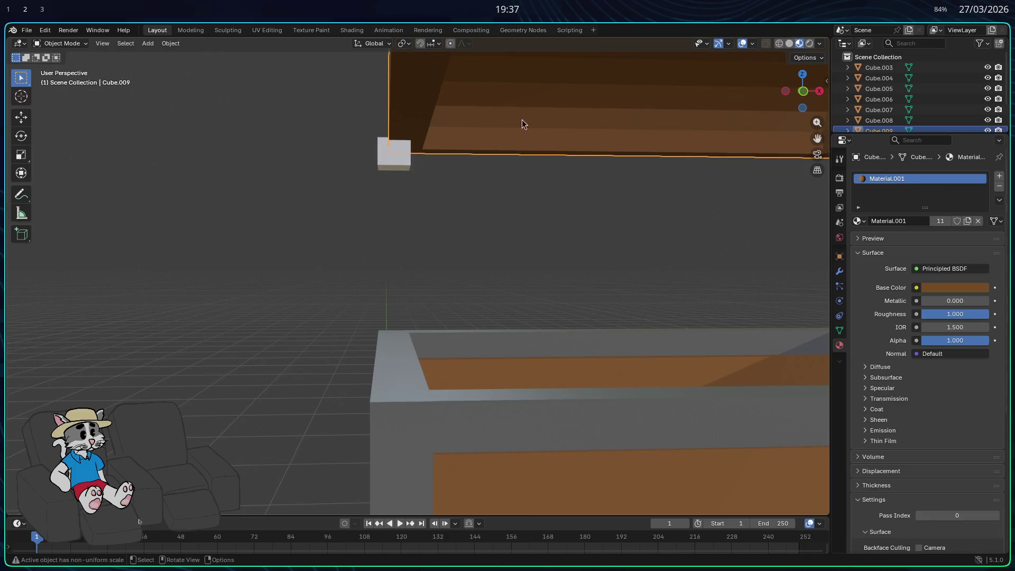
pyautogui.press('g')
pyautogui.press('z')
pyautogui.press('x')
pyautogui.rightClick(553, 172)
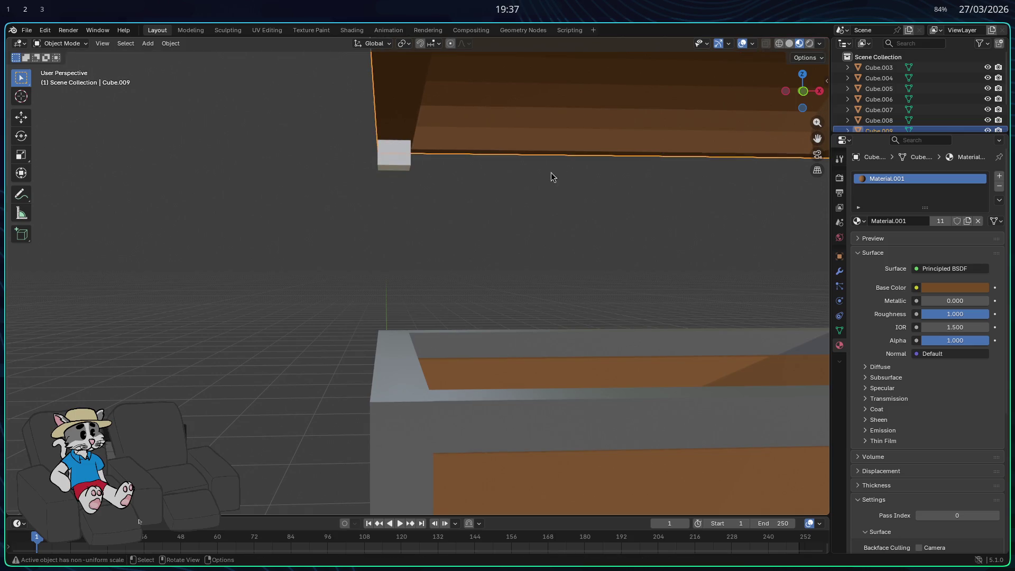